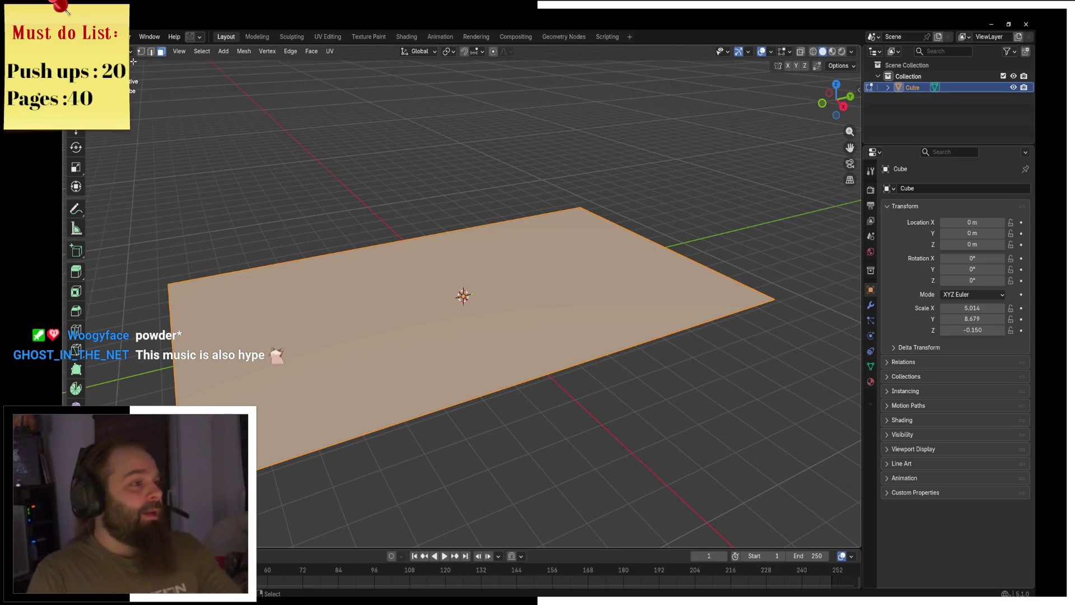
Inset the slab's top face by extruding it in place and scaling it inward.
key("e")
key("s")
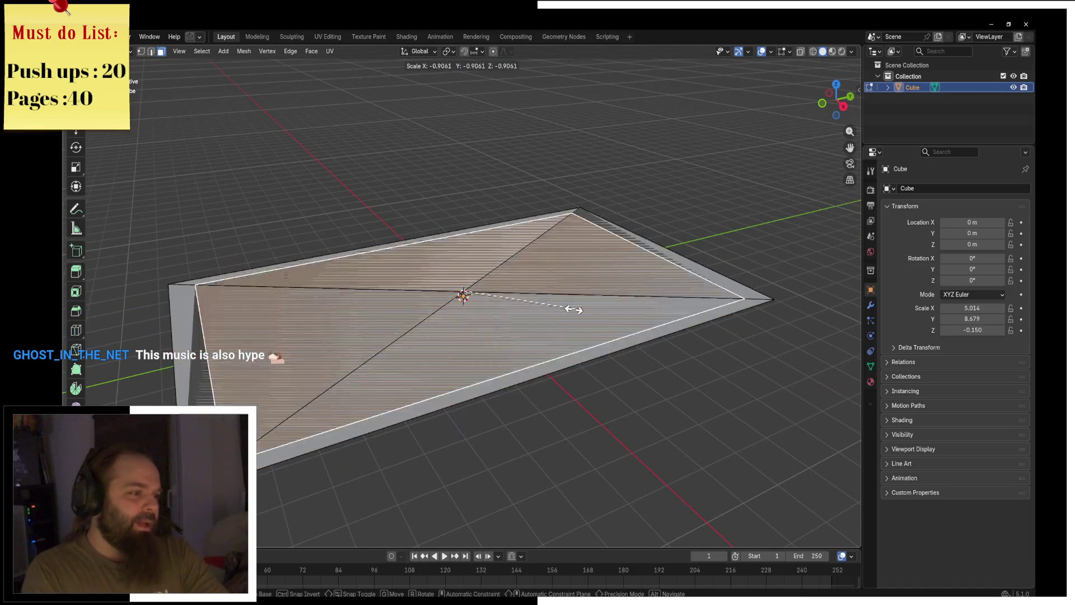
key("Escape")
key("s")
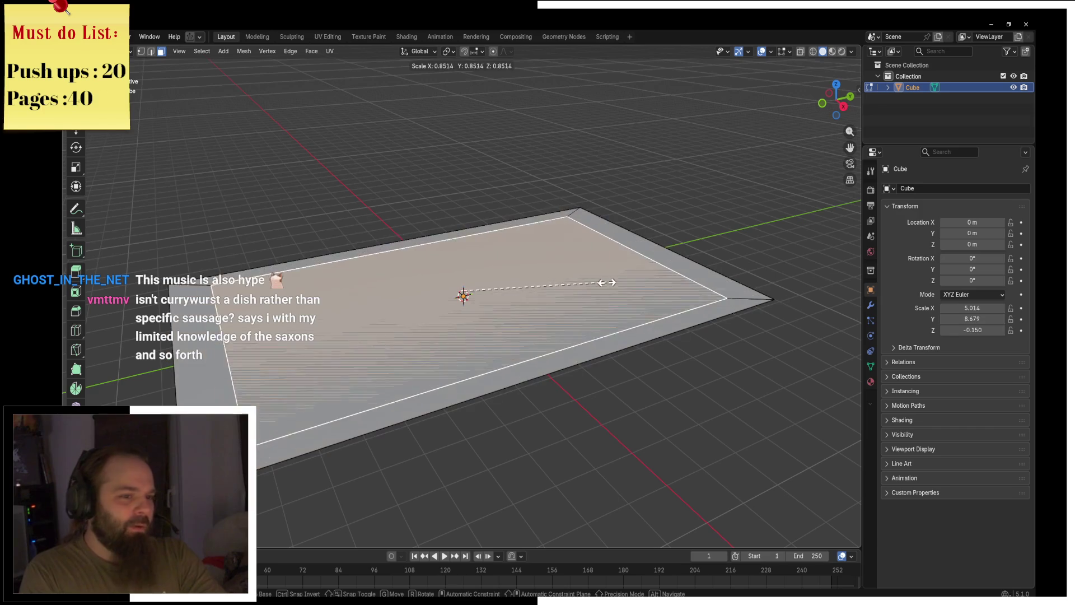
left_click(564, 281)
Push the inset face down into a recess and scale the inner face along Y.
key("e")
left_click(564, 283)
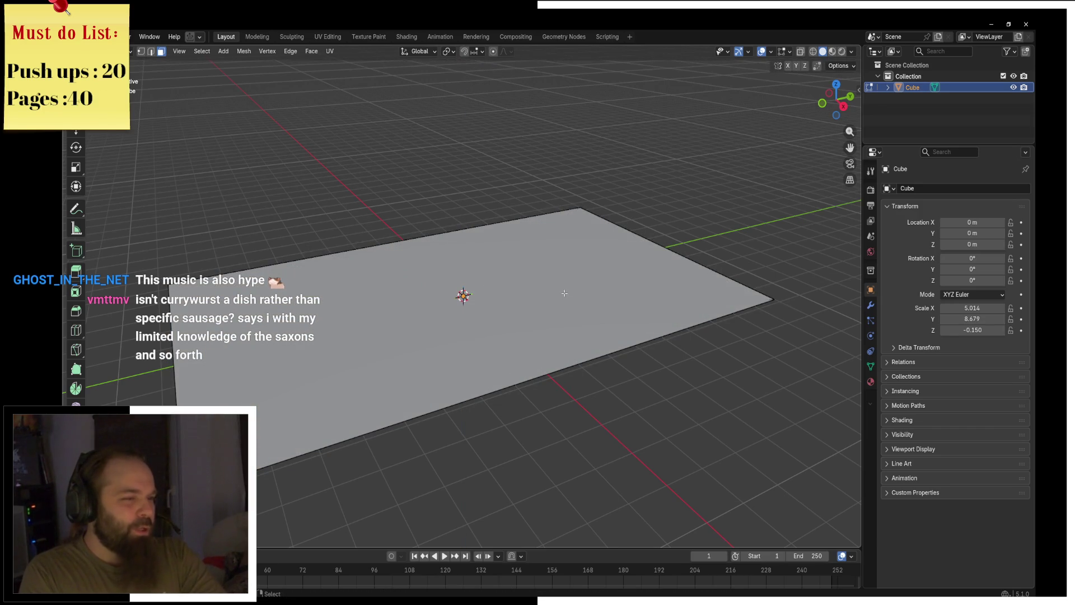
key("alt+a")
left_click(498, 293)
key("s")
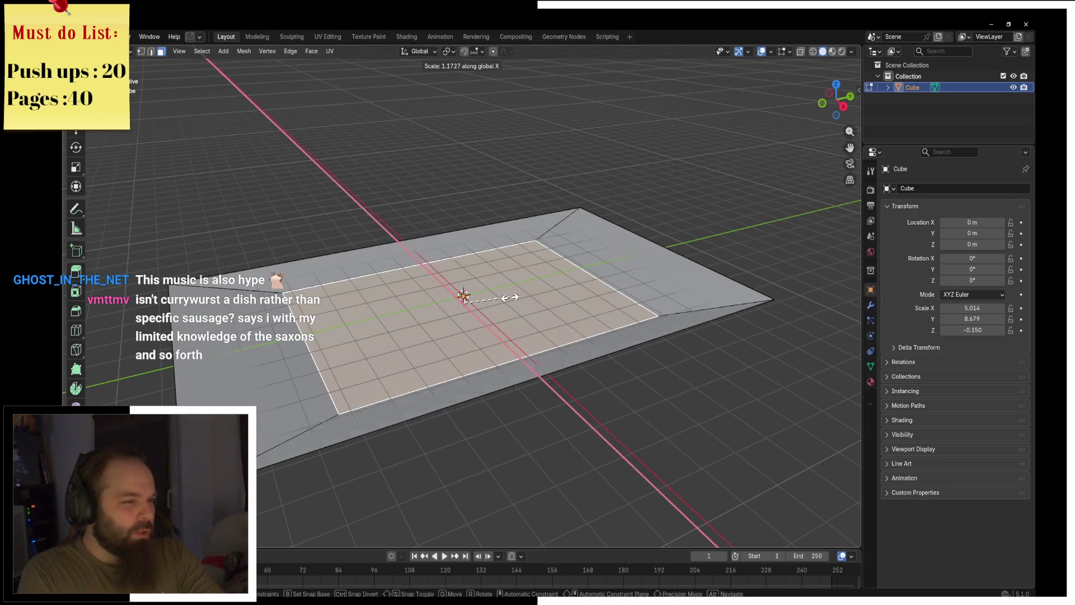
key("y")
left_click(516, 317)
Back in Edit Mode, start a loop cut across the tray with four cuts.
key("ctrl+Tab")
key("ctrl+Tab")
left_click(568, 321)
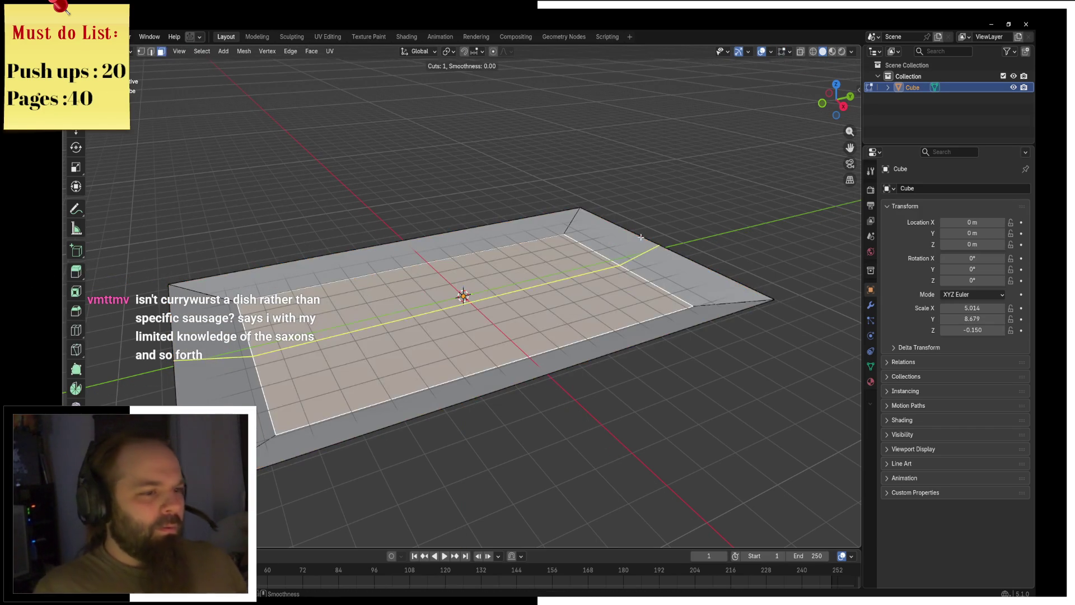
key("ctrl+r")
scroll(638, 237, "up", 2)
scroll(517, 230, "up", 4)
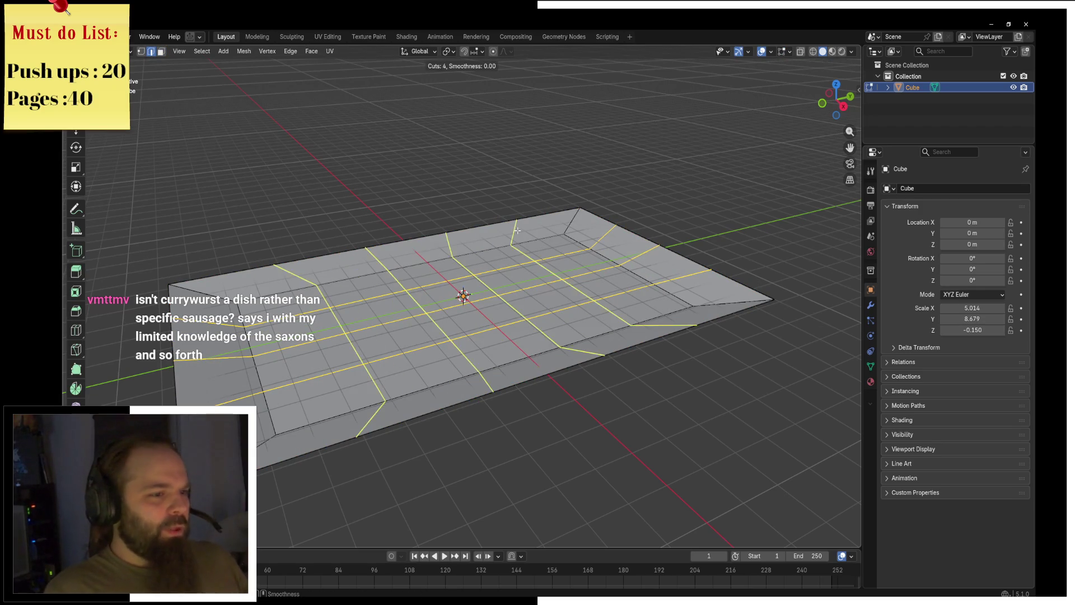
Commit the loop cuts and move a middle edge loop to warp the tray.
left_click(353, 277)
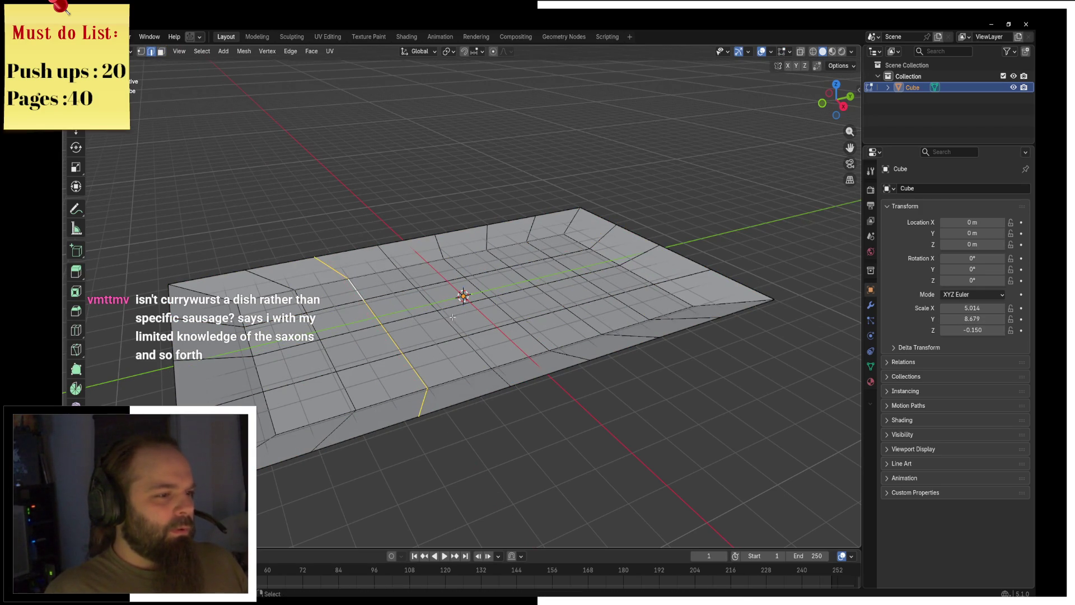
left_click(468, 287, "alt+shift")
key("g")
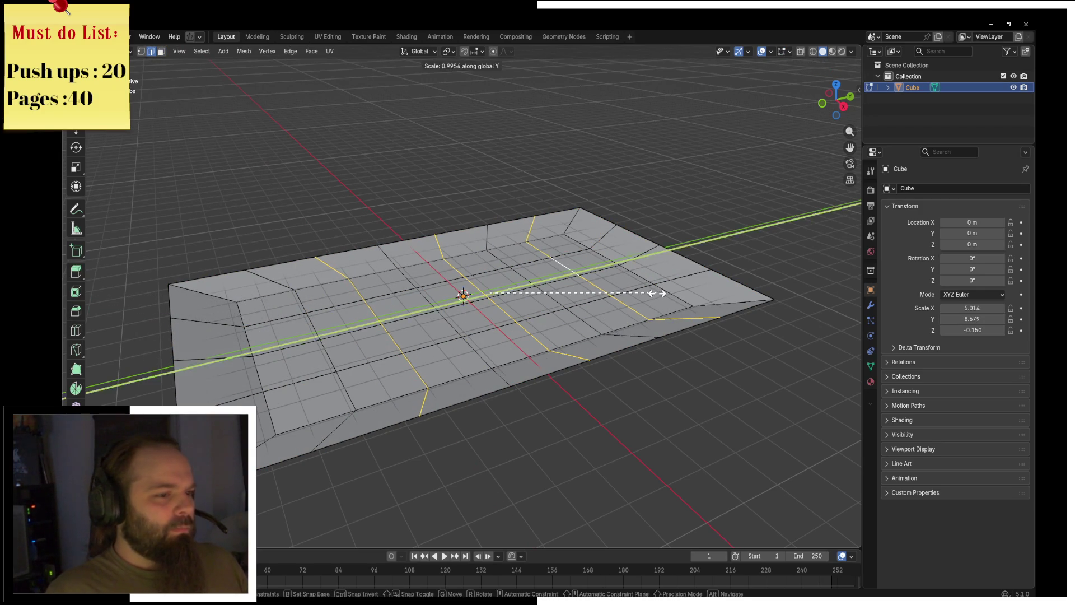
left_click(646, 291)
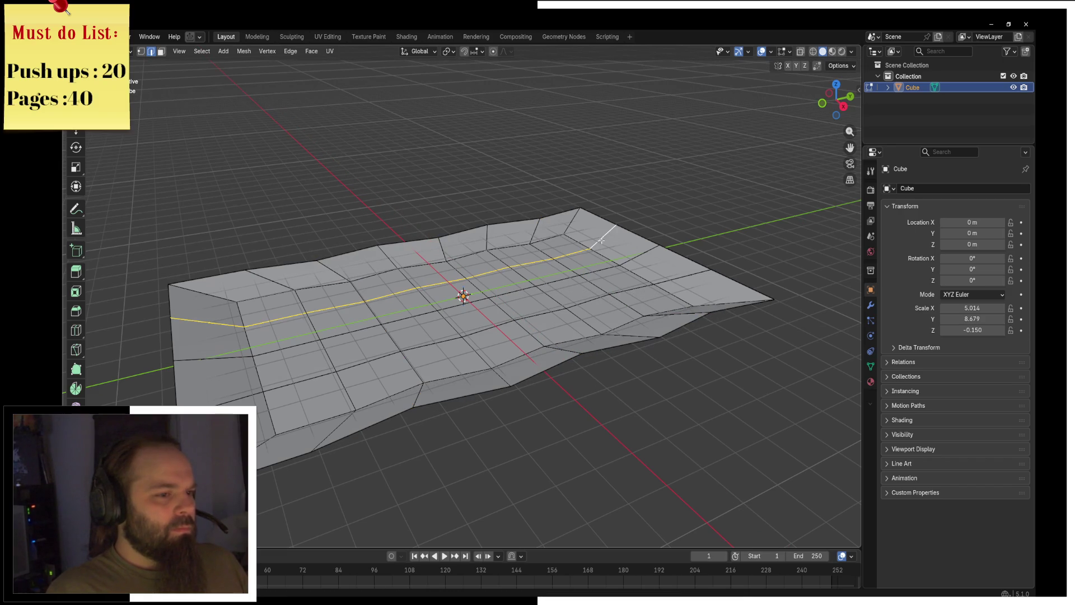
Spread the selected loops along Y and bevel the edges into grooves across the floor.
key("s")
key("x")
key("y")
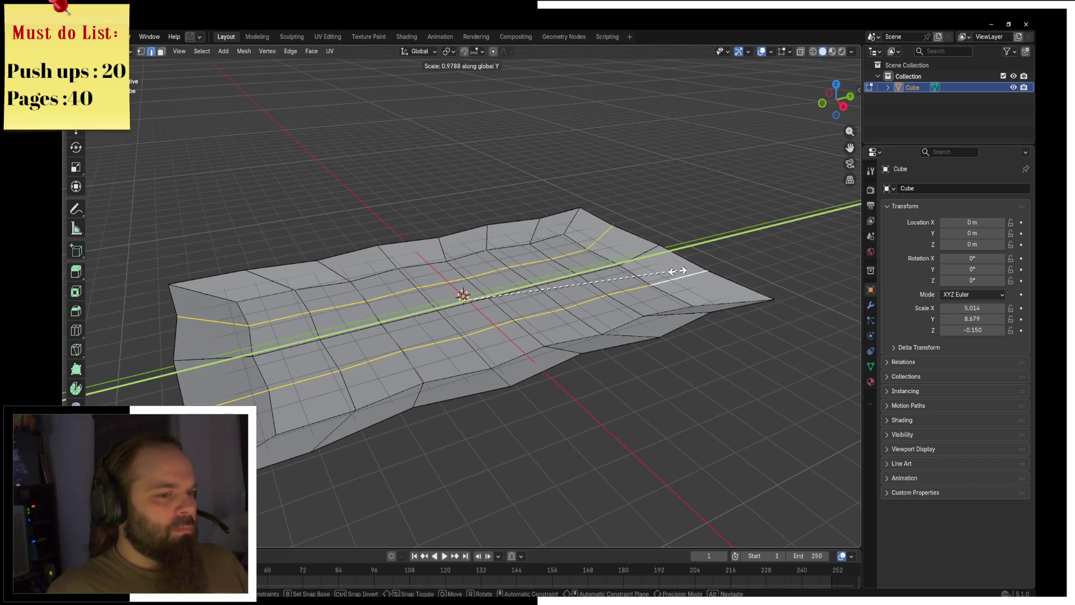
left_click(671, 272)
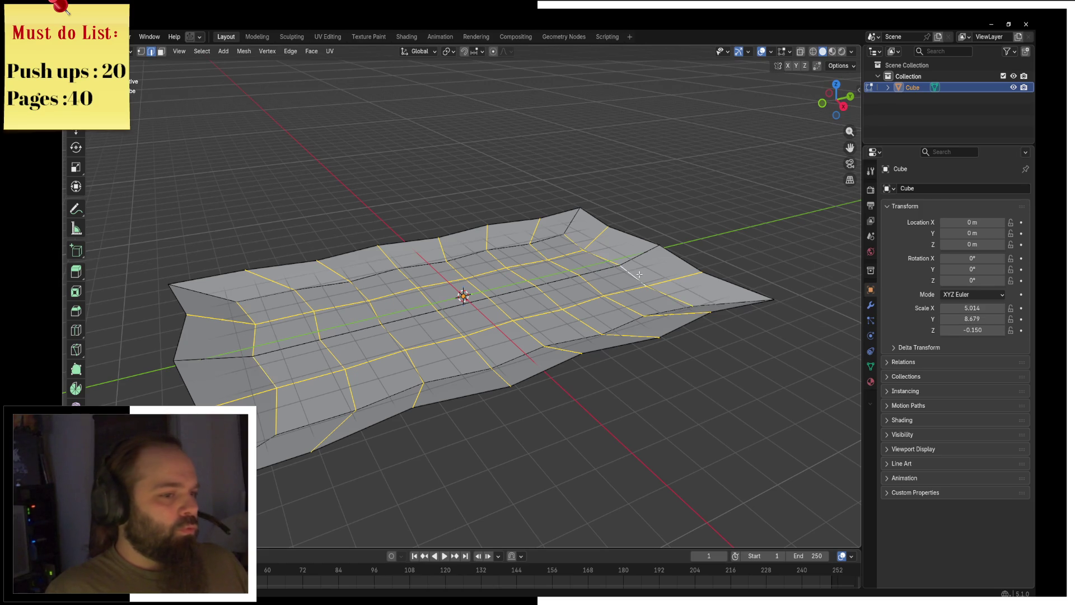
left_click(626, 257, "ctrl+alt")
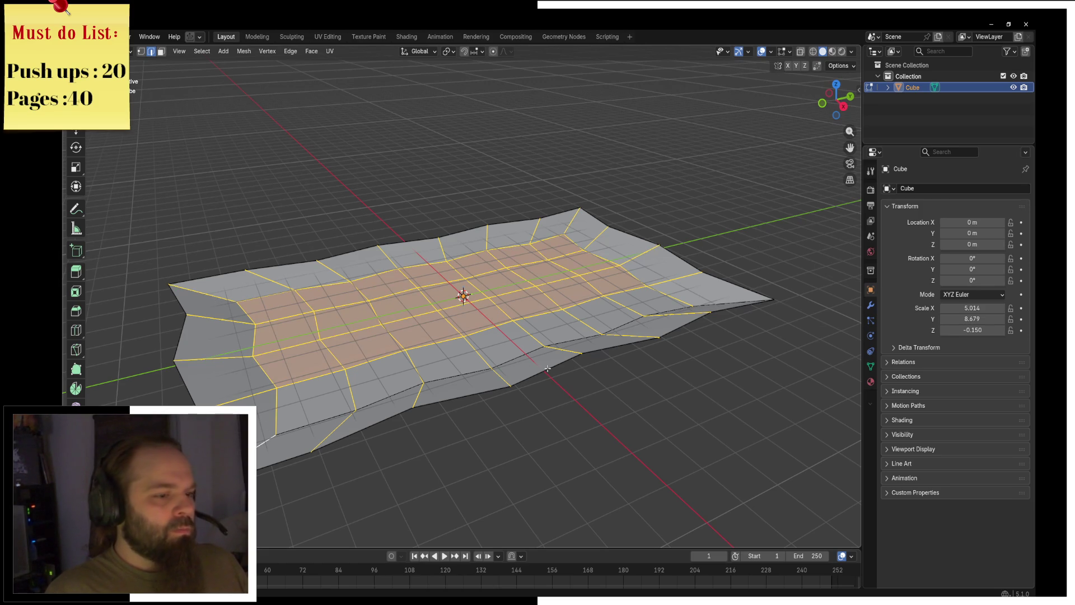
key("ctrl+b")
left_click(755, 351)
Select the outer rim loop and extrude it straight up along Z into taller walls.
key("ctrl+Tab")
left_click(696, 363)
key("Tab")
left_click(608, 370)
left_click(552, 372, "alt")
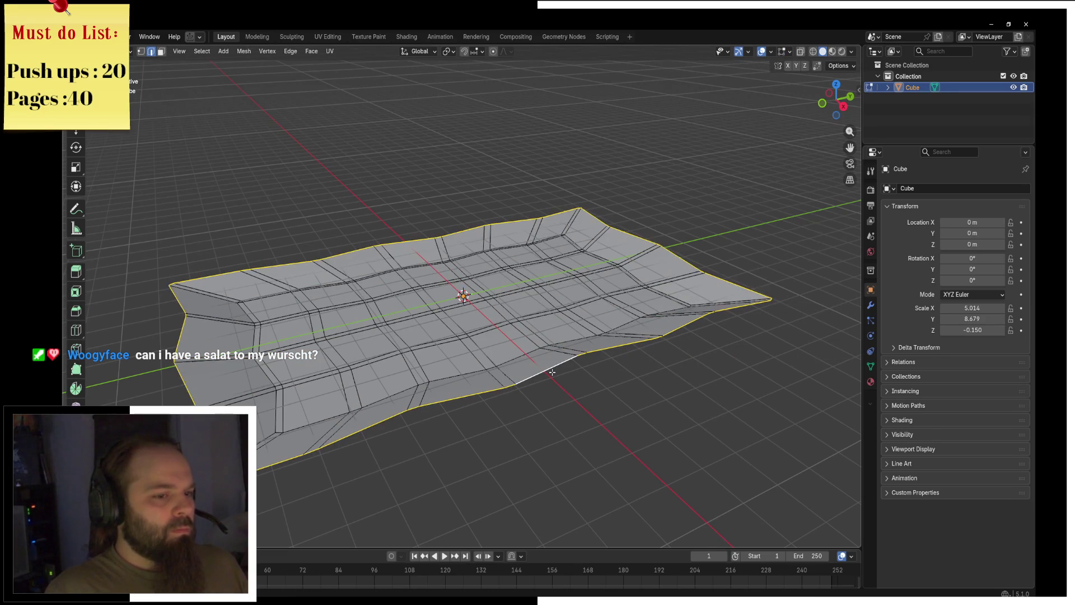
key("e")
key("z")
left_click(695, 359)
key("ctrl+Tab")
Add a Curl Hair Curves modifier, remove it, then add a Subdivision Surface modifier.
left_click(619, 343)
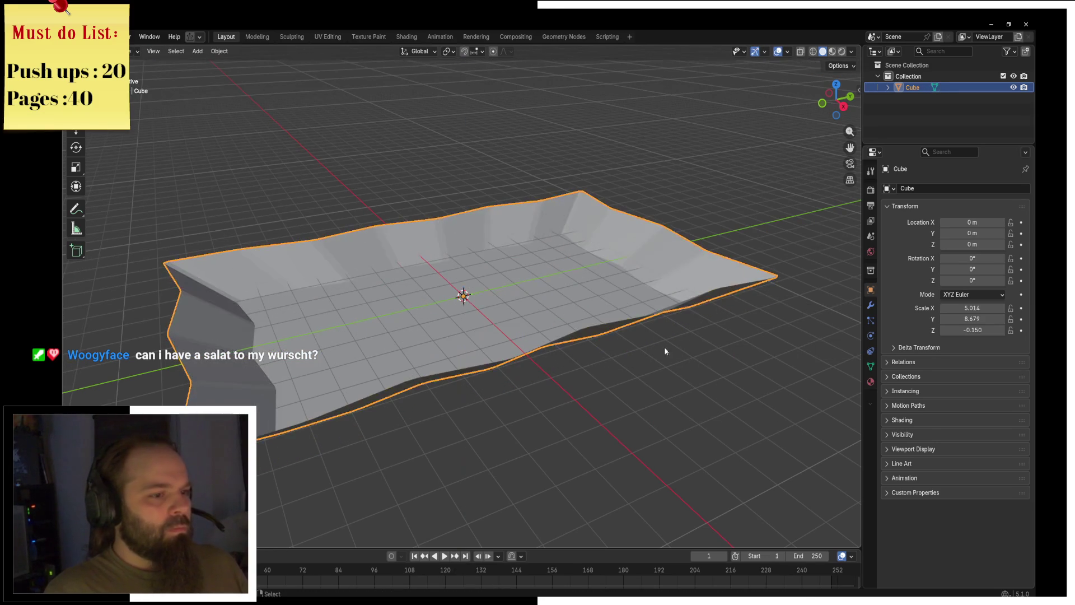
left_click(870, 305)
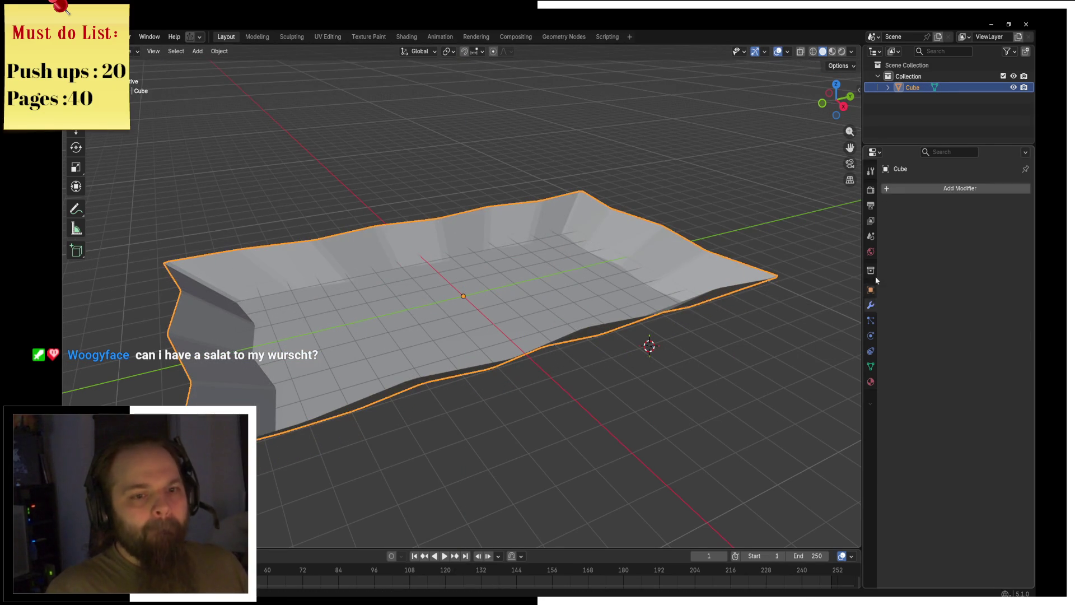
left_click(952, 188)
key("space")
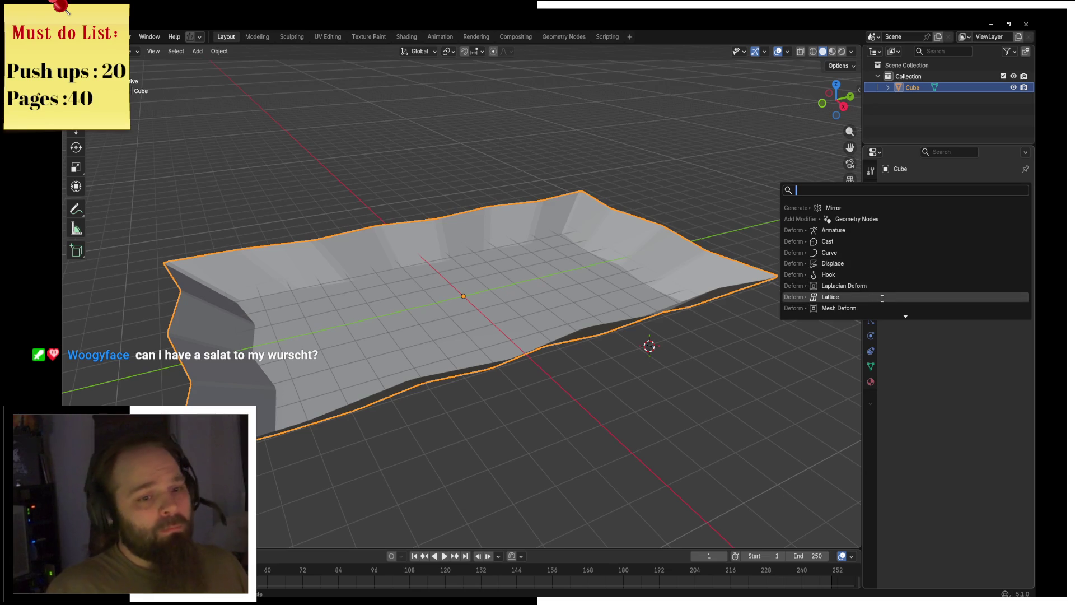
type("curl")
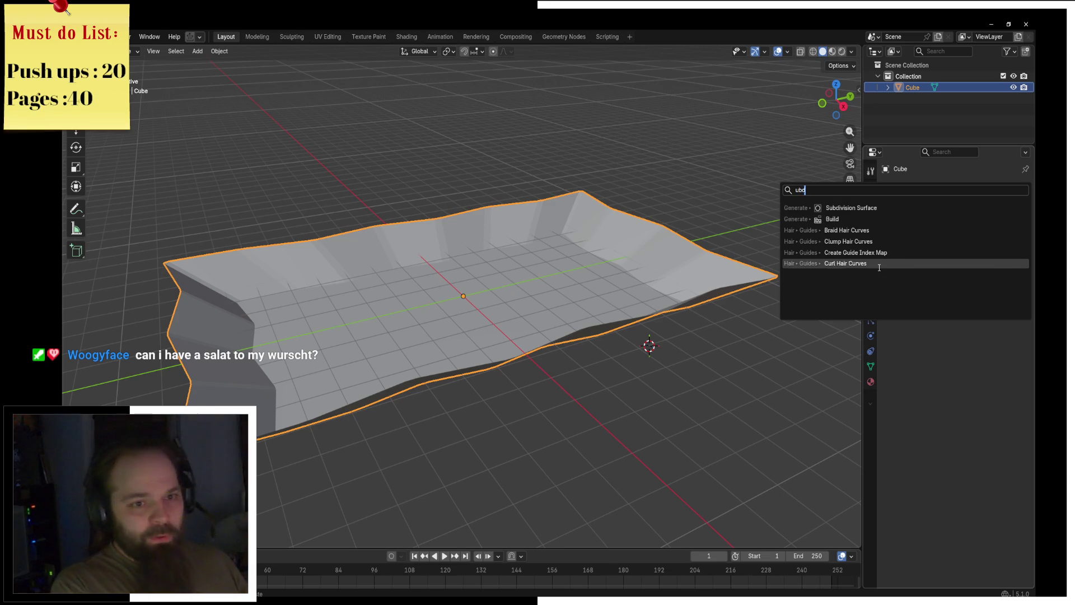
key("Return")
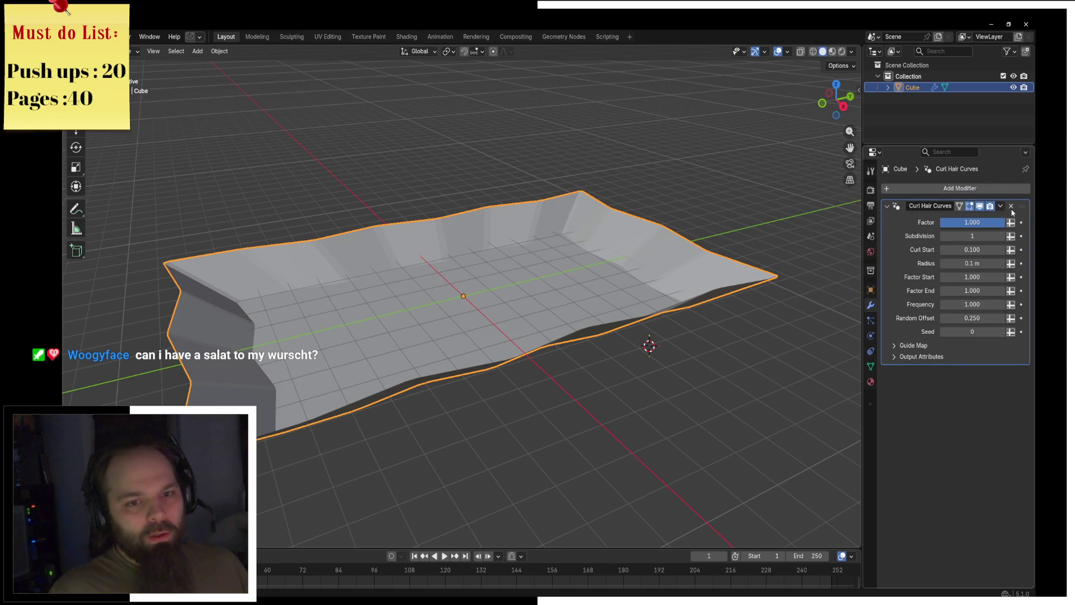
left_click(1012, 207)
left_click(982, 188)
type("sub")
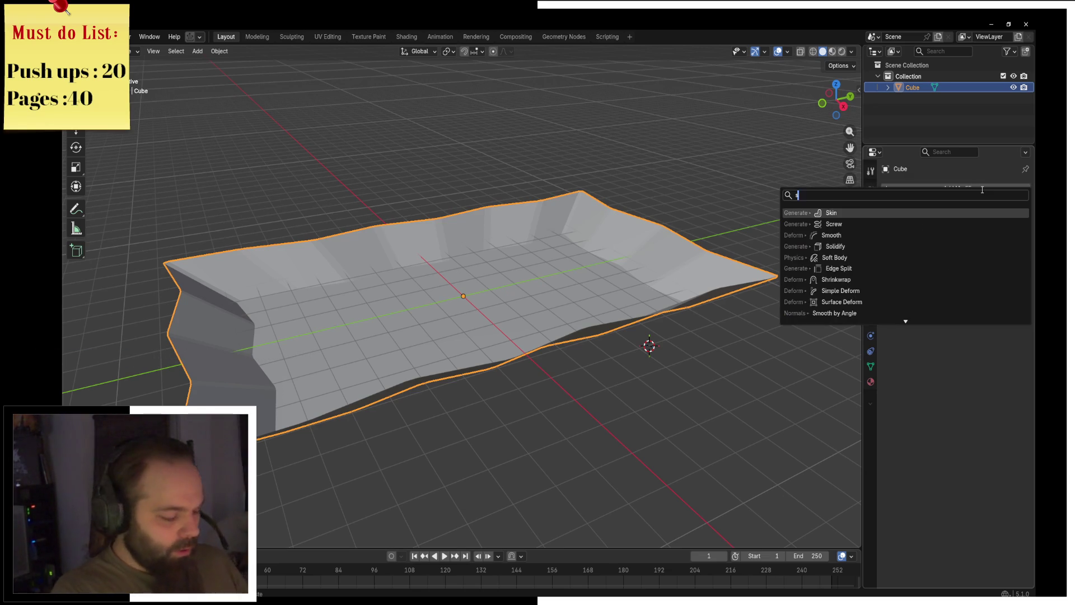
key("Return")
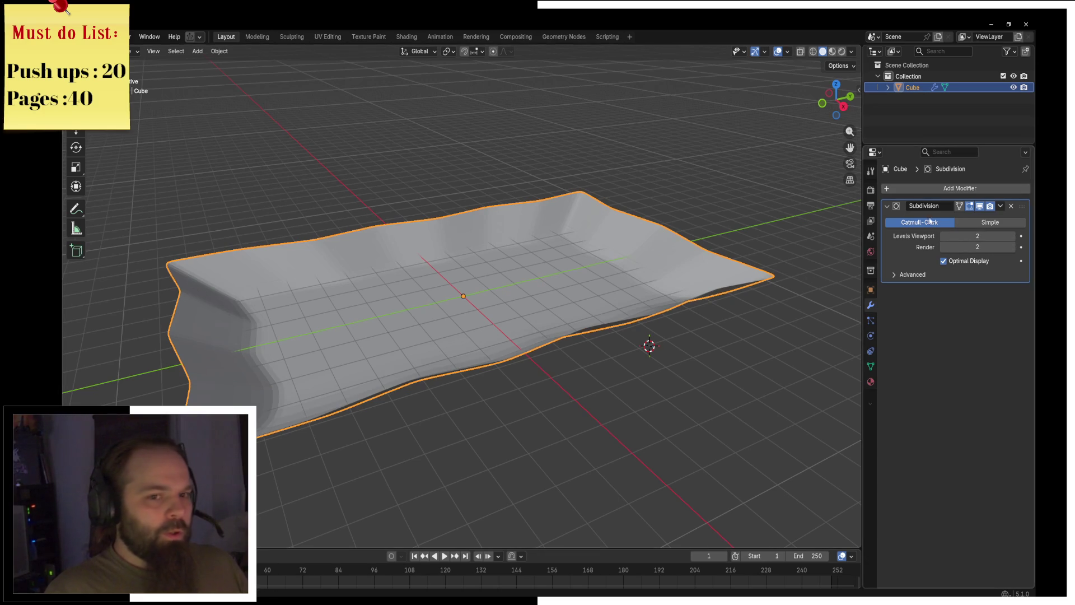
Select all the tray's geometry and scale it taller along Z.
key("Tab")
key("a")
key("s")
key("z")
left_click(792, 209)
key("ctrl+Tab")
left_click(717, 203)
mouse_move(735, 212)
middle_mouse_down()
mouse_move(653, 221)
mouse_move(543, 193)
mouse_move(588, 190)
middle_mouse_up()
left_click(960, 188)
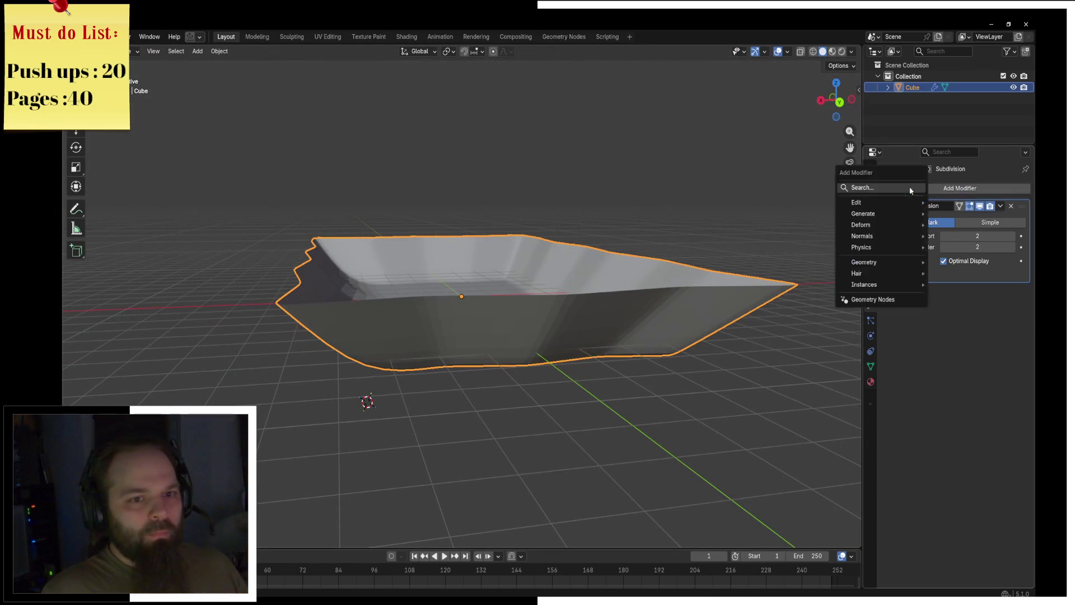
Add a Solidify modifier with 0.03 m wall thickness.
type("s")
left_click(900, 256)
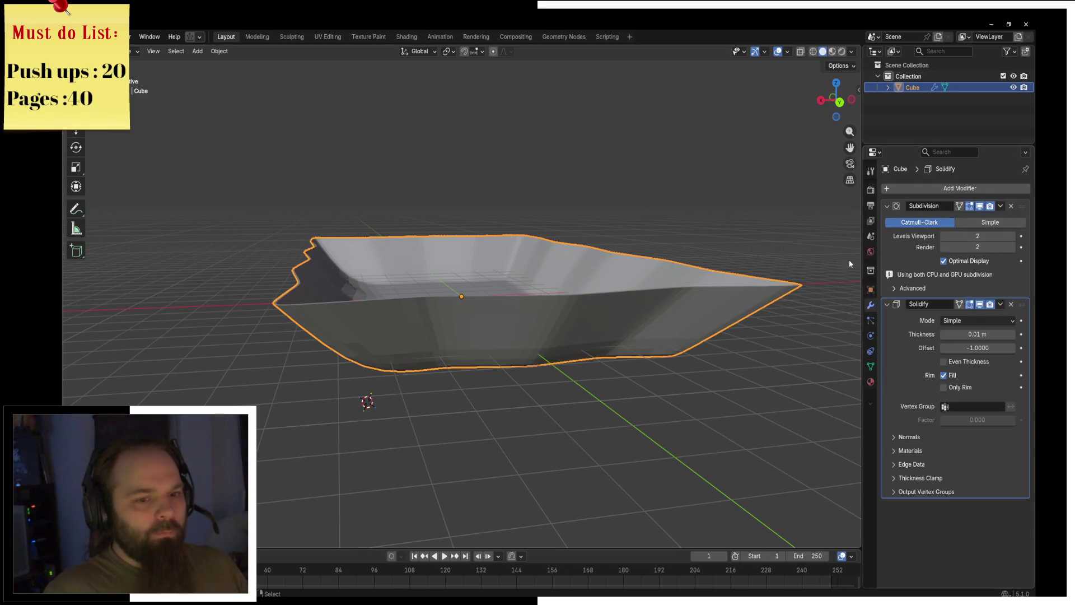
left_click(1014, 335)
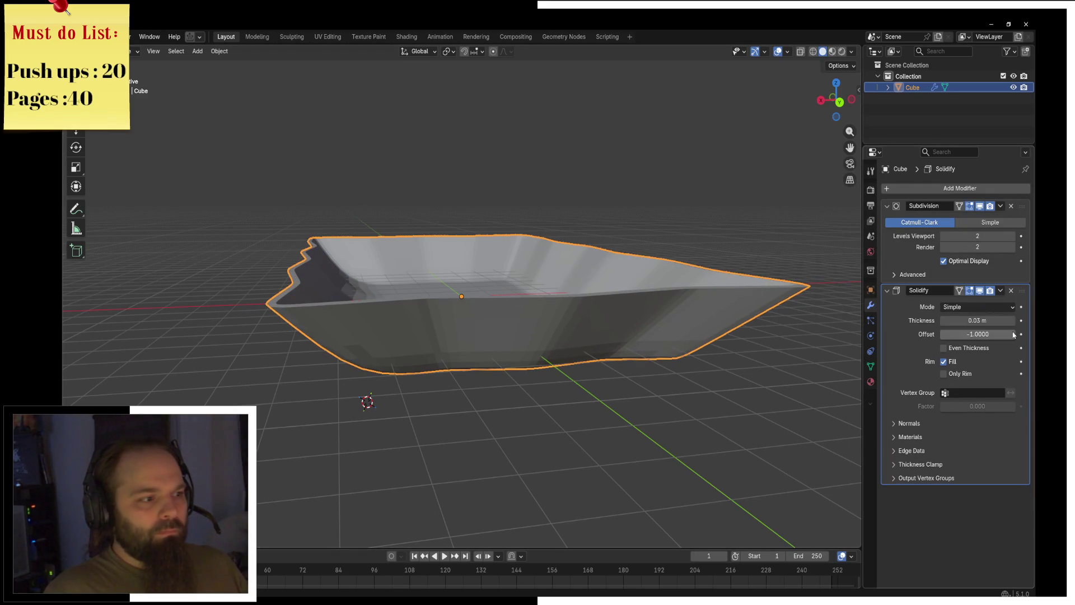
left_click(887, 206)
left_click(887, 220)
Add a Bevel modifier (0.1 m, 30° angle limit) below the Solidify.
left_click(960, 188)
left_click(824, 217)
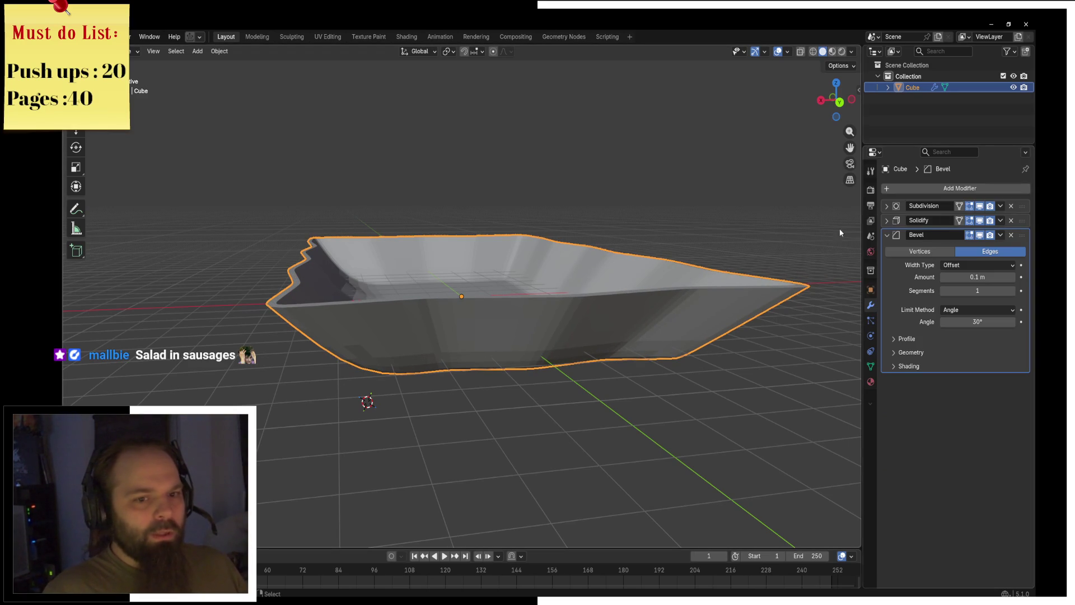
middle_click_drag(798, 253, 674, 269)
key("ctrl+Tab")
left_click(678, 269)
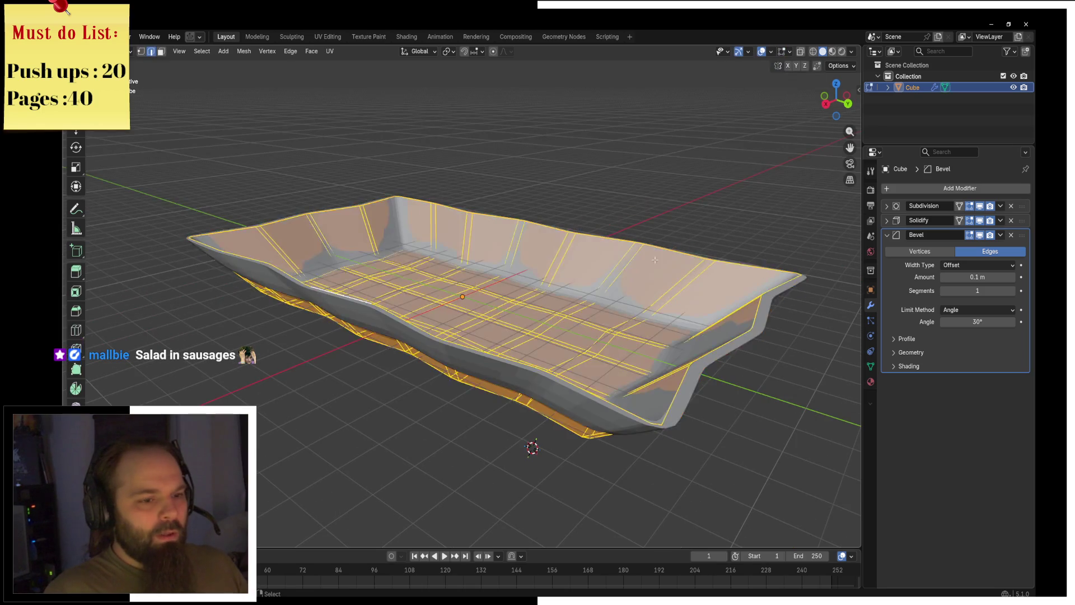
key("ctrl+Tab")
left_click(594, 269)
Apply all transforms to the tray.
key("ctrl+a")
left_click(629, 305)
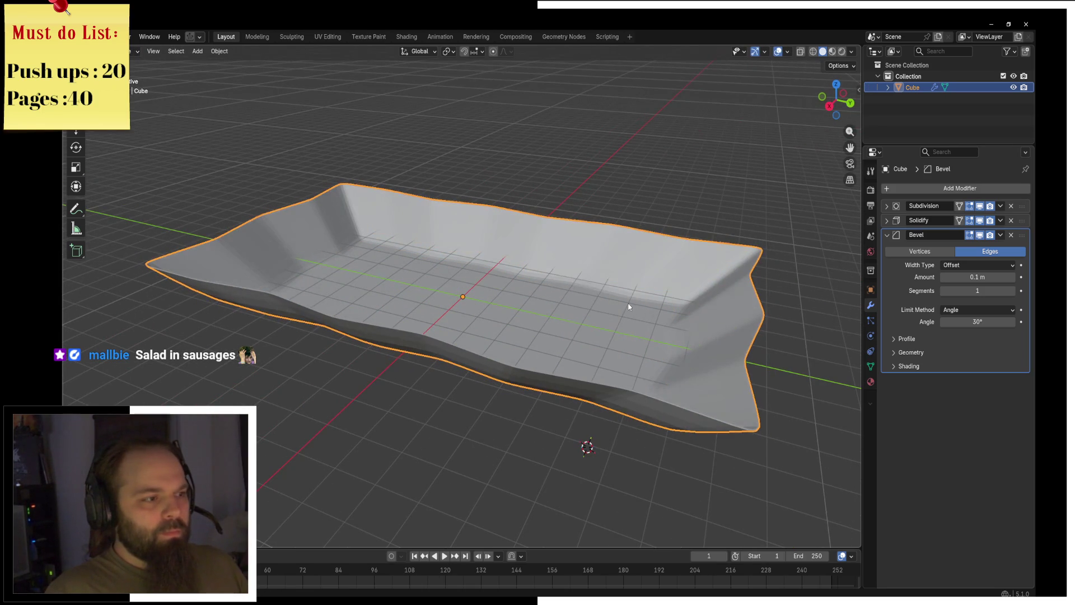
middle_click_drag(656, 277, 561, 244)
key("F3")
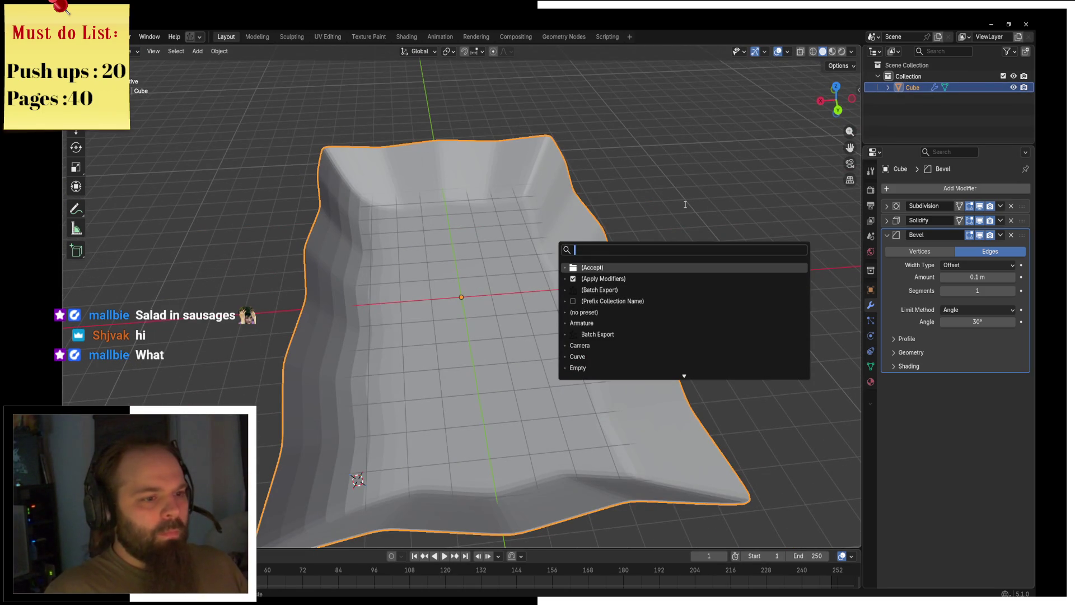
Add a Smooth by Angle modifier at 30° through the 'smooth' command search.
type("smooth")
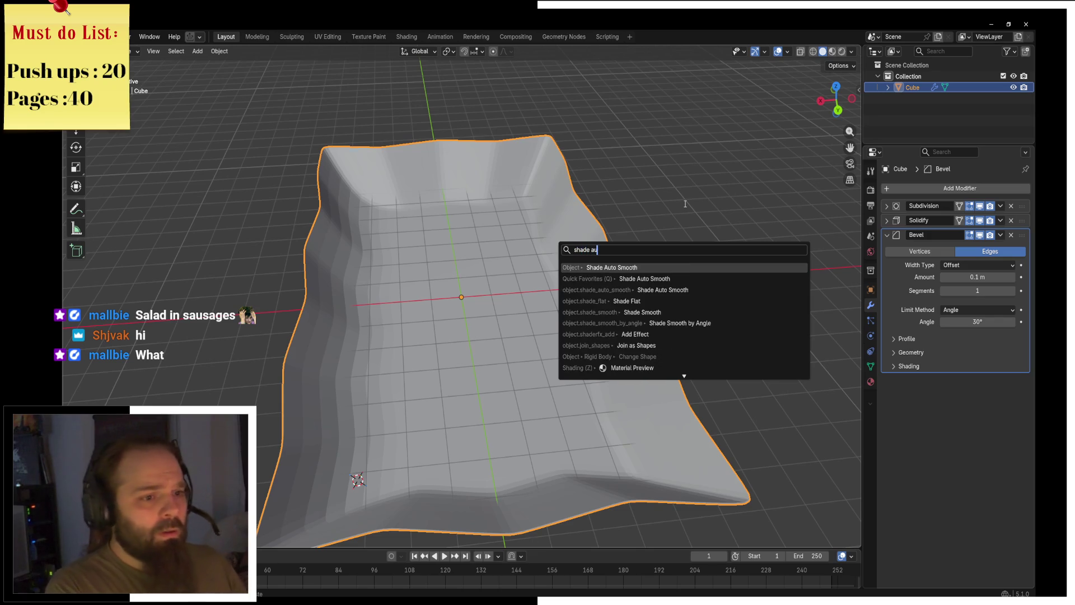
key("Return")
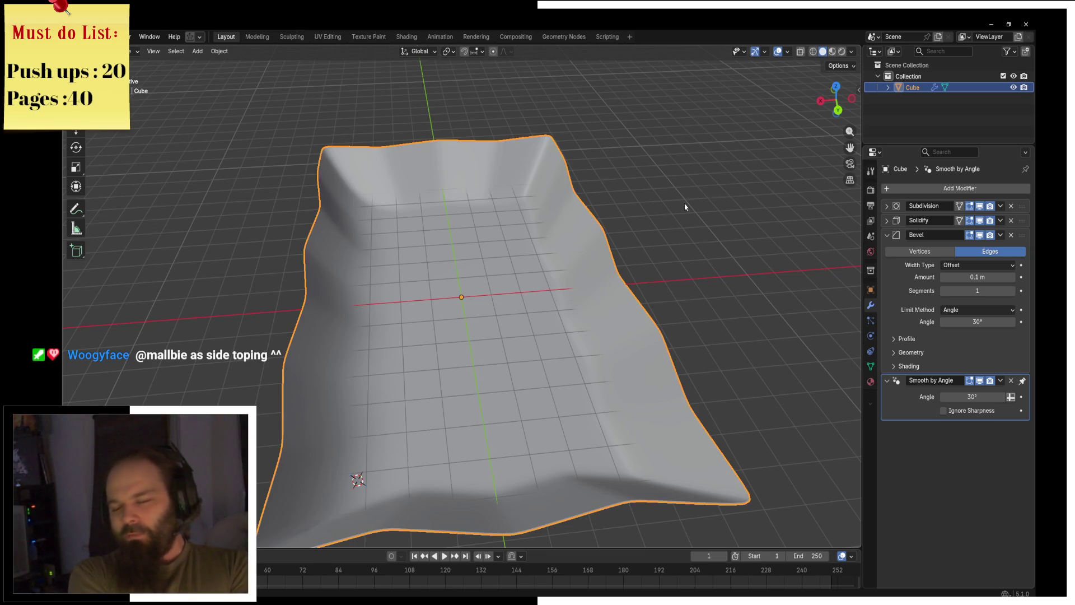
scroll(442, 177, "down", 4)
mouse_move(442, 177)
middle_mouse_down()
mouse_move(543, 213)
mouse_move(468, 265)
mouse_move(401, 240)
mouse_move(488, 290)
mouse_move(535, 271)
middle_mouse_up()
Check the smoothed tray from the front orthographic view.
key("KP_1")
key("r")
key("z")
key("Escape")
scroll(494, 286, "up", 3)
scroll(494, 283, "down", 3)
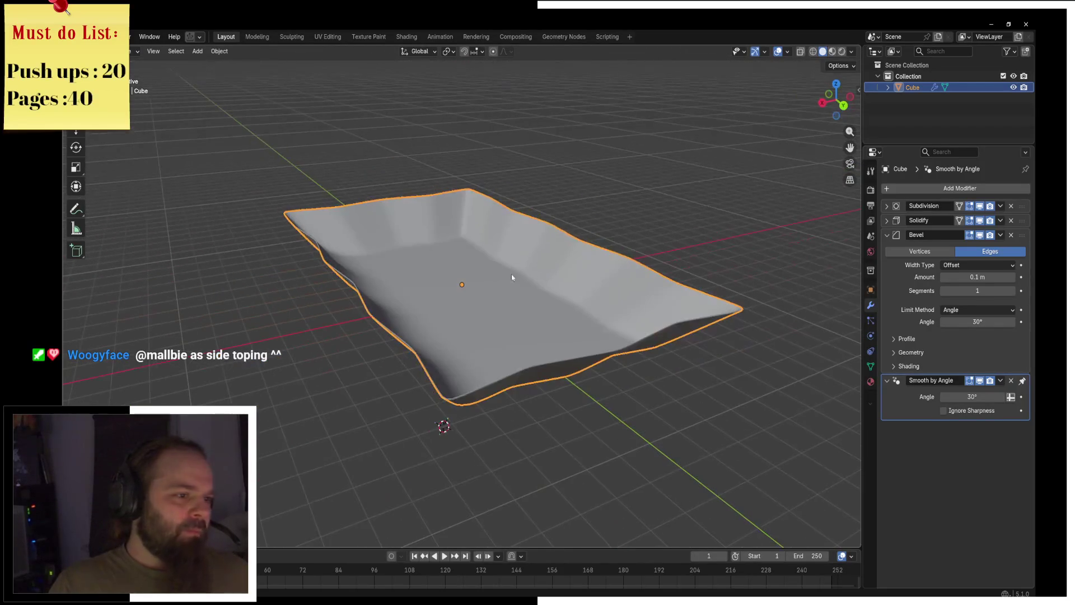
key("shift+a")
Add a cylinder and raise it along Z onto the tray.
mouse_move(453, 292)
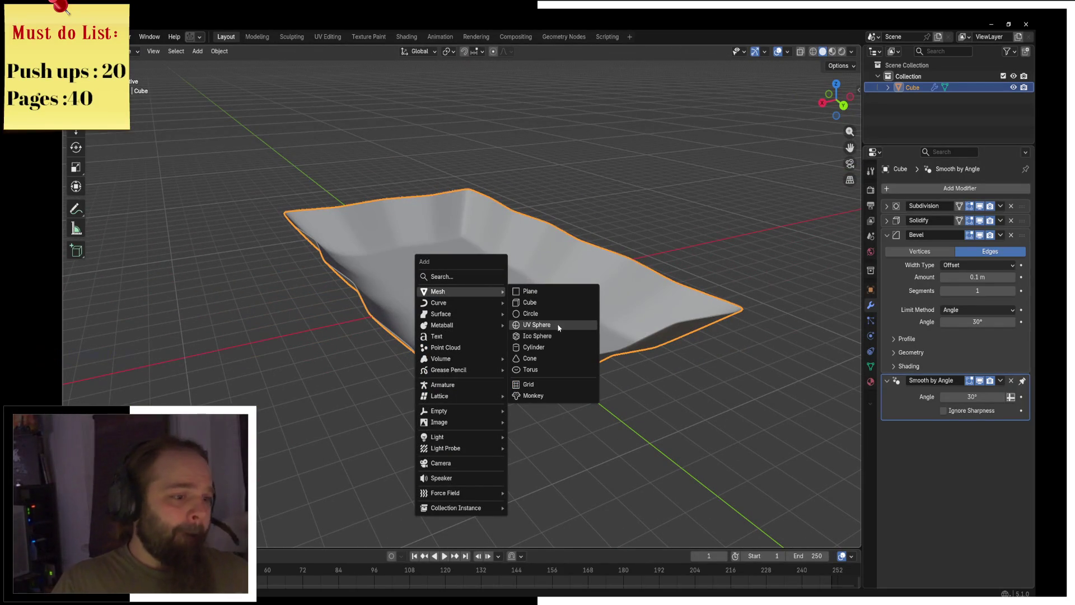
left_click(535, 347)
key("g")
key("z")
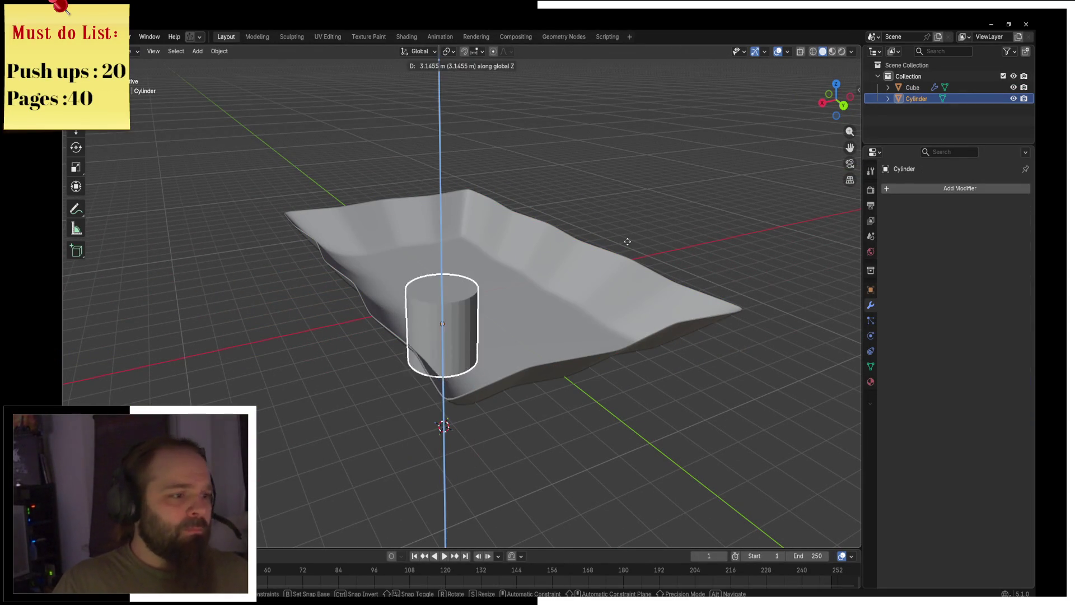
left_click(624, 190)
Turn the cylinder 90° about X and flatten it along Y into a disc.
type("sx")
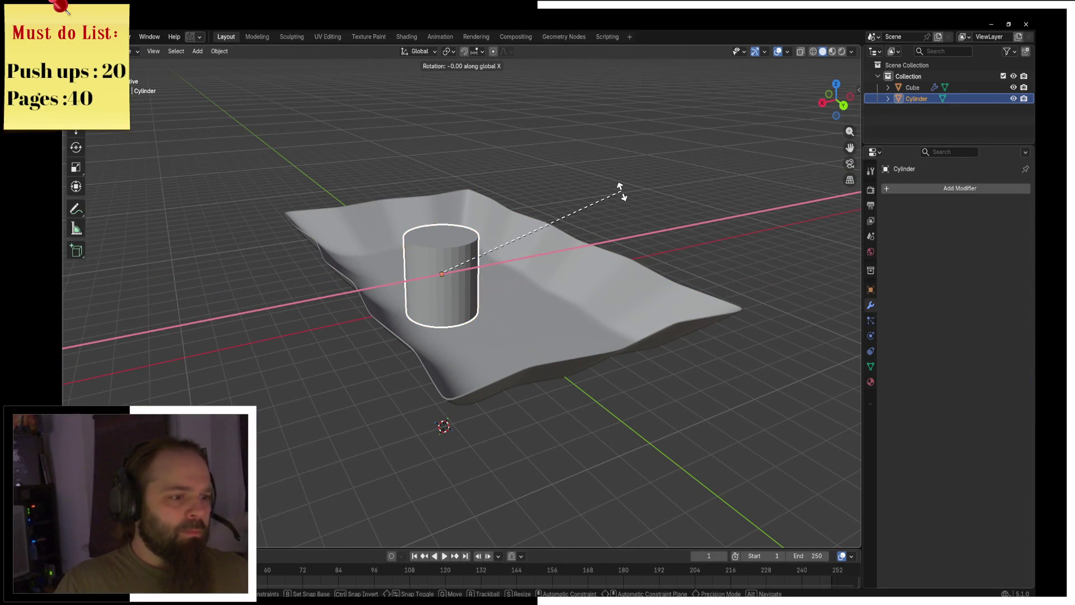
type("90")
key("Return")
key("s")
key("y")
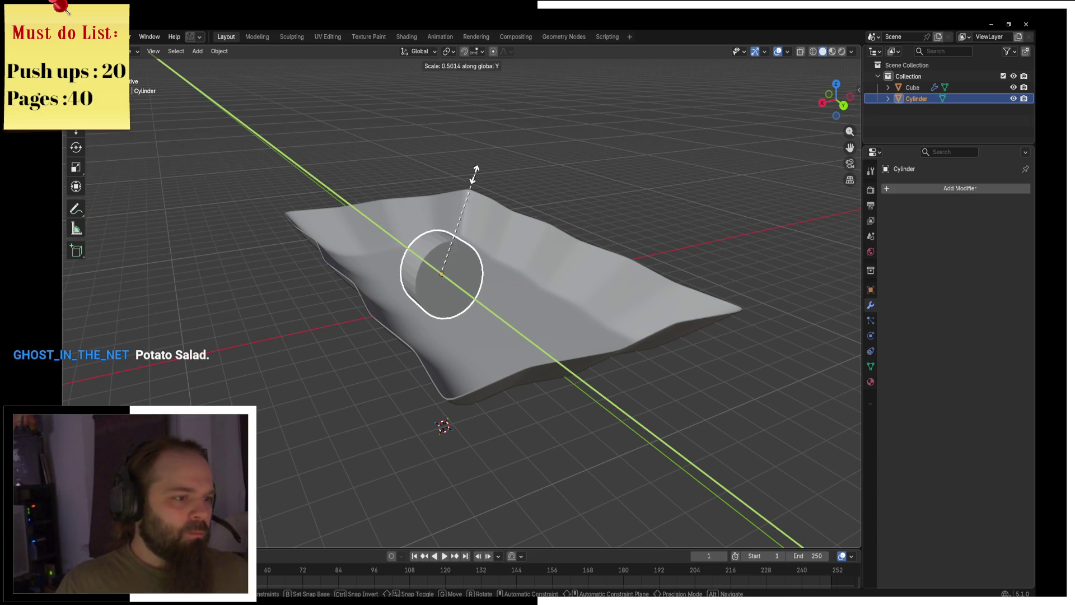
left_click(436, 209)
Give the disc Smooth by Angle shading at 30°.
middle_click_drag(437, 209, 479, 220)
scroll(479, 220, "up", 5)
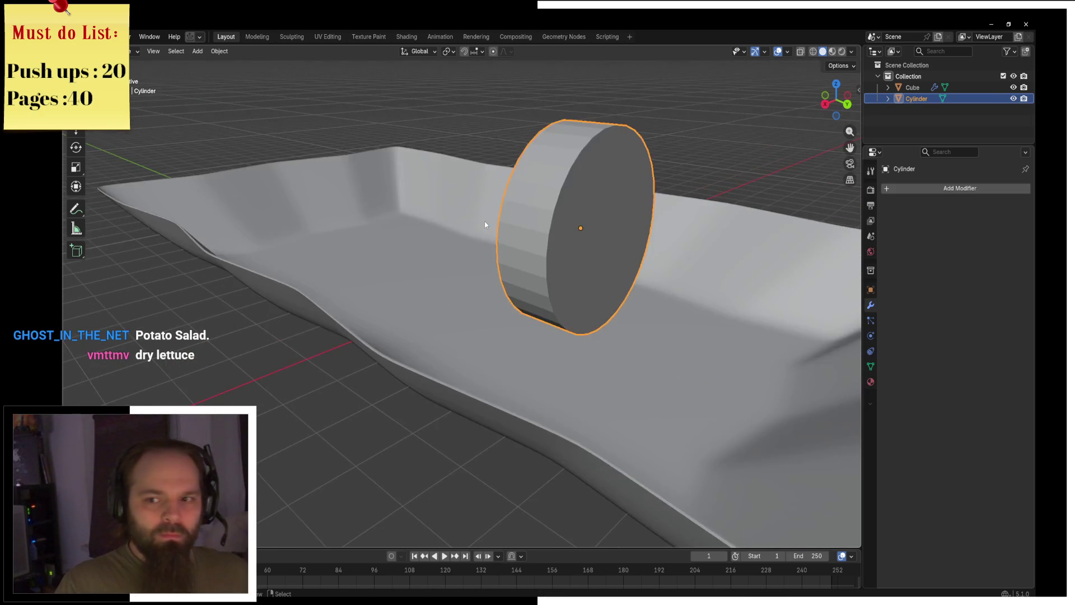
key("F3")
key("Return")
key("ctrl+Tab")
left_click(404, 171)
Select the cylinder's cap face and scale it on all axes except Y.
left_click(161, 51)
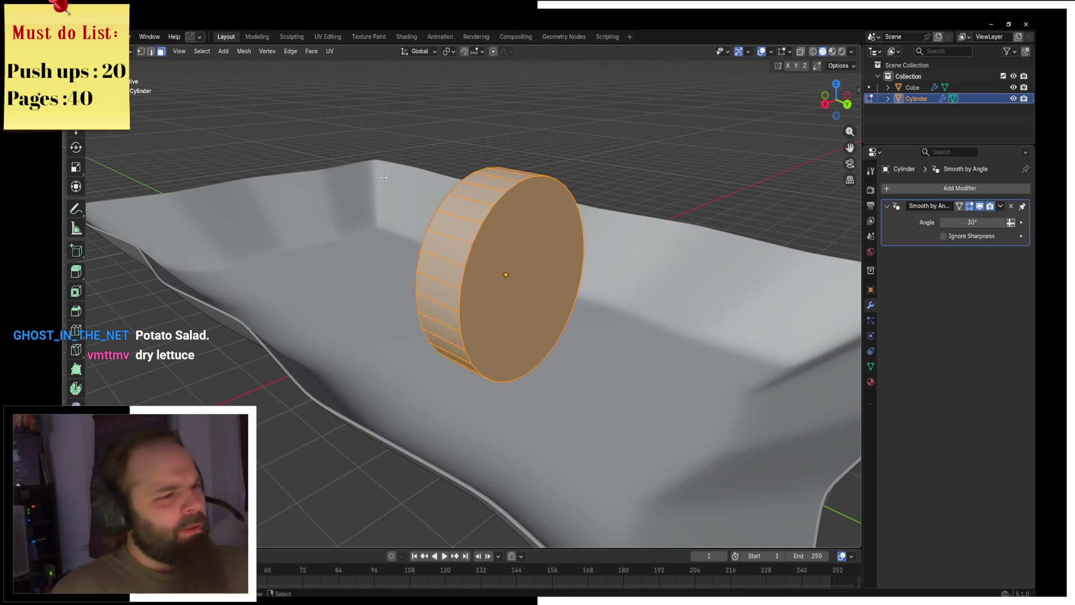
key("alt+a")
middle_click_drag(392, 280, 616, 247)
left_click(636, 239)
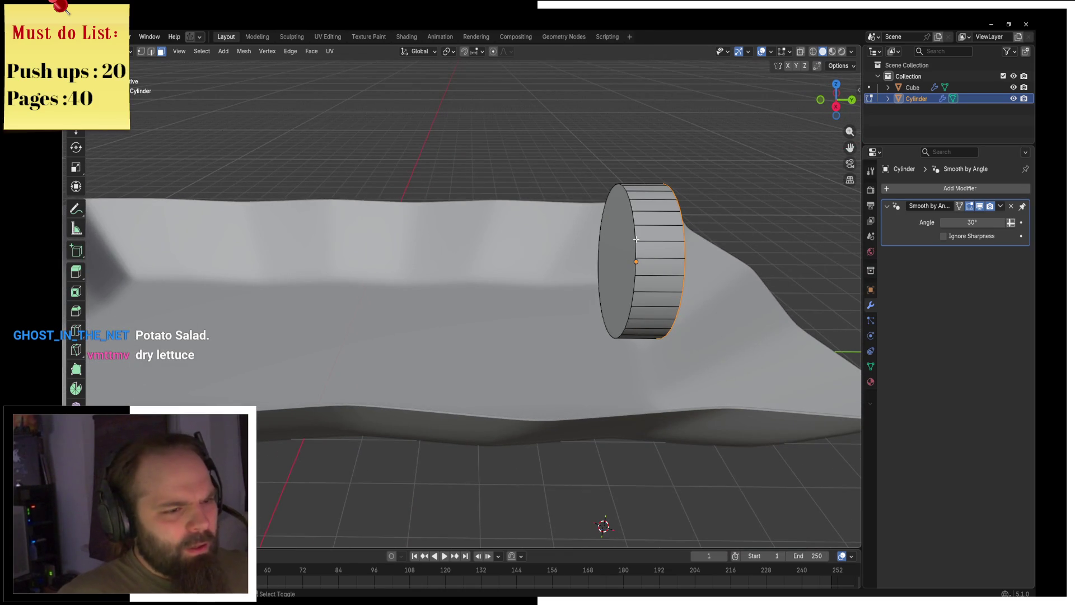
key("s")
key("x")
key("shift+y")
key("x")
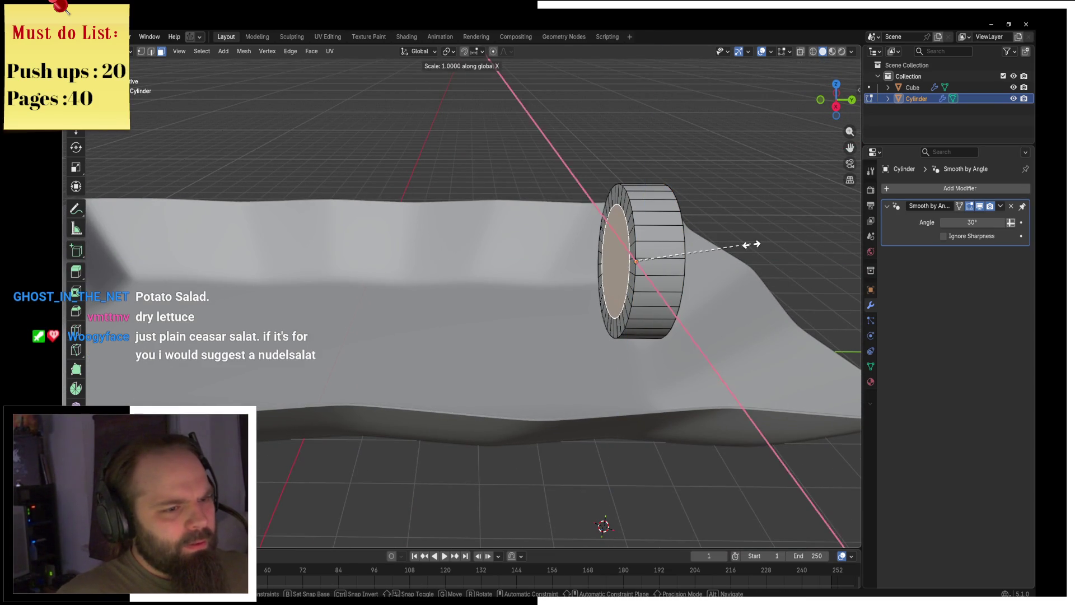
key("y")
left_click(768, 243)
Back in Object Mode, add a Subdivision modifier to round the slice.
middle_click_drag(767, 243, 669, 257)
key("ctrl+Tab")
left_click(656, 244)
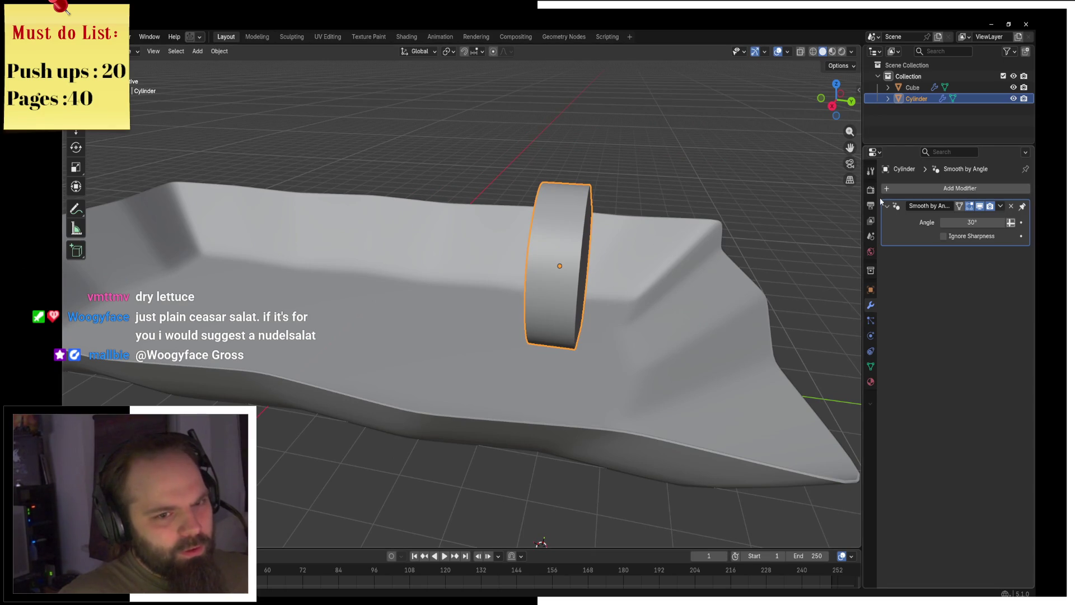
key("shift+a")
type("sub")
key("Return")
In Edit Mode, shrink the cap face with Y excluded, then return to Object Mode.
mouse_move(693, 262)
middle_mouse_down()
mouse_move(638, 258)
mouse_move(552, 277)
middle_mouse_up()
key("ctrl+Tab")
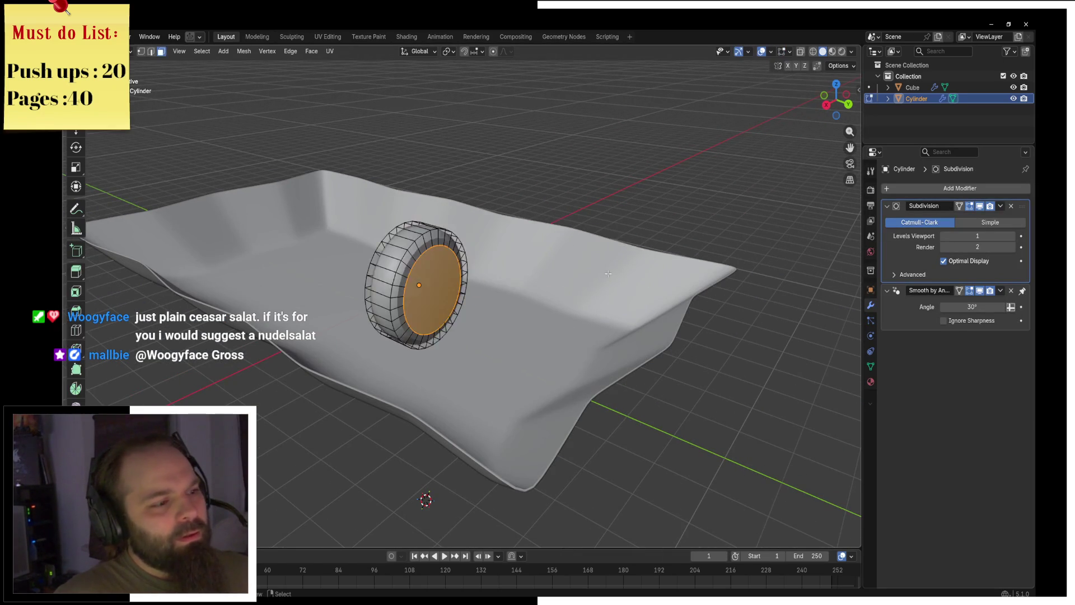
left_click(609, 277)
key("KP_Decimal")
key("s")
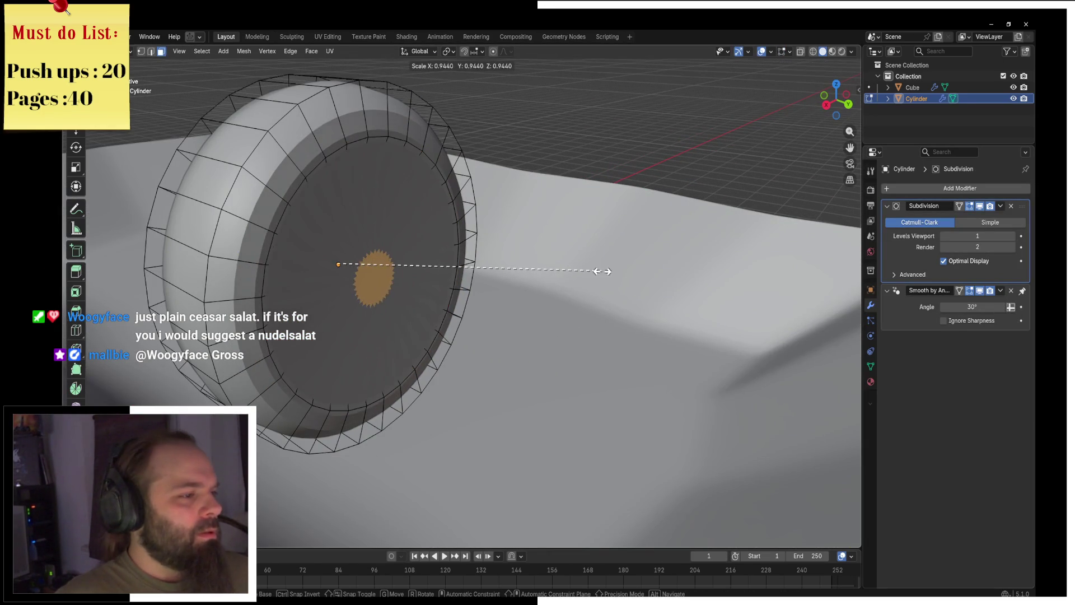
key("shift+y")
key("shift+x")
key("shift+y")
left_click(384, 274)
key("ctrl+Tab")
left_click(308, 274)
Move the slice along Y toward one end of the tray.
scroll(432, 274, "down", 5)
middle_click_drag(432, 274, 504, 291)
key("g")
key("y")
left_click(127, 246)
From top view, reposition the slice toward the tray's lower left.
scroll(432, 240, "down", 6)
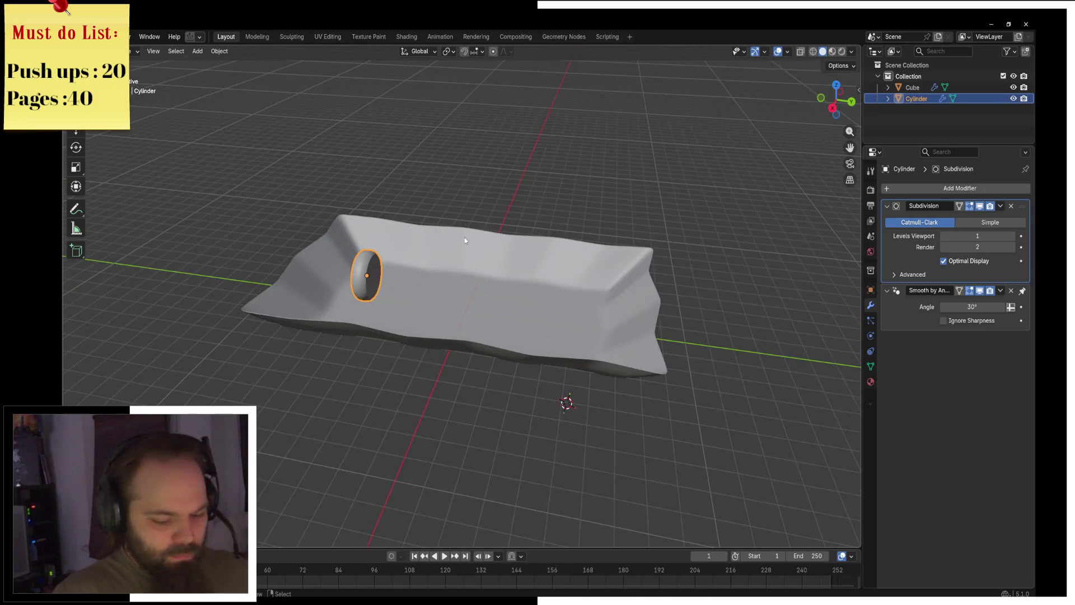
key("KP_7")
middle_click_drag(539, 409, 519, 332, "shift")
key("g")
key("y")
key("x")
left_click(495, 326)
key("g")
key("y")
left_click(539, 379)
Rotate the slice to tilt it in the tray.
mouse_move(539, 379)
middle_mouse_down()
mouse_move(499, 280)
mouse_move(473, 297)
mouse_move(480, 283)
middle_mouse_up()
key("r")
key("z")
key("Escape")
key("r")
key("r")
left_click(502, 284)
key("g")
key("z")
key("Escape")
Lower the slice along Z onto the tray floor.
key("g")
scroll(484, 280, "up", 2)
key("z")
left_click(487, 305)
Scale the slice along X to enlarge the disc.
key("s")
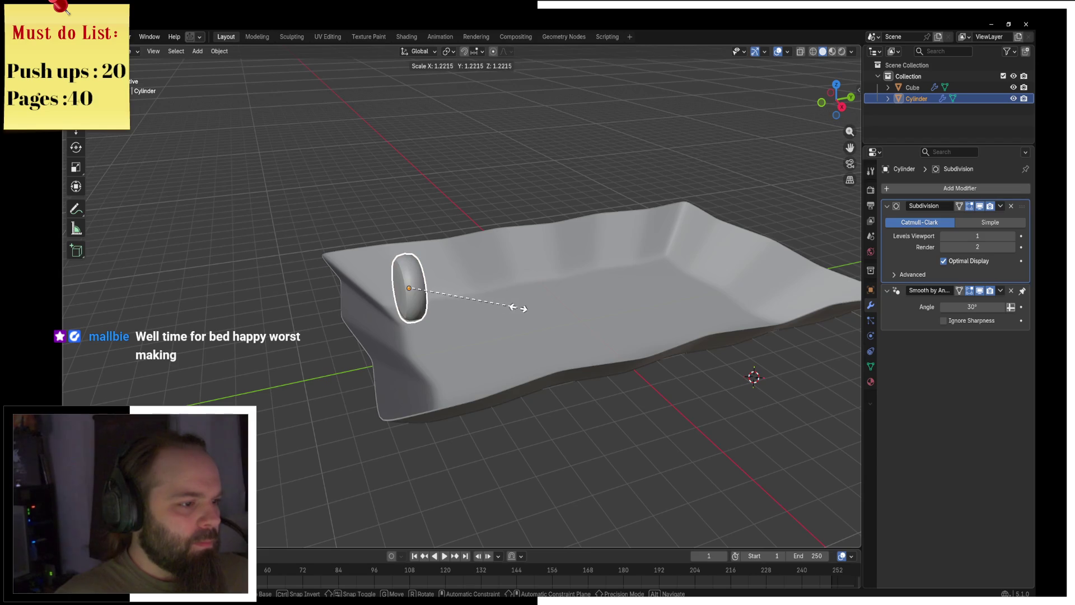
key("shift+y")
key("Escape")
key("s")
key("Escape")
key("s")
key("x")
left_click(689, 322)
Shift the slice along X into its final spot near the tray's end.
middle_click_drag(722, 318, 560, 291)
key("g")
key("z")
key("x")
left_click(569, 299)
From top view, deselect everything and add a new Plane.
key("KP_7")
scroll(567, 299, "down", 2)
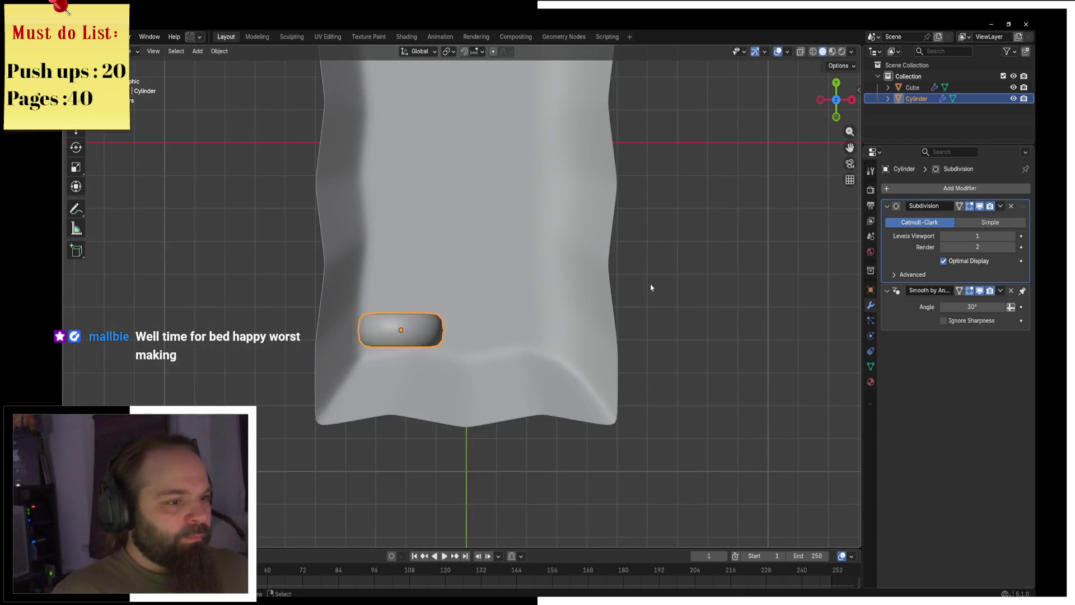
key("alt+a")
key("shift+a")
mouse_move(547, 272)
left_click(629, 276)
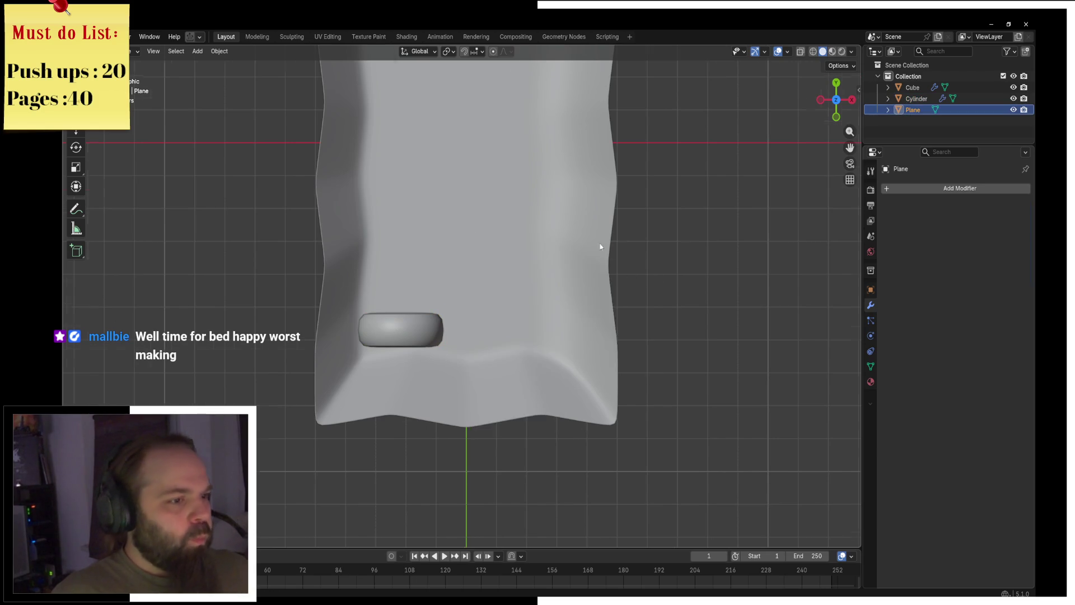
Move the Plane into the tray, enter Edit Mode and turn on X-ray.
scroll(601, 244, "down", 3)
key("g")
key("x")
key("x")
left_click(556, 328)
key("ctrl+Tab")
left_click(629, 329)
key("alt+z")
middle_click_drag(502, 277, 392, 140)
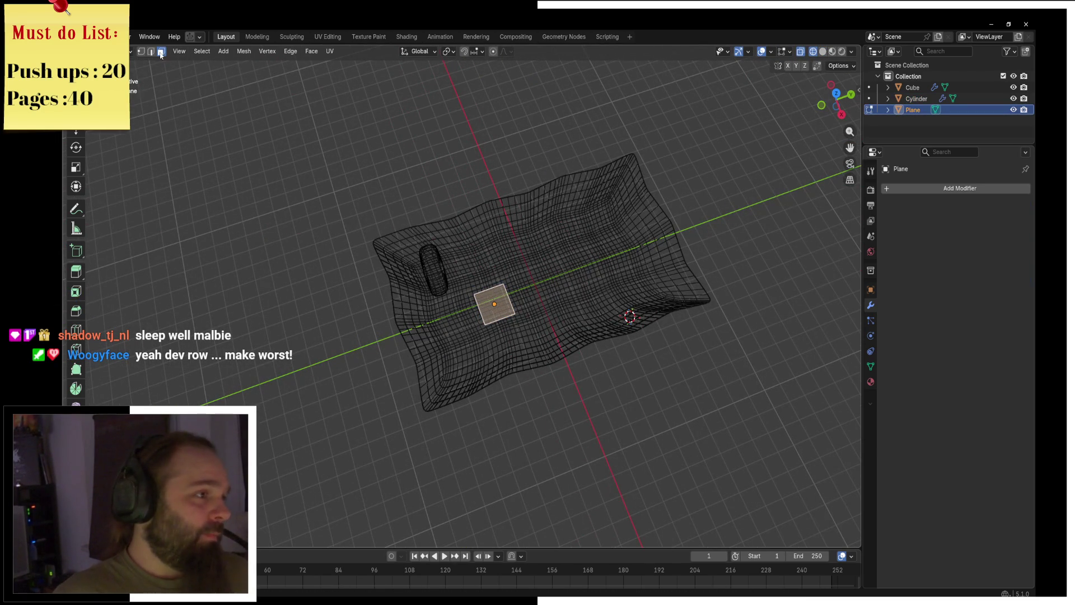
Stretch the plane's edges along Y toward both ends of the tray.
key("g")
key("y")
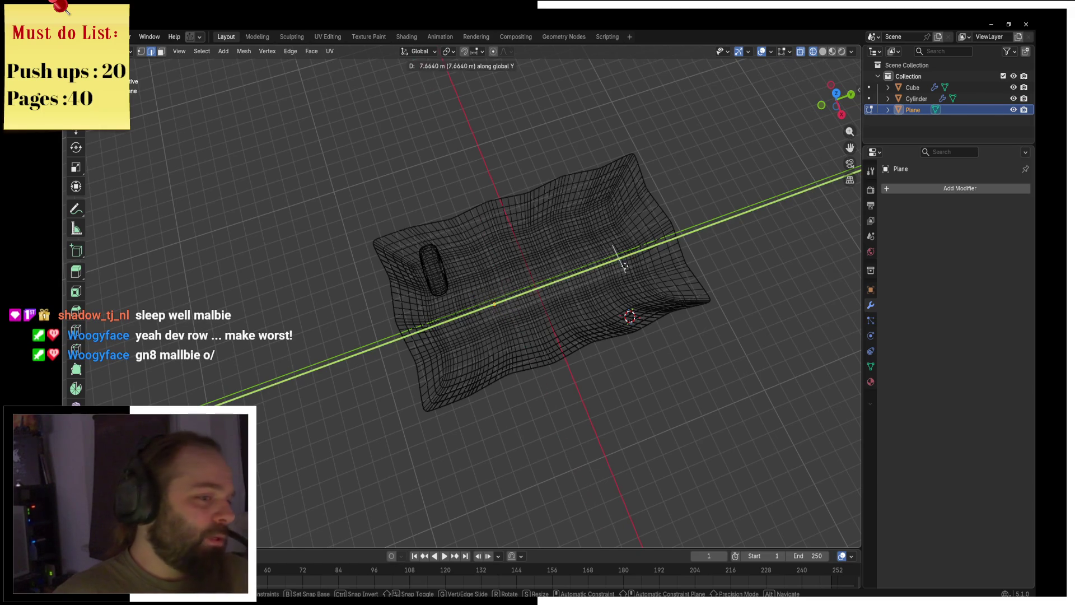
left_click(631, 262)
key("g")
key("y")
left_click(425, 321)
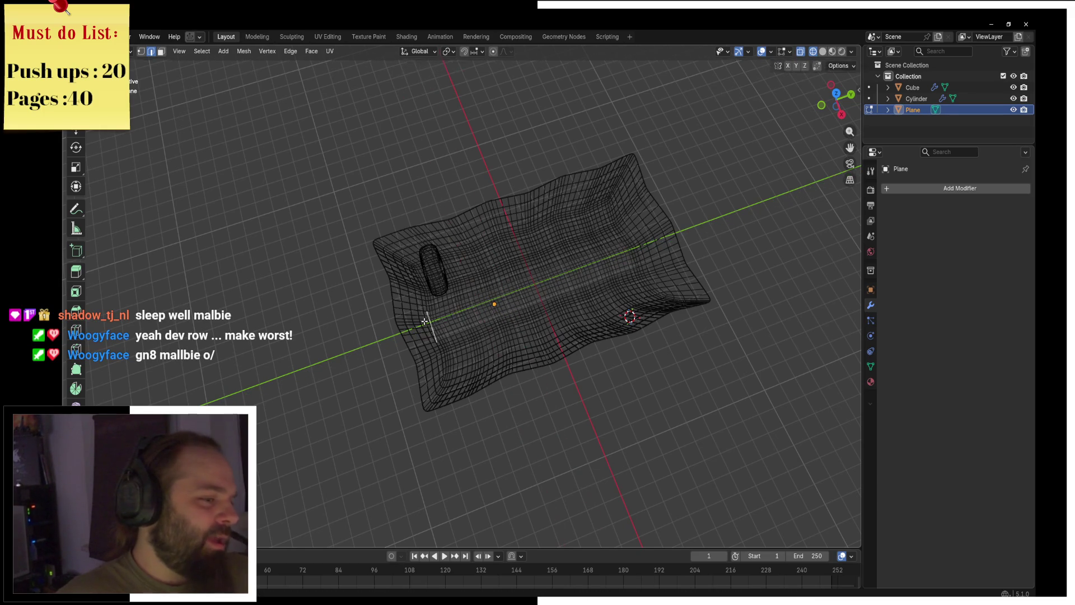
Move the remaining edges along X so the plane covers the tray floor.
key("g")
key("y")
key("x")
left_click(487, 252)
key("g")
key("y")
key("x")
left_click(455, 310)
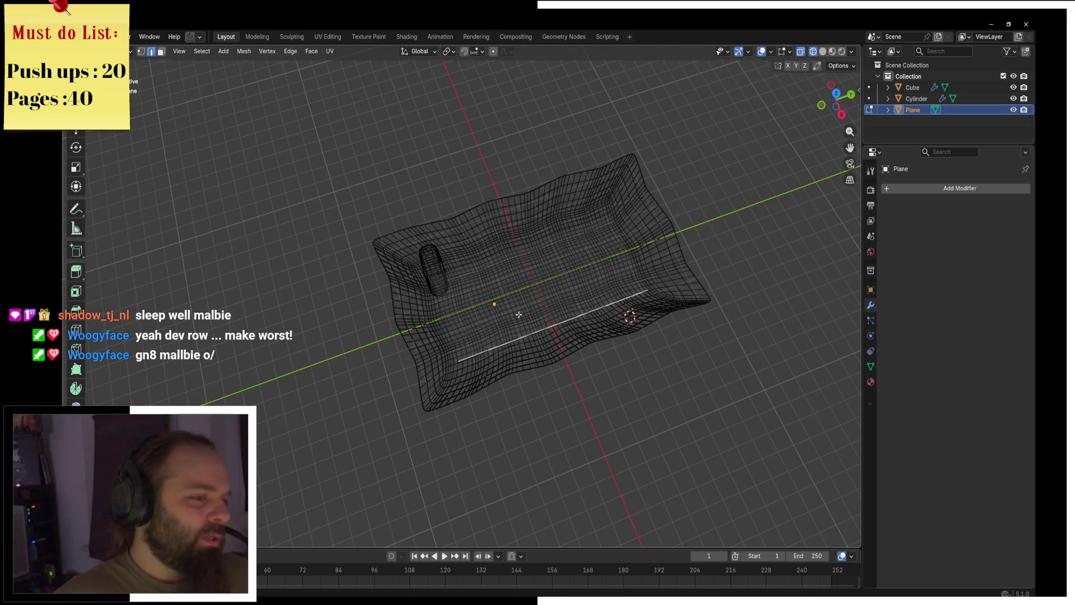
Delete the plane's face, keeping only edges, and vertex-bevel the corners round.
left_click(455, 311)
key("x")
left_click(455, 303)
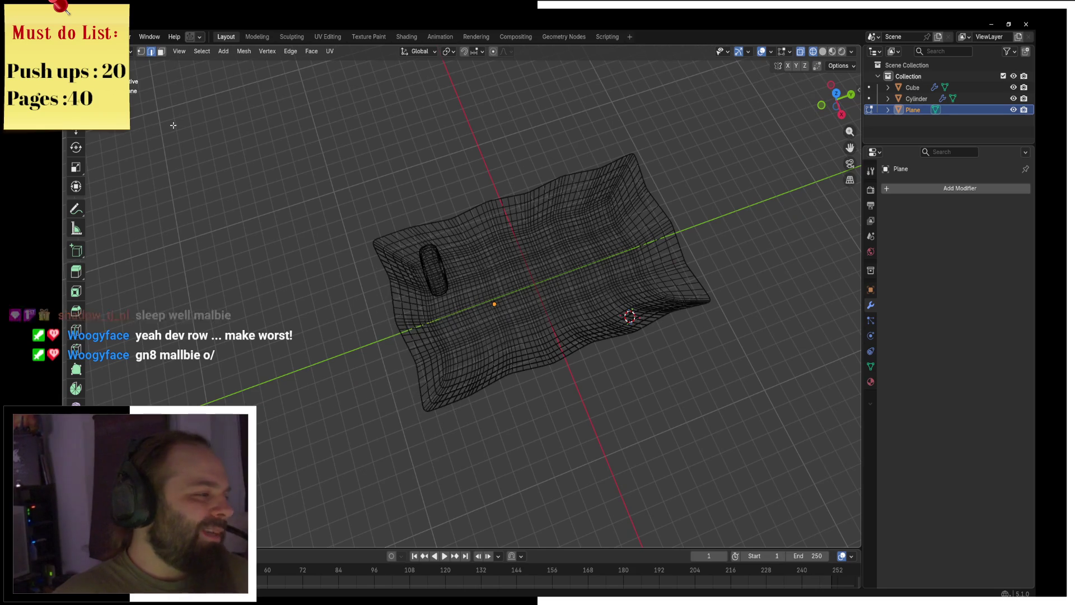
left_click(623, 223)
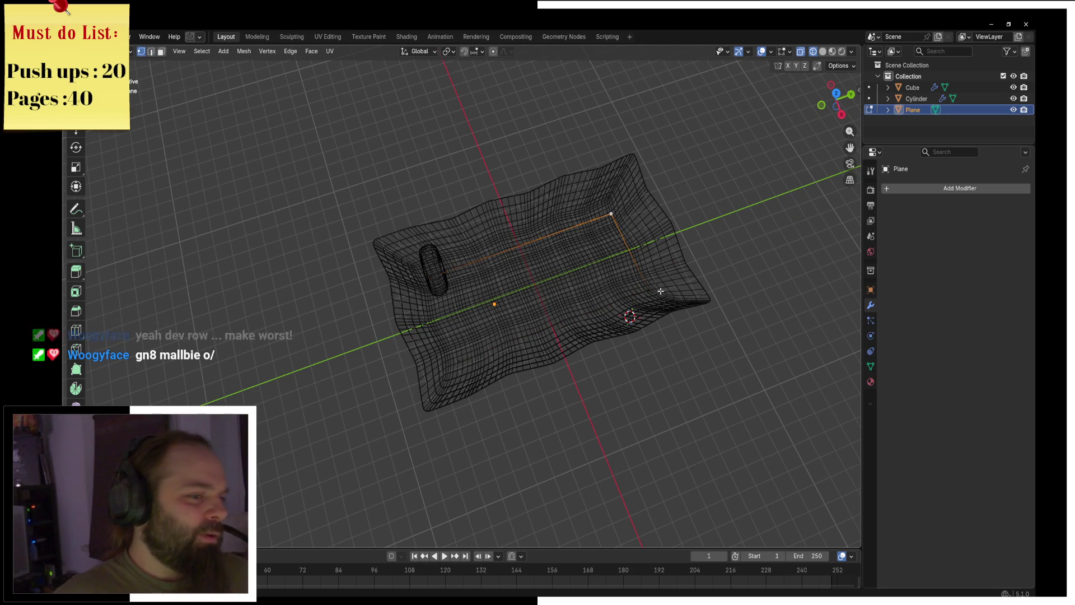
key("ctrl+b")
left_click(684, 293)
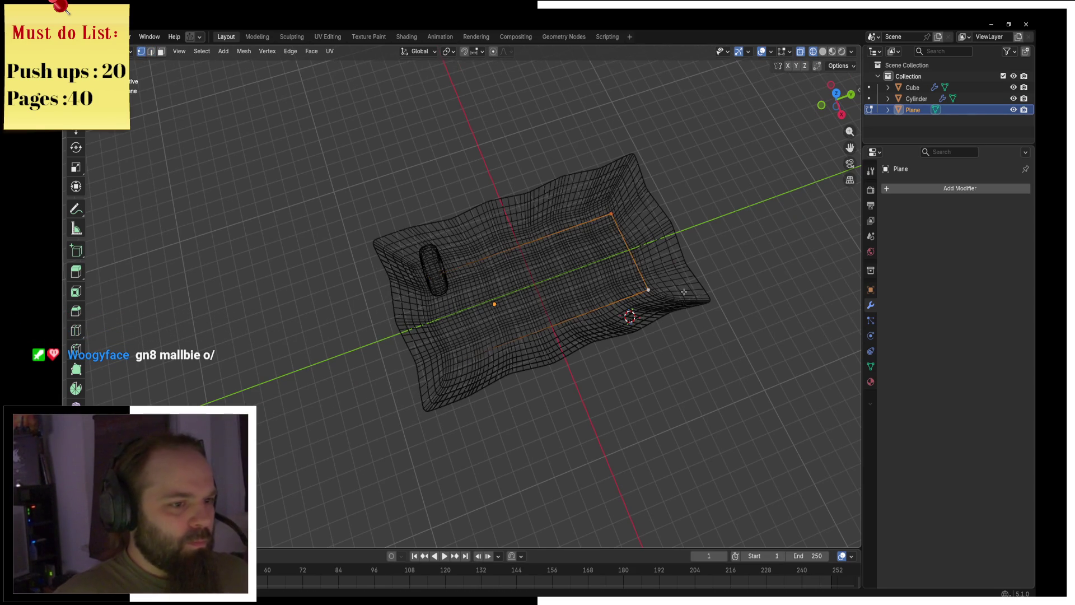
key("ctrl+b")
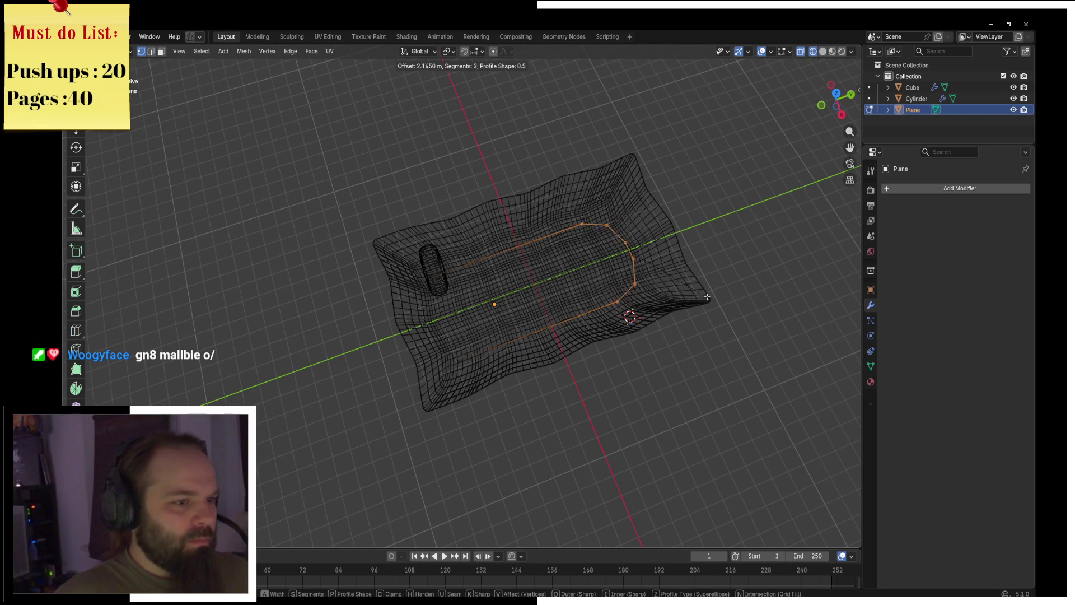
left_click(708, 297)
In Object Mode, apply Shade Auto Smooth for a Smooth by Angle modifier.
key("Tab")
left_click(627, 293)
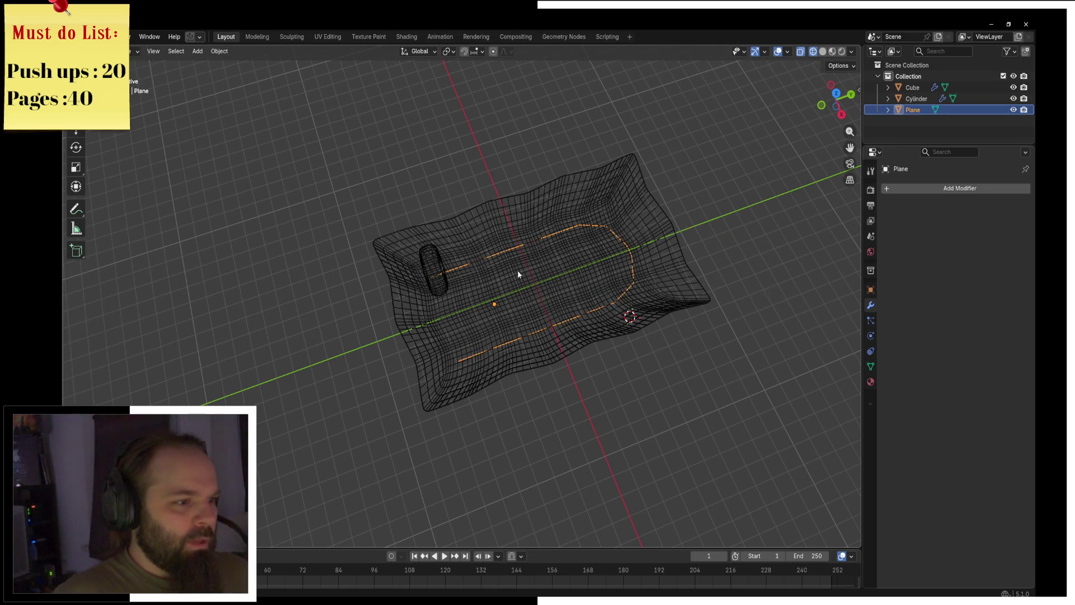
middle_click_drag(644, 313, 669, 336)
key("F3")
left_click(630, 310)
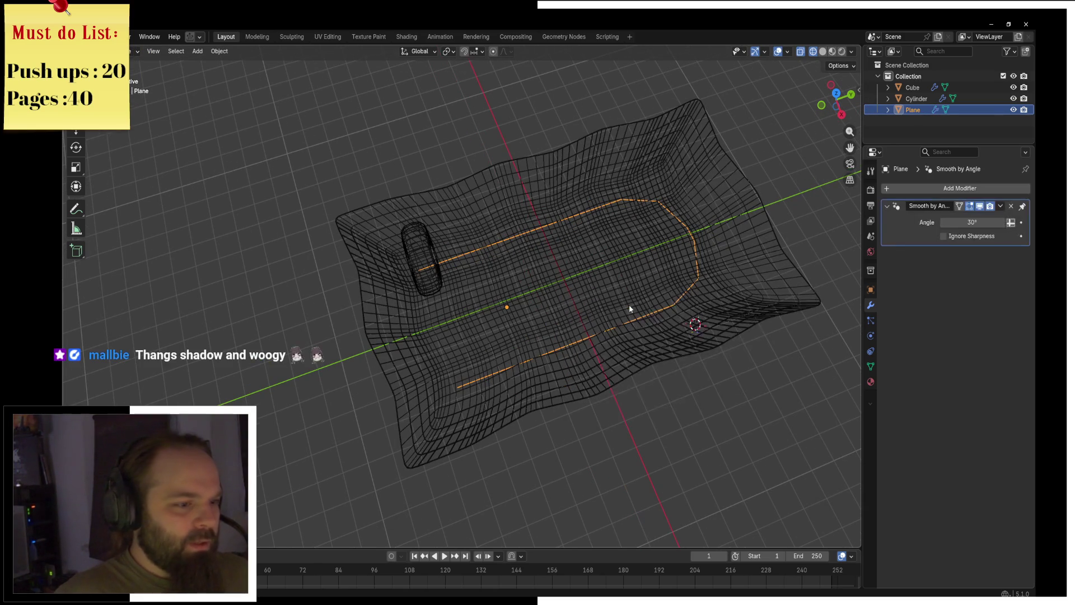
key("F3")
type("curve")
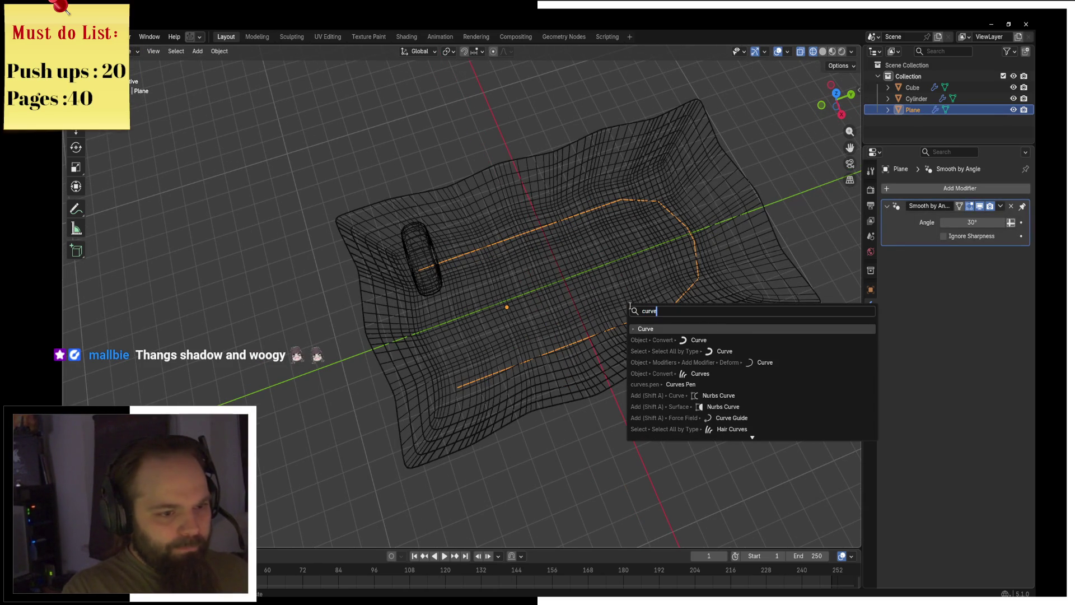
Convert the Plane outline to a curve, then select the sausage slice.
key("Return")
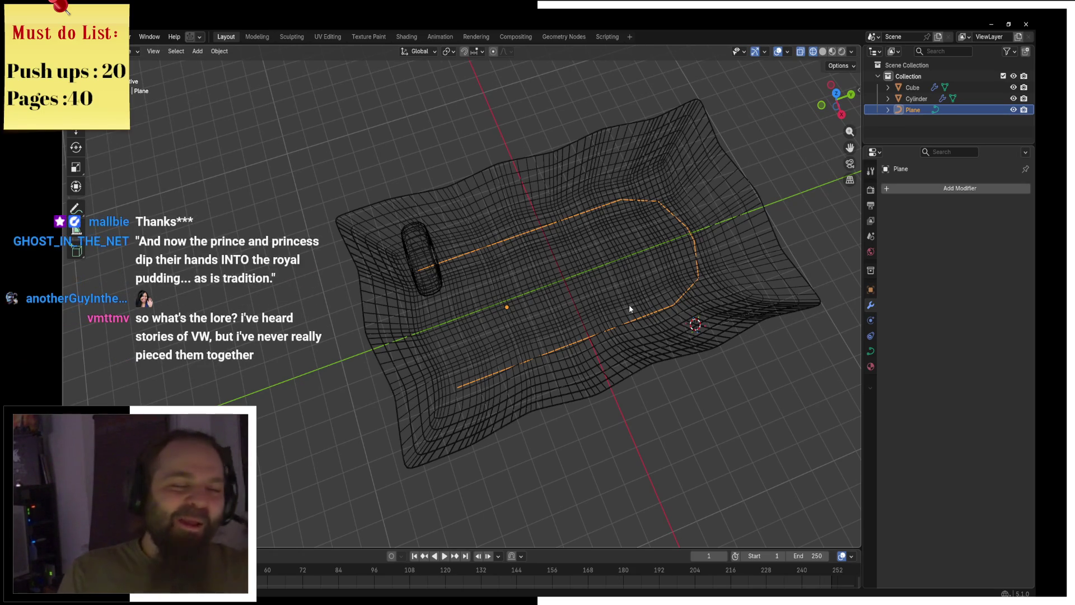
middle_click_drag(536, 271, 506, 252)
key("F3")
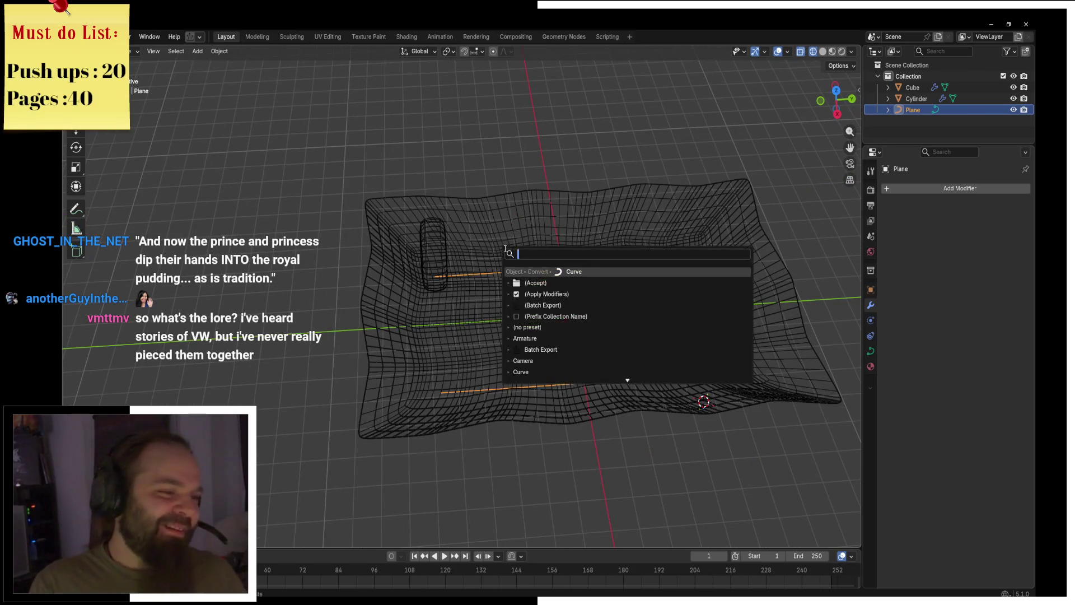
left_click(446, 276)
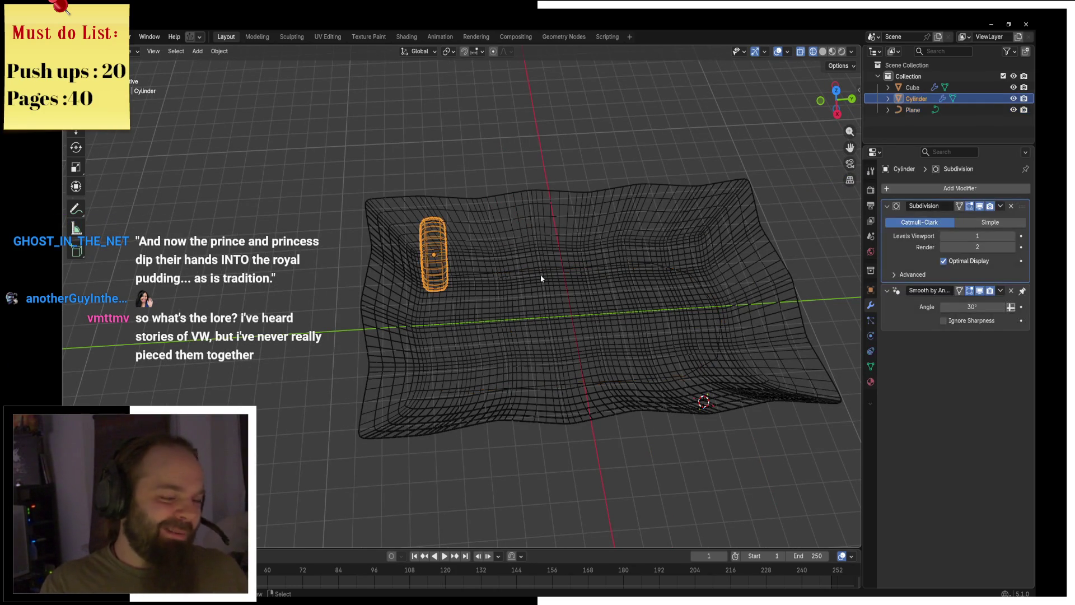
left_click(903, 188)
Give the slice an Array modifier fitted to the Plane curve.
mouse_move(851, 202)
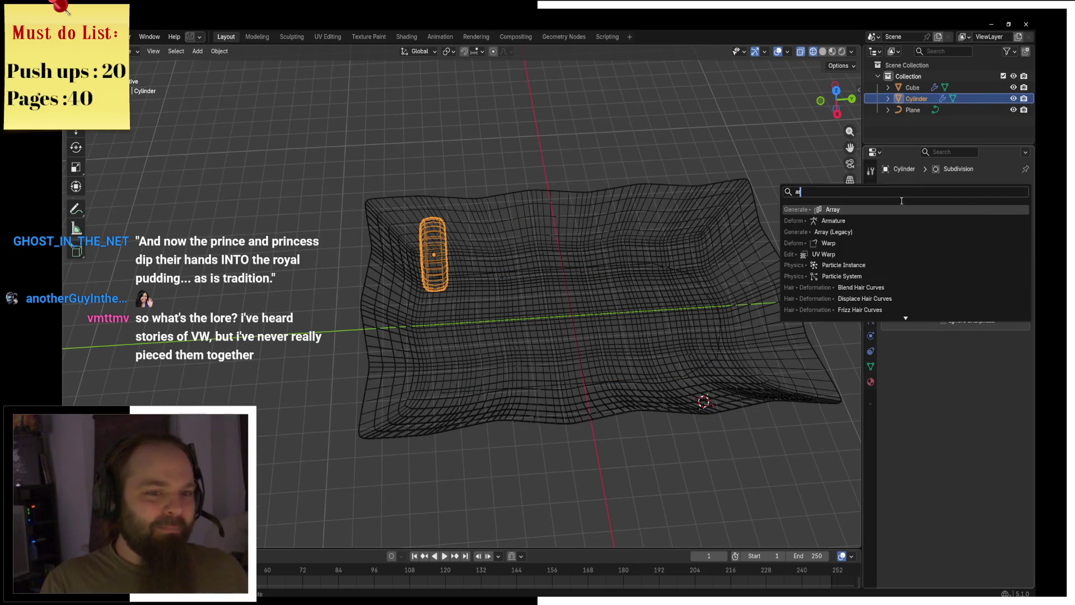
left_click(901, 212)
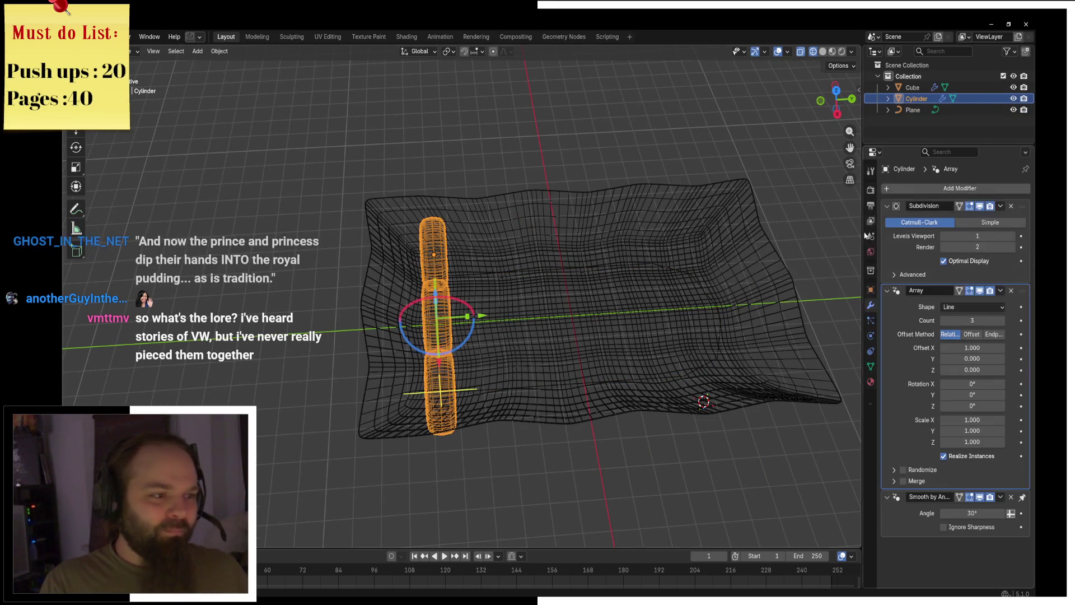
left_click(997, 306)
left_click(966, 332)
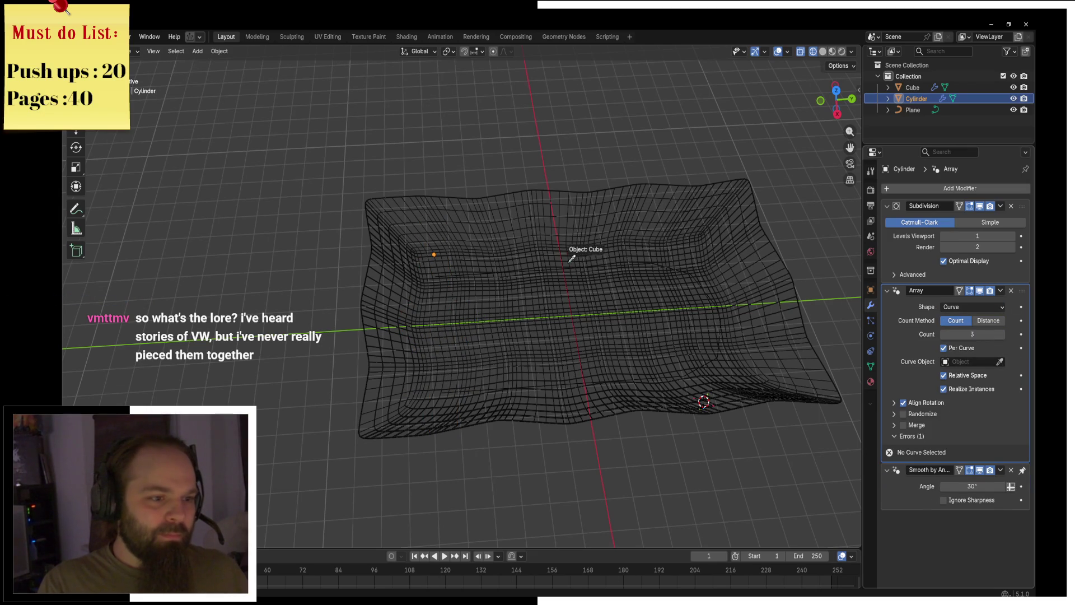
left_click(913, 107)
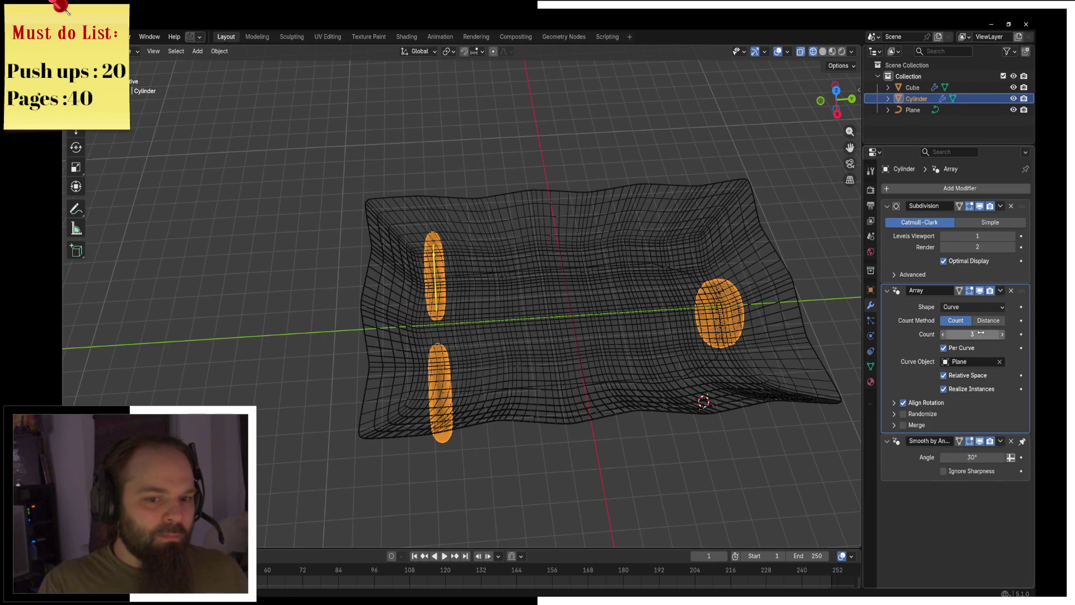
Raise the array count to 11, then space copies by distance at 2.84 m.
left_click_drag(973, 334, 982, 333)
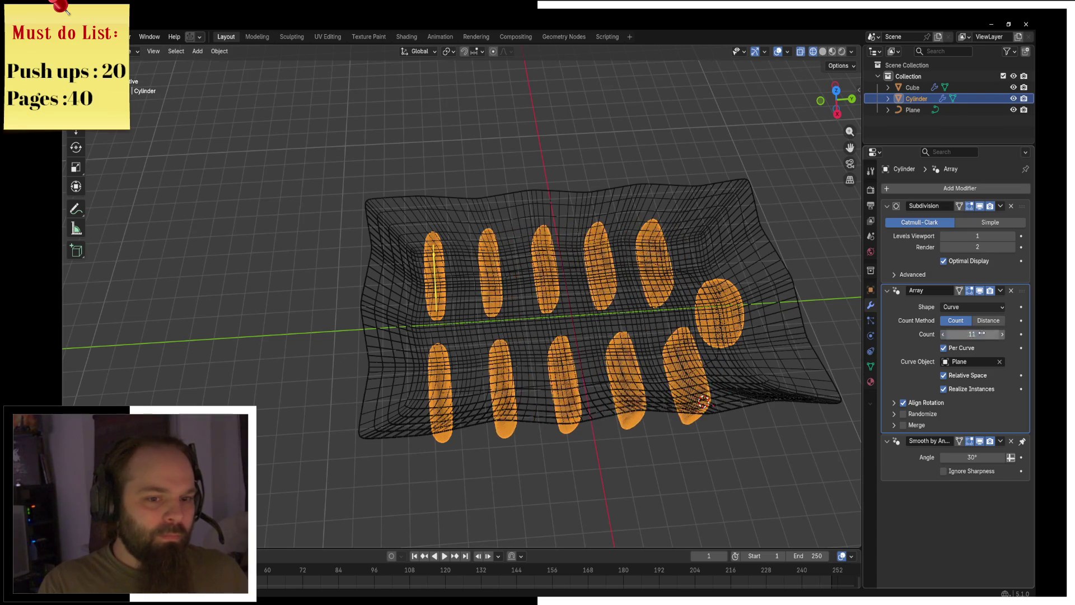
left_click(987, 321)
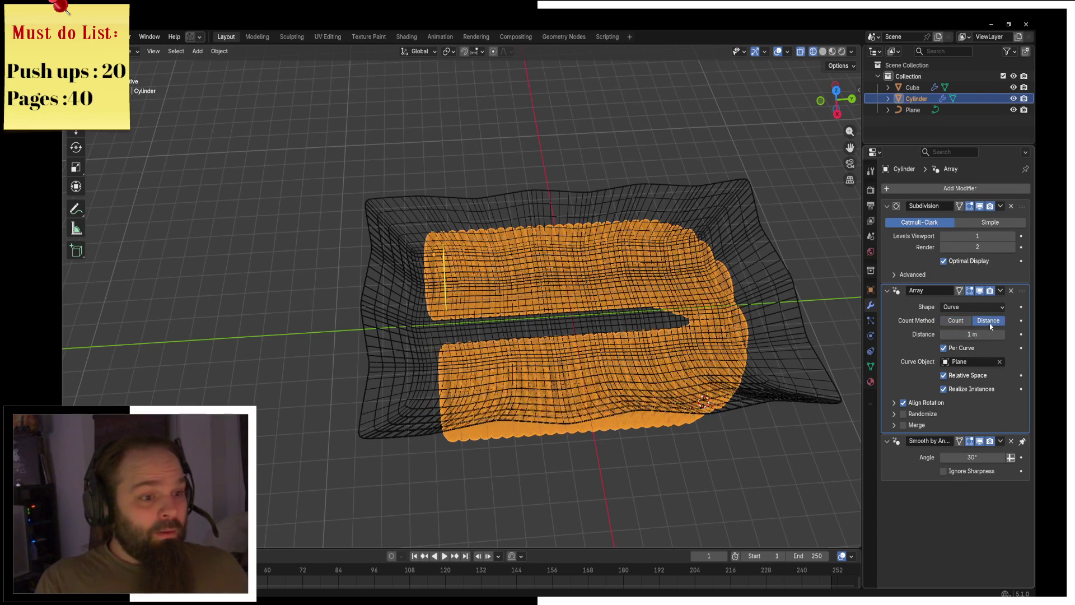
mouse_move(982, 336)
left_mouse_down()
mouse_move(952, 336)
mouse_move(1008, 335)
left_mouse_up()
mouse_move(728, 314)
middle_mouse_down()
mouse_move(650, 300)
mouse_move(593, 313)
middle_mouse_up()
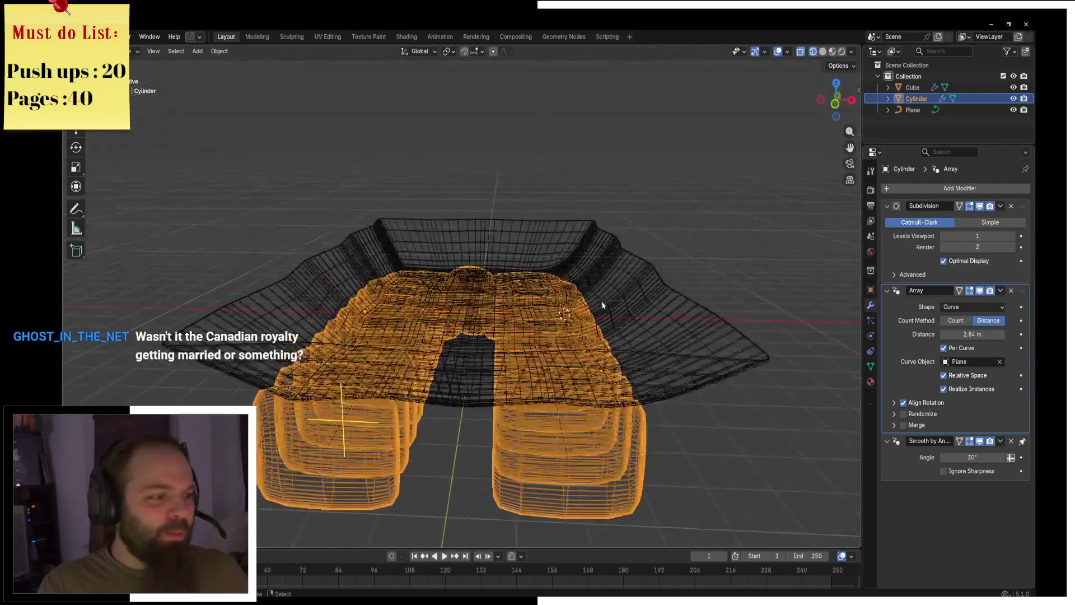
scroll(582, 336, "up", 3)
key("ctrl+a")
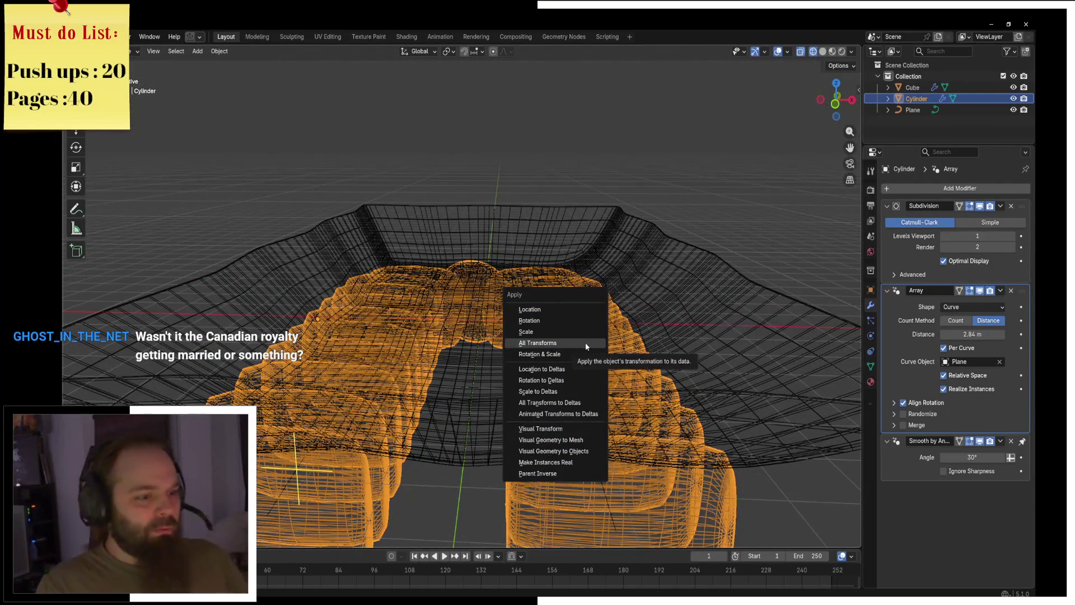
Apply all transforms to the arrayed cylinder slices.
left_click(586, 342)
mouse_move(574, 344)
middle_mouse_down()
mouse_move(553, 354)
mouse_move(532, 392)
middle_mouse_up()
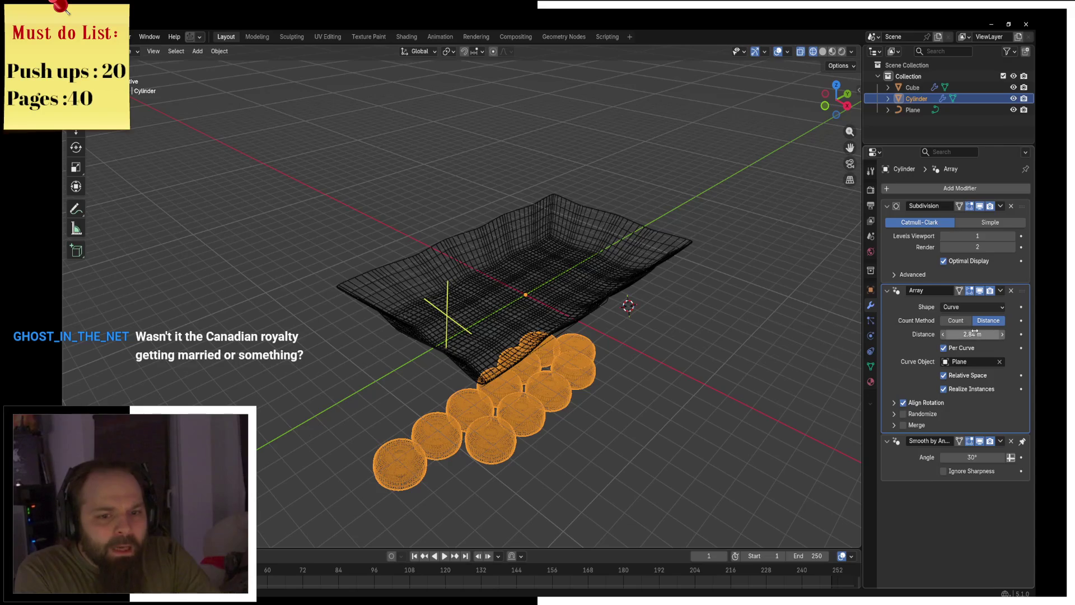
middle_click_drag(680, 327, 612, 330)
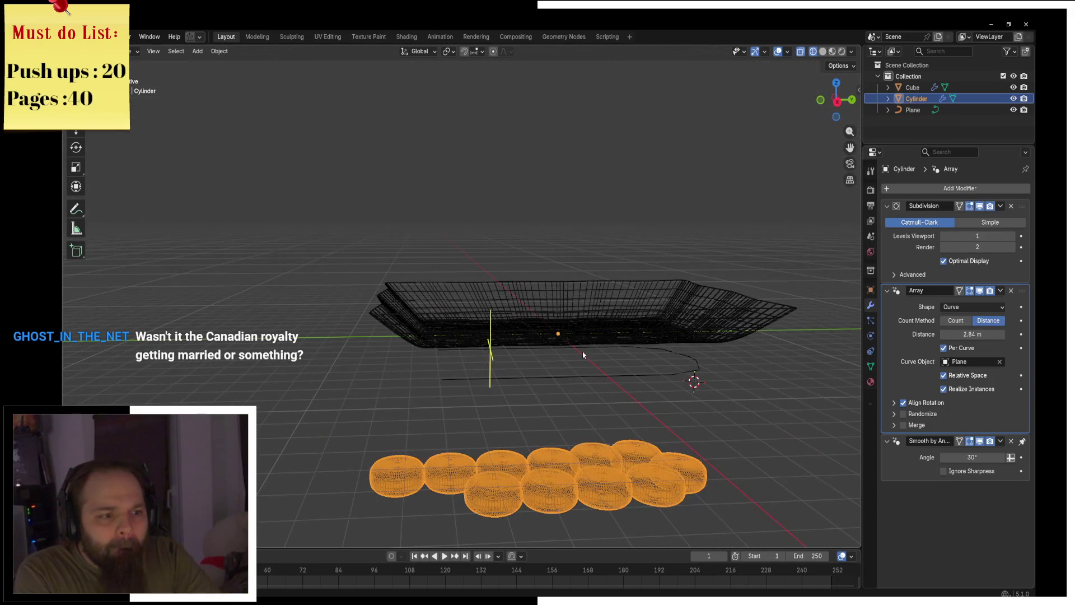
Select the Plane curve and move it vertically along Z.
left_click(703, 364)
left_click(693, 372)
middle_click_drag(694, 372, 672, 353)
key("g")
key("z")
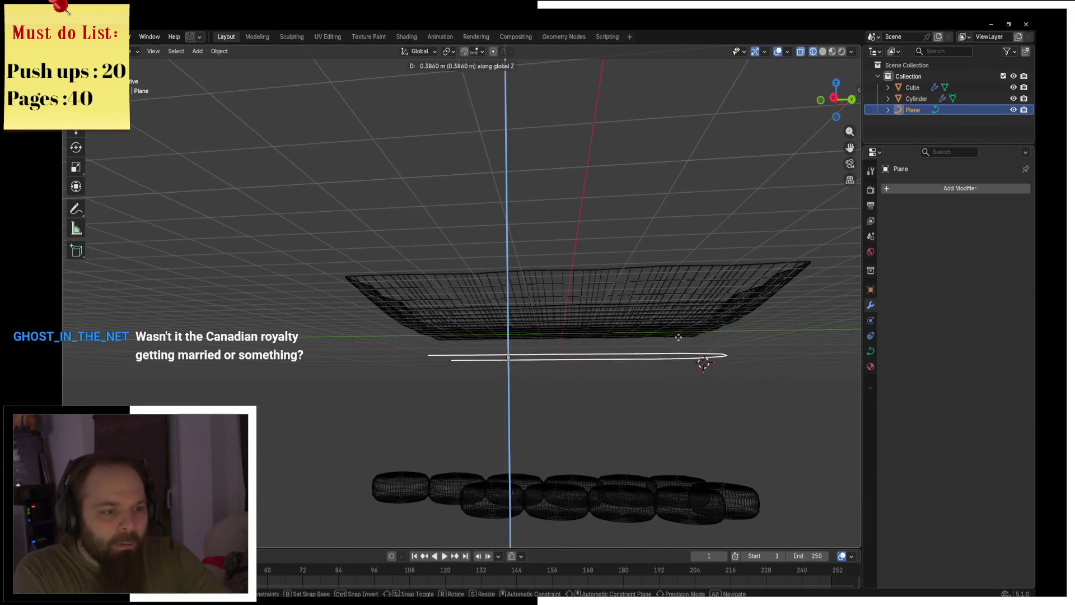
left_click(612, 374)
mouse_move(611, 375)
middle_mouse_down()
mouse_move(611, 428)
mouse_move(659, 401)
mouse_move(714, 337)
mouse_move(674, 370)
middle_mouse_up()
Select the slice array together with the Plane curve.
left_click(591, 452)
right_click(590, 448)
left_click(730, 312, "shift")
right_click(734, 364)
key("Escape")
Toggle the curve, then the cylinder slices, into Edit Mode and back to Object Mode.
key("ctrl+Tab")
left_click(626, 383)
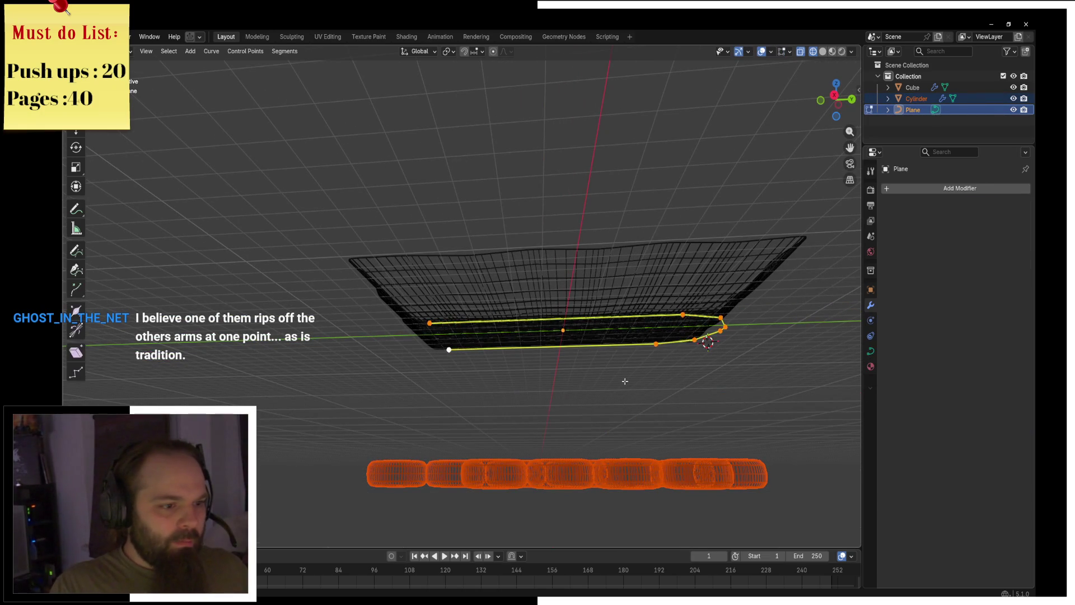
key("ctrl+Tab")
left_click(539, 377)
left_click(576, 465)
key("Tab")
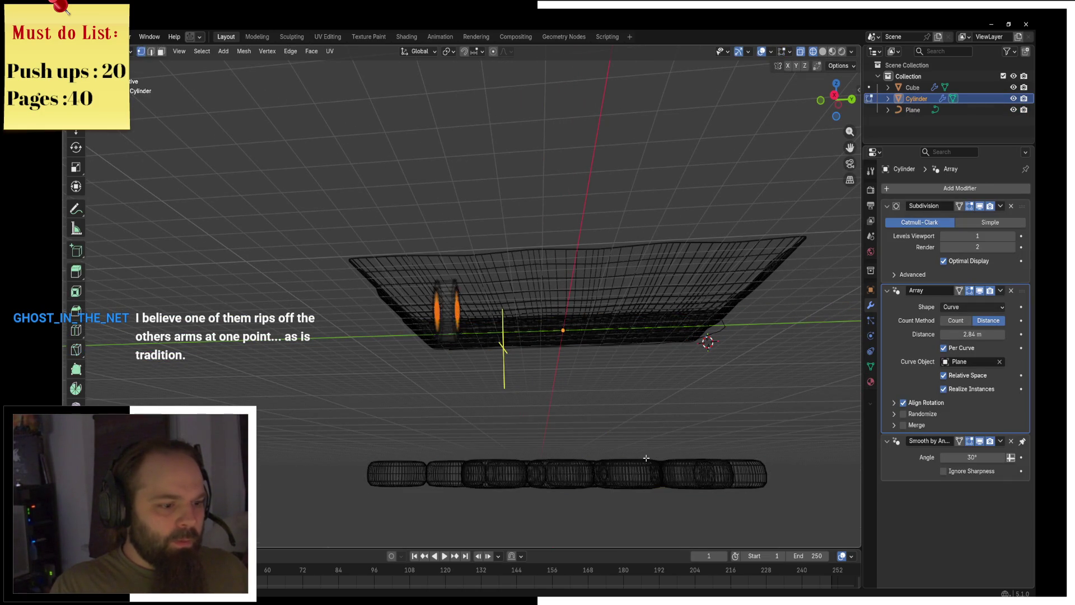
key("ctrl+Tab")
left_click(546, 429)
mouse_move(611, 368)
middle_mouse_down()
mouse_move(641, 414)
mouse_move(653, 389)
middle_mouse_up()
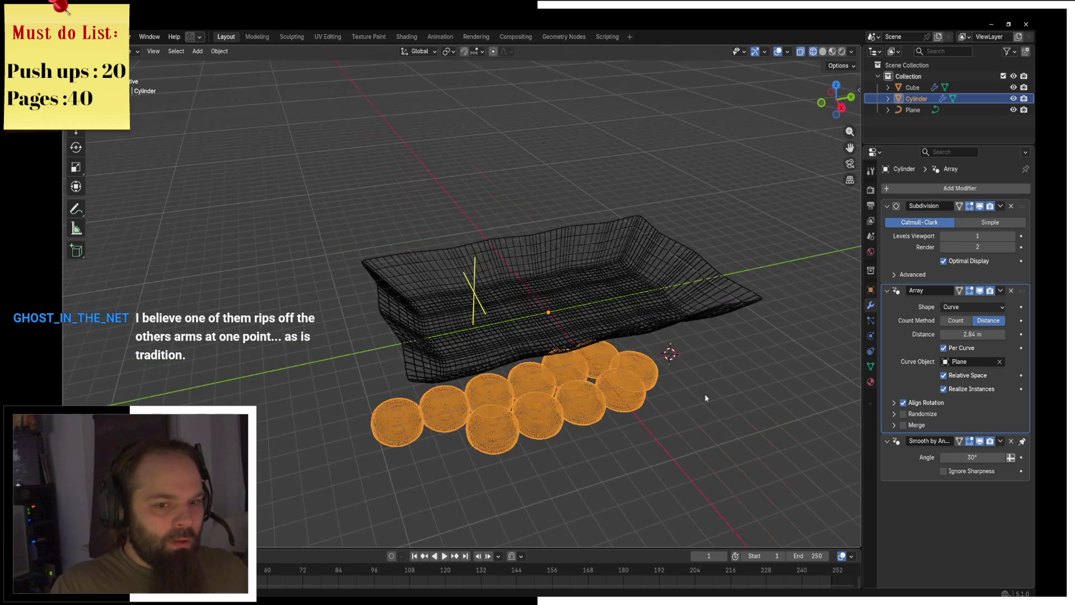
Enable array Randomize with flipping, Z and X offsets, X rotation, and 1.69 m distance.
left_click(894, 414)
left_click(903, 414)
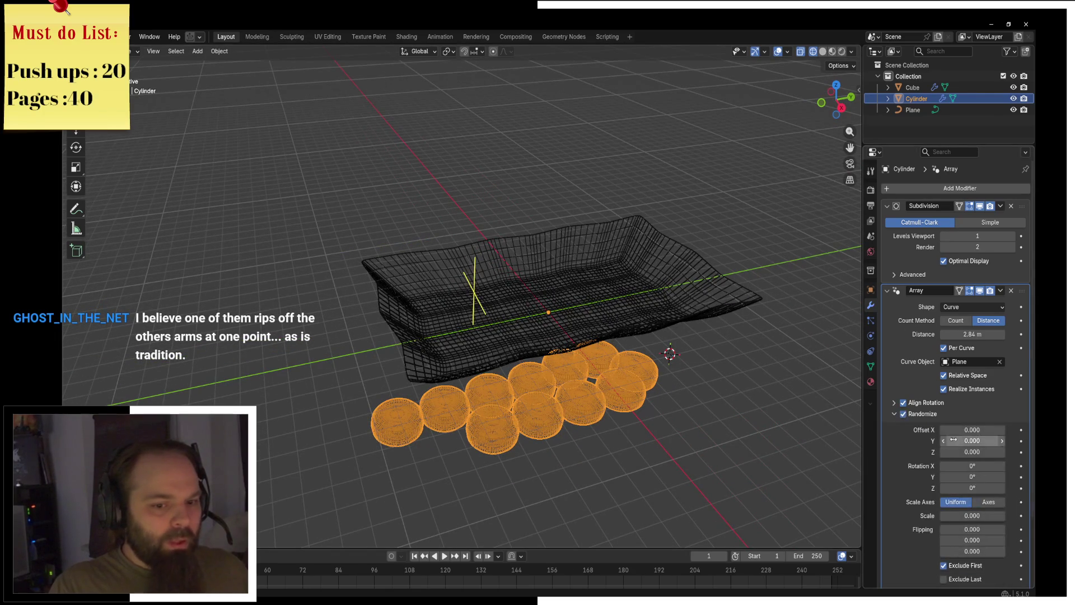
mouse_move(966, 529)
left_mouse_down()
mouse_move(989, 529)
mouse_move(973, 541)
left_mouse_up()
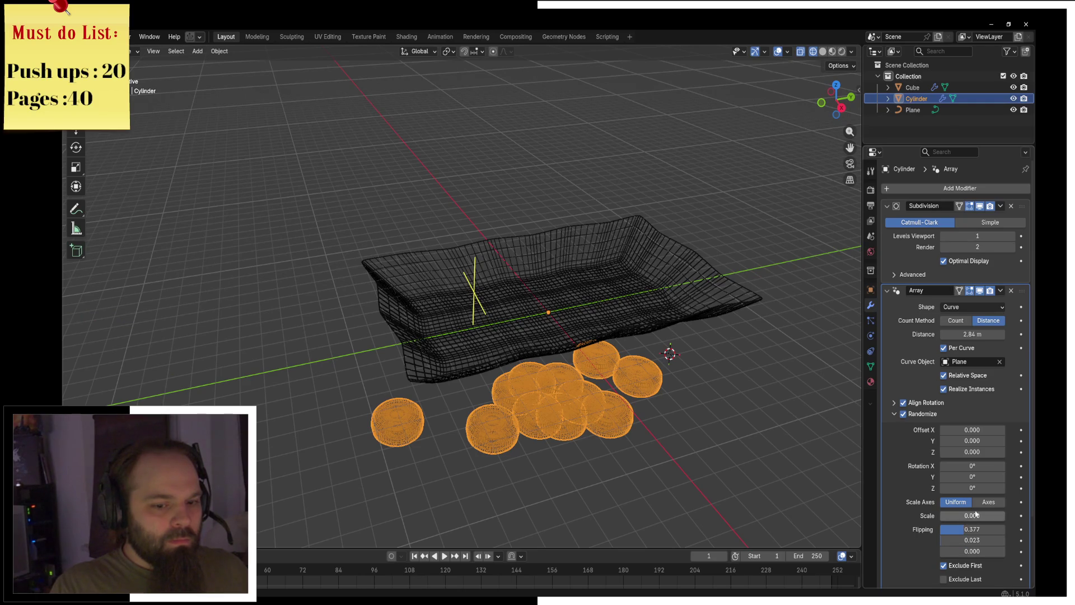
mouse_move(719, 455)
middle_mouse_down()
mouse_move(703, 428)
mouse_move(683, 420)
middle_mouse_up()
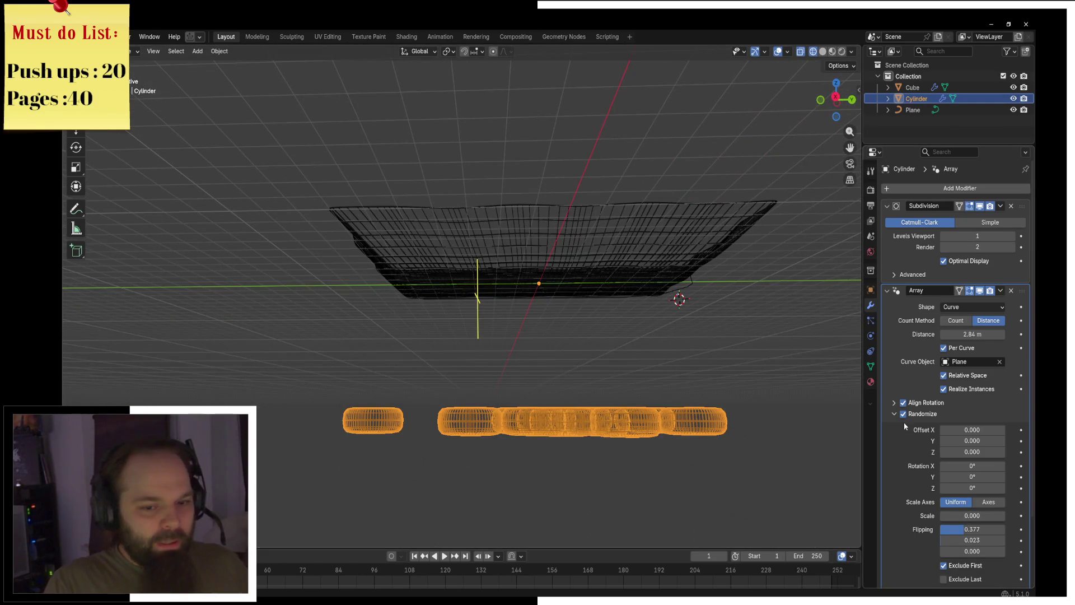
mouse_move(973, 452)
left_mouse_down()
mouse_move(991, 452)
mouse_move(975, 430)
left_mouse_up()
middle_click_drag(773, 413, 773, 437)
left_click_drag(972, 466, 985, 487)
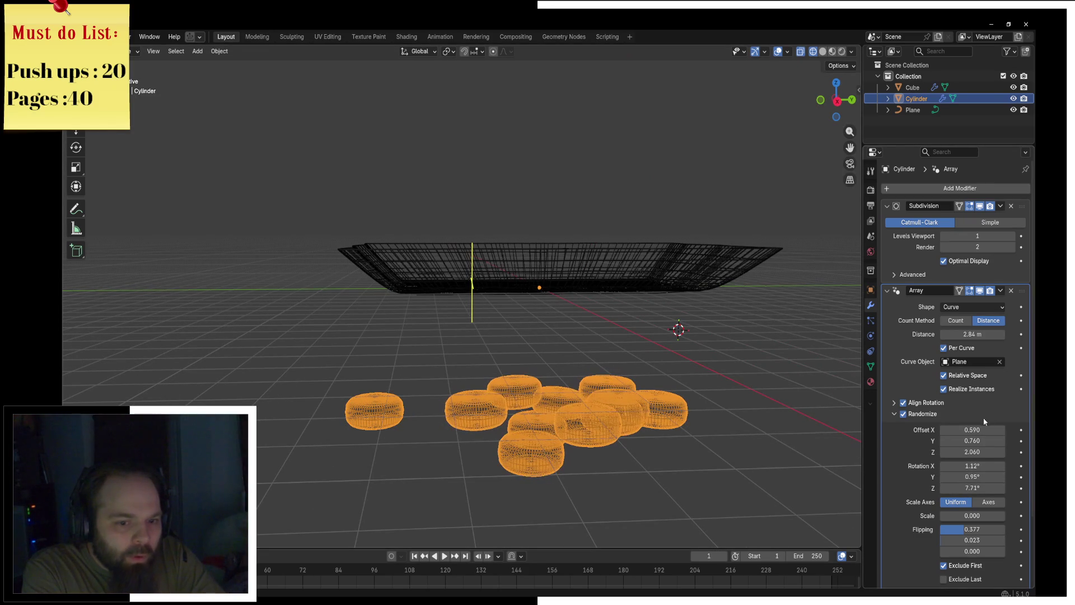
left_click_drag(977, 333, 944, 333)
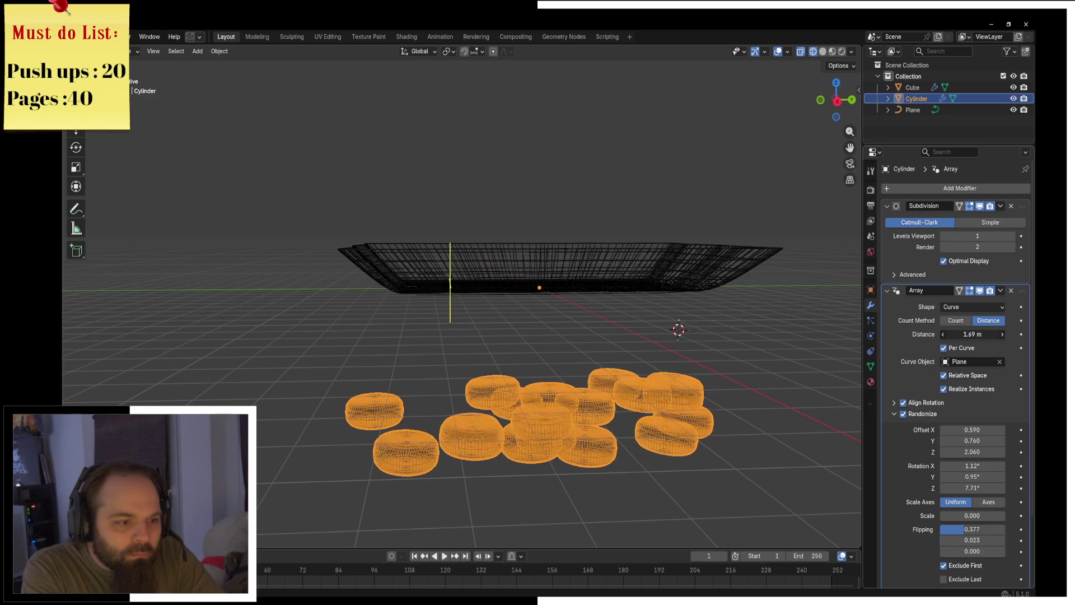
Switch to front orthographic view and reselect the slices, cancelling trial vertical moves.
key("g")
key("z")
key("Escape")
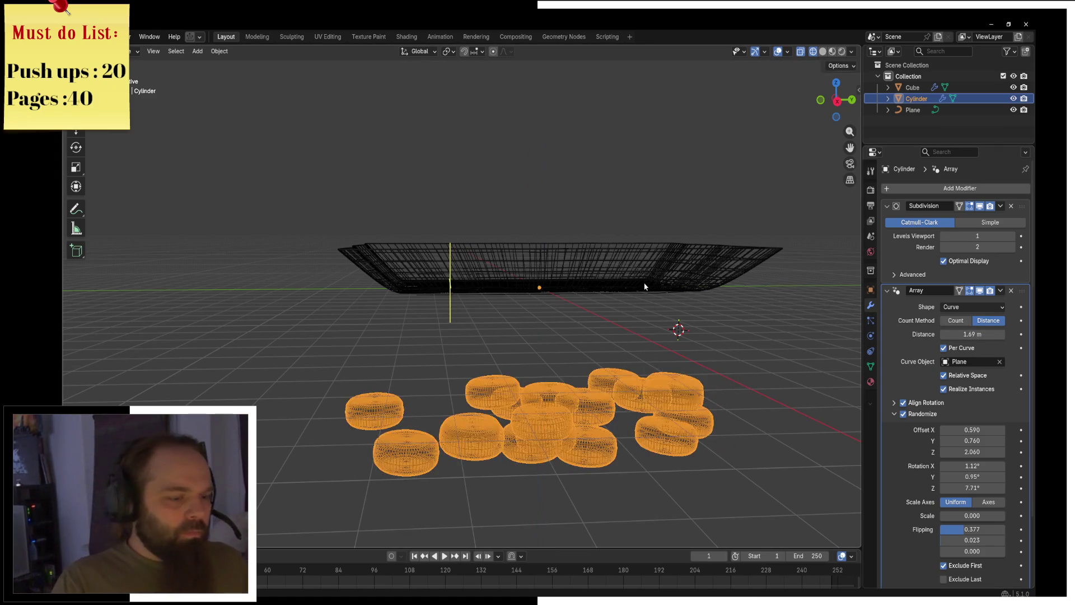
key("KP_1")
key("g")
key("z")
key("Escape")
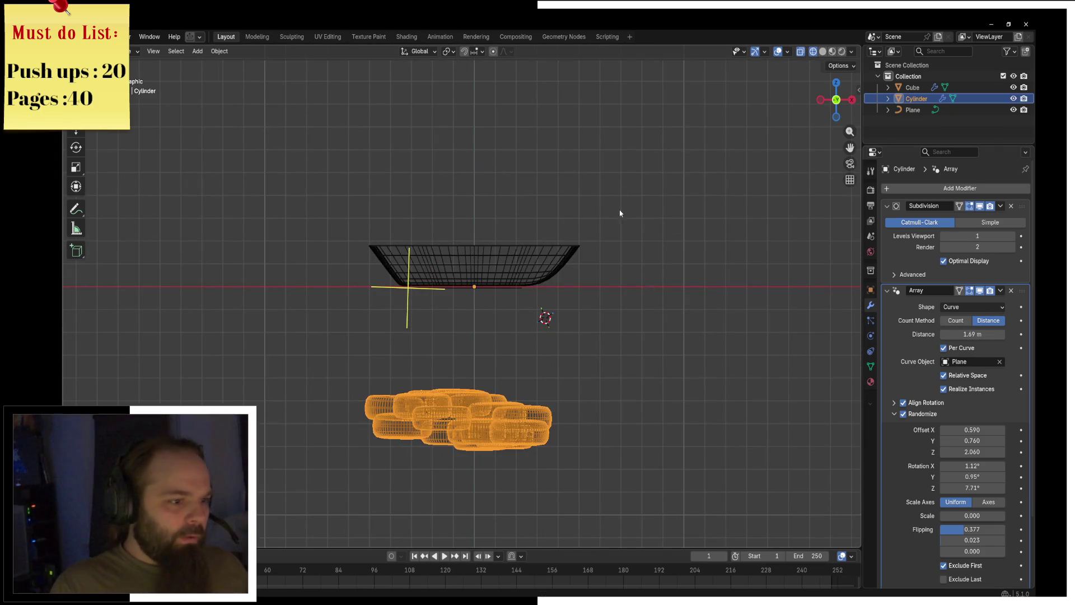
left_click(475, 308)
left_click(469, 403)
Try a vertical move in Edit Mode, then apply transforms to the slices in Object Mode.
key("ctrl+Tab")
left_click(550, 405)
key("g")
key("z")
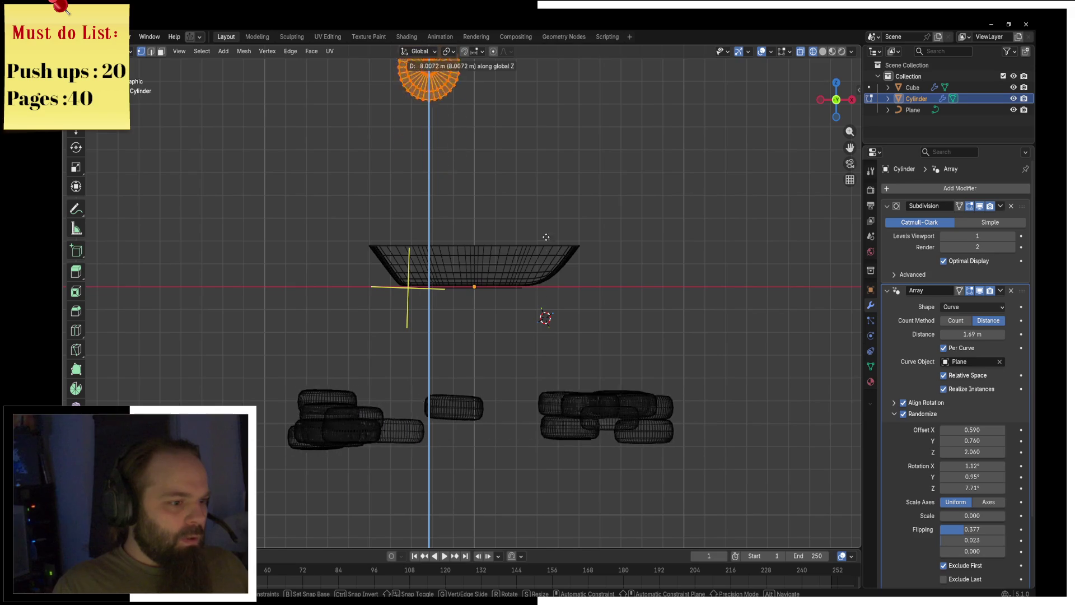
key("Escape")
key("ctrl+Tab")
left_click(533, 343)
key("ctrl+a")
left_click(565, 345)
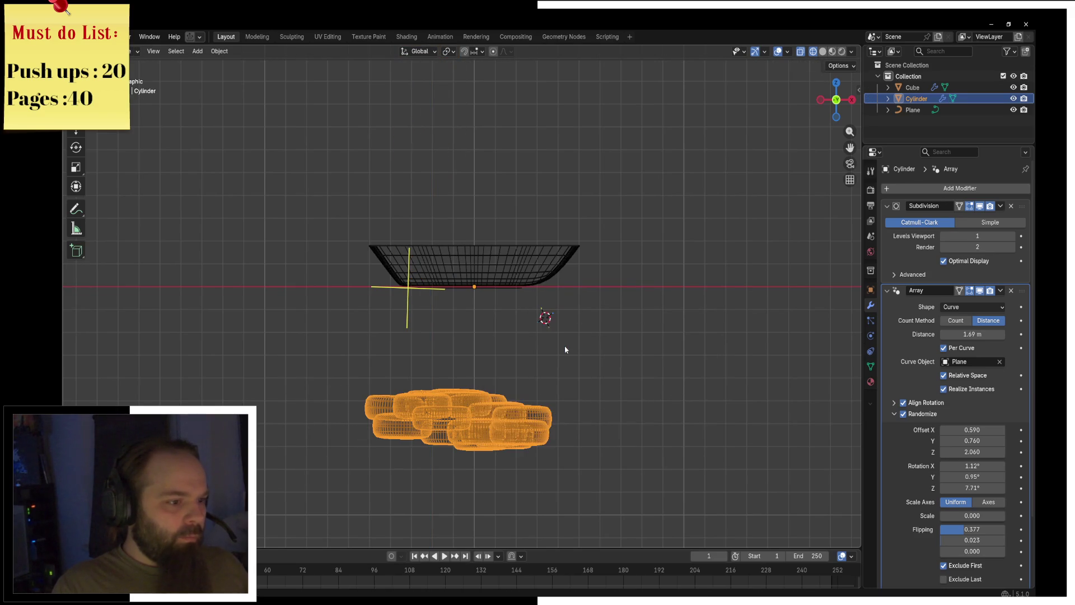
In Edit Mode, move the slice geometry along Y to sit over the tray.
middle_click_drag(565, 345, 537, 363)
key("Tab")
key("g")
key("y")
mouse_move(586, 341)
middle_mouse_down("alt")
mouse_move(598, 317)
mouse_move(616, 370)
mouse_move(695, 333)
mouse_move(703, 342)
middle_mouse_up("alt")
left_click(685, 348)
key("g")
key("x")
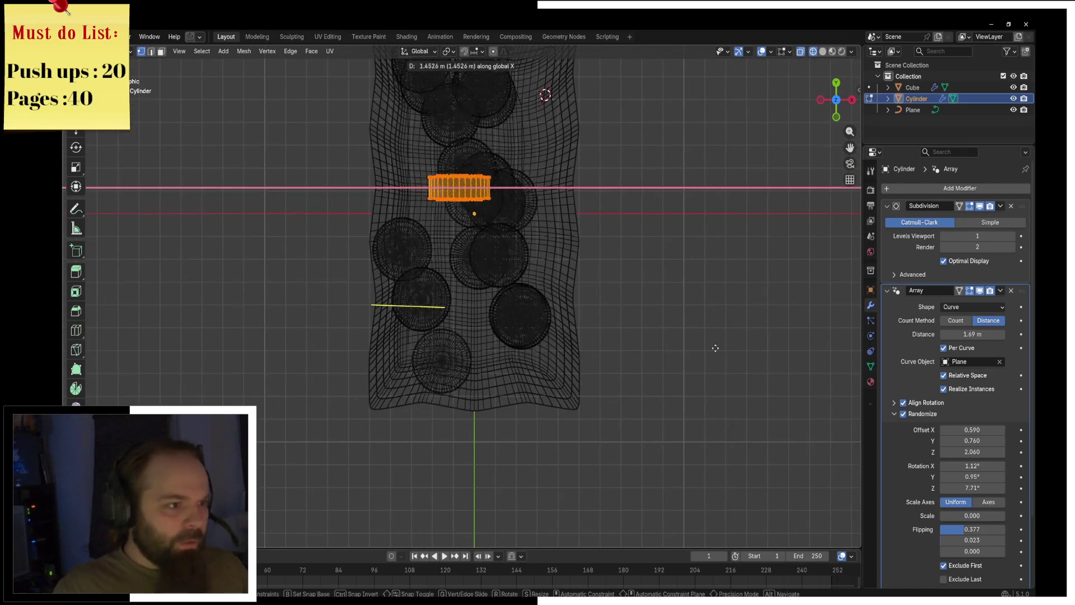
key("y")
left_click(727, 364)
Switch to solid shading and scale the slice array down in Object Mode.
key("z")
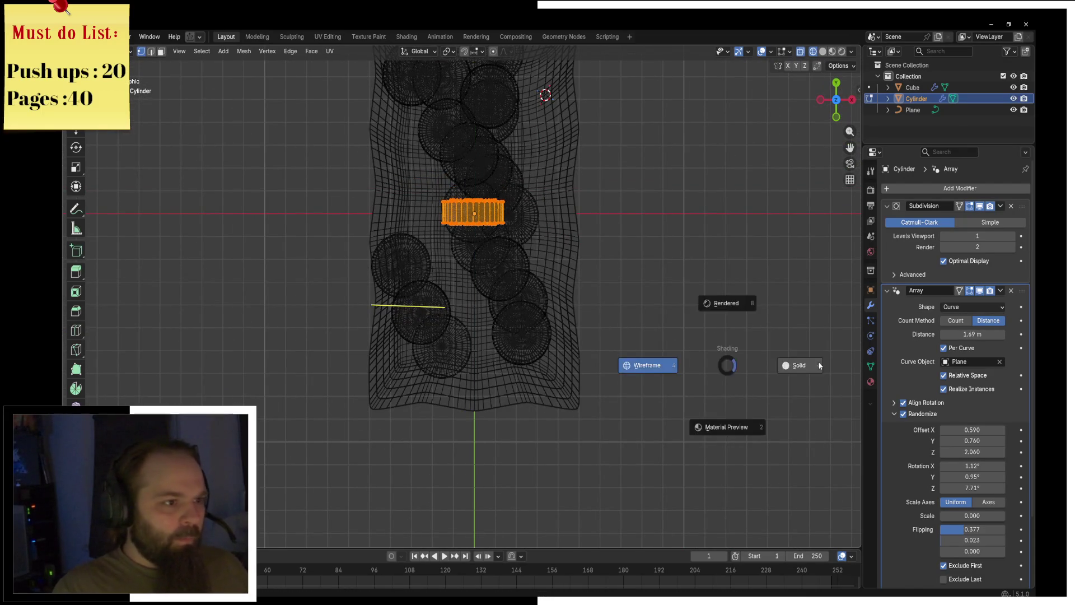
left_click(797, 365)
middle_click_drag(797, 365, 650, 332, "alt")
key("ctrl+Tab")
left_click(479, 285)
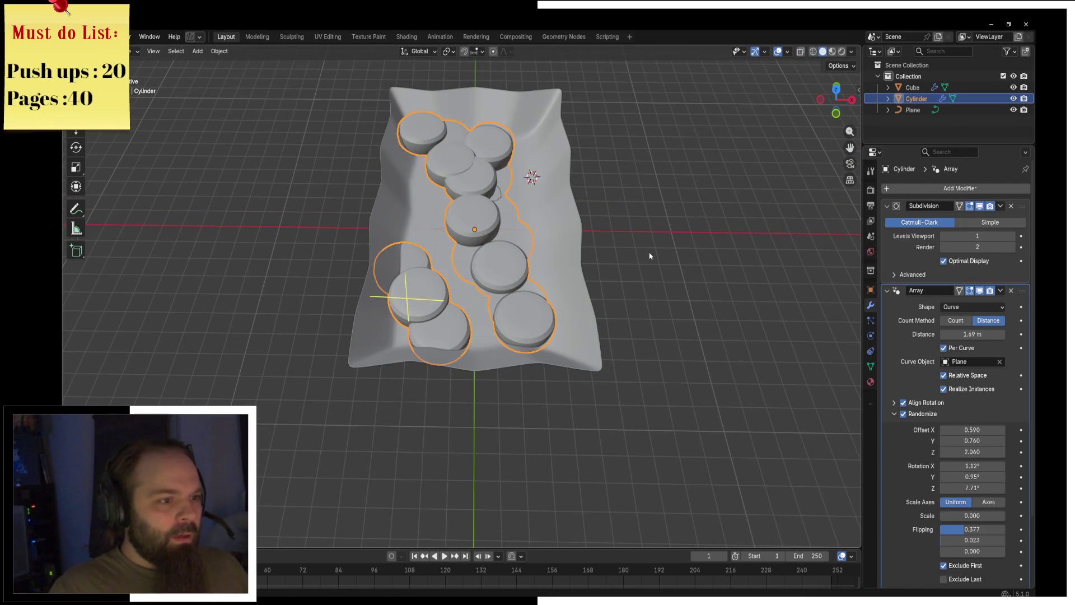
key("s")
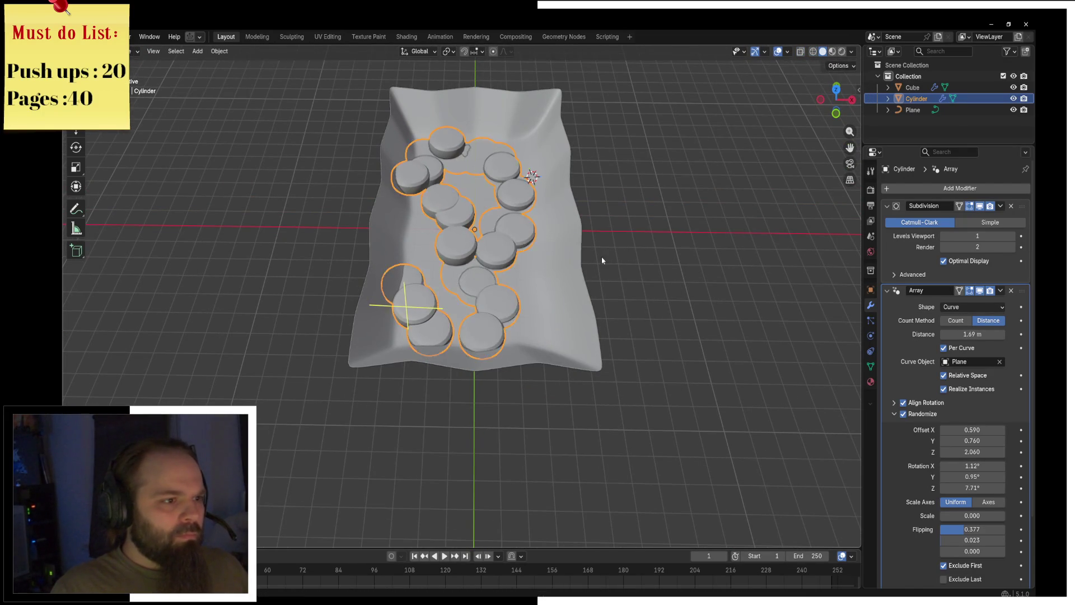
left_click(602, 258)
Raise the slice geometry along Z into the tray in Edit Mode.
key("KP_1")
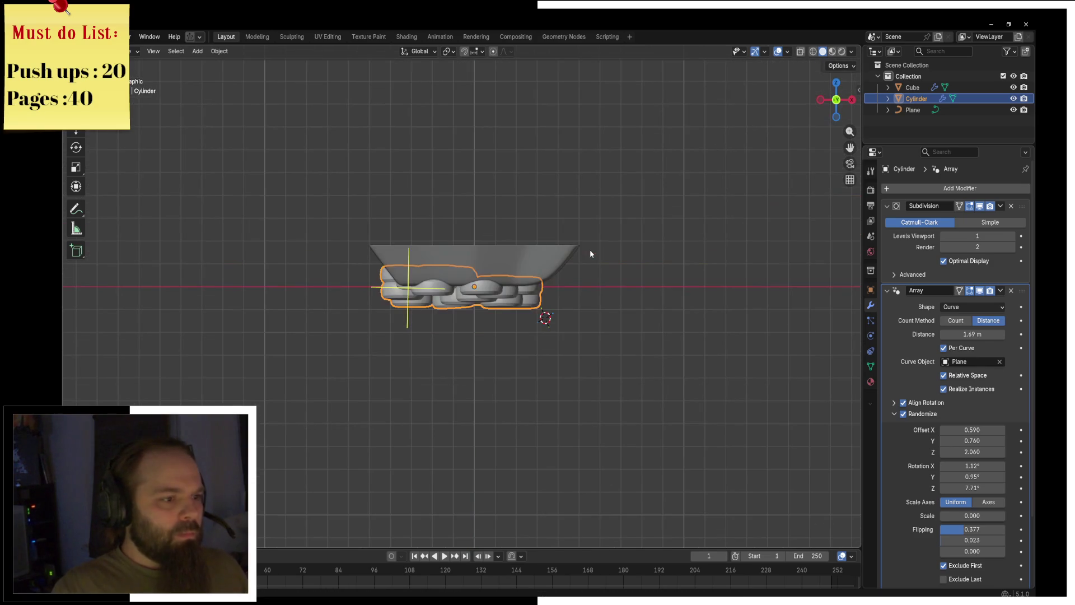
key("Tab")
middle_click_drag(590, 249, 566, 313)
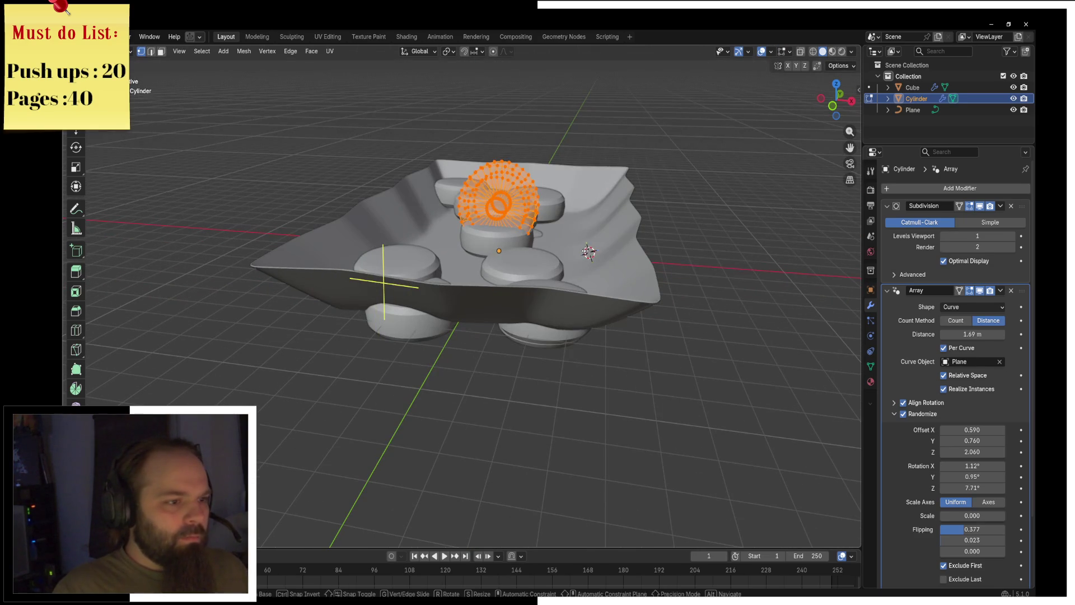
key("g")
key("z")
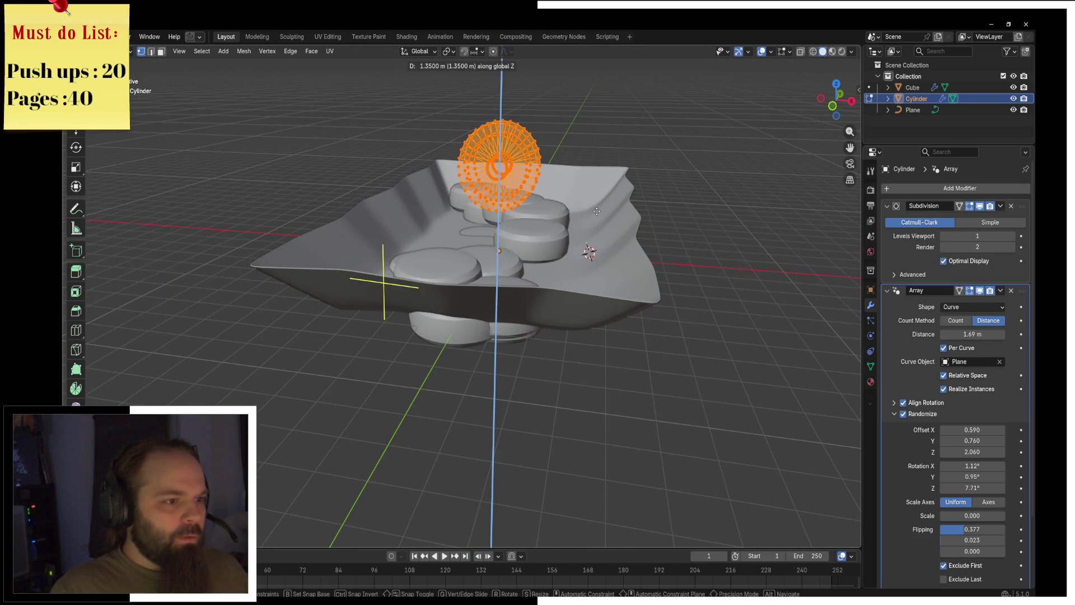
left_click(597, 211)
key("ctrl+Tab")
left_click(570, 223)
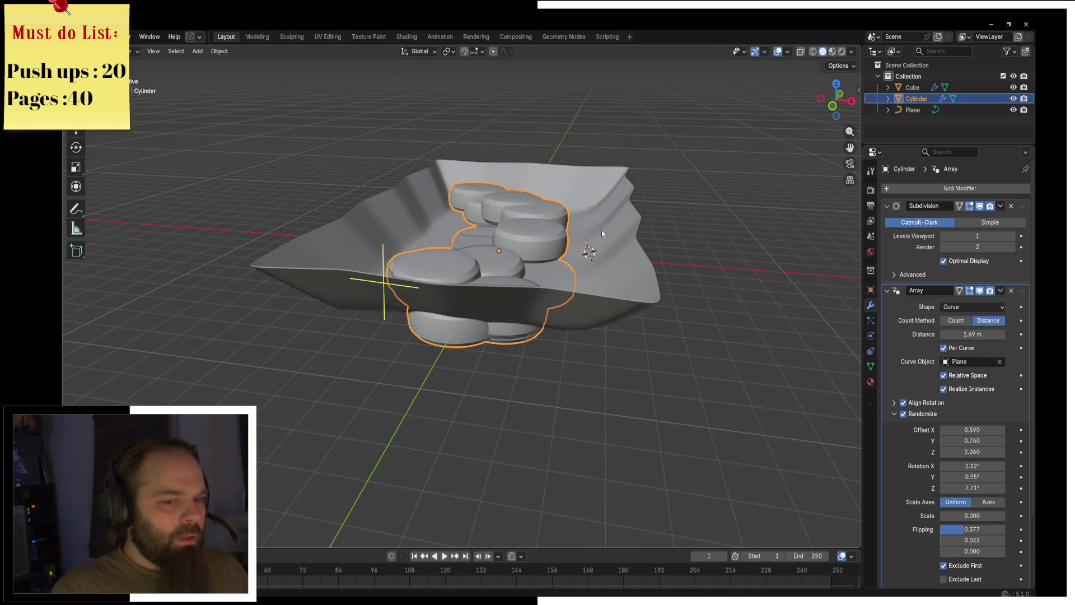
View the tray from below and select the Plane object.
mouse_move(594, 232)
middle_mouse_down()
mouse_move(569, 287)
mouse_move(541, 255)
mouse_move(534, 336)
mouse_move(532, 275)
mouse_move(532, 297)
middle_mouse_up()
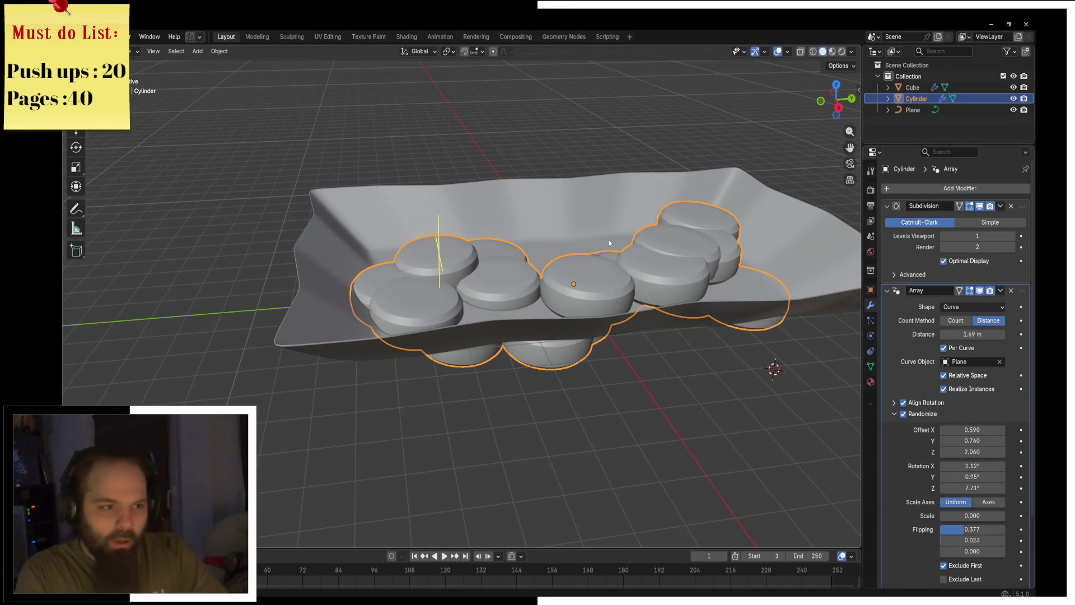
mouse_move(642, 352)
middle_mouse_down()
mouse_move(607, 278)
mouse_move(763, 211)
mouse_move(768, 269)
middle_mouse_up()
left_click(775, 201)
left_click(769, 209)
Lift the Plane curve 1.3155 m along Z and pull back to view the whole tray.
key("g")
key("z")
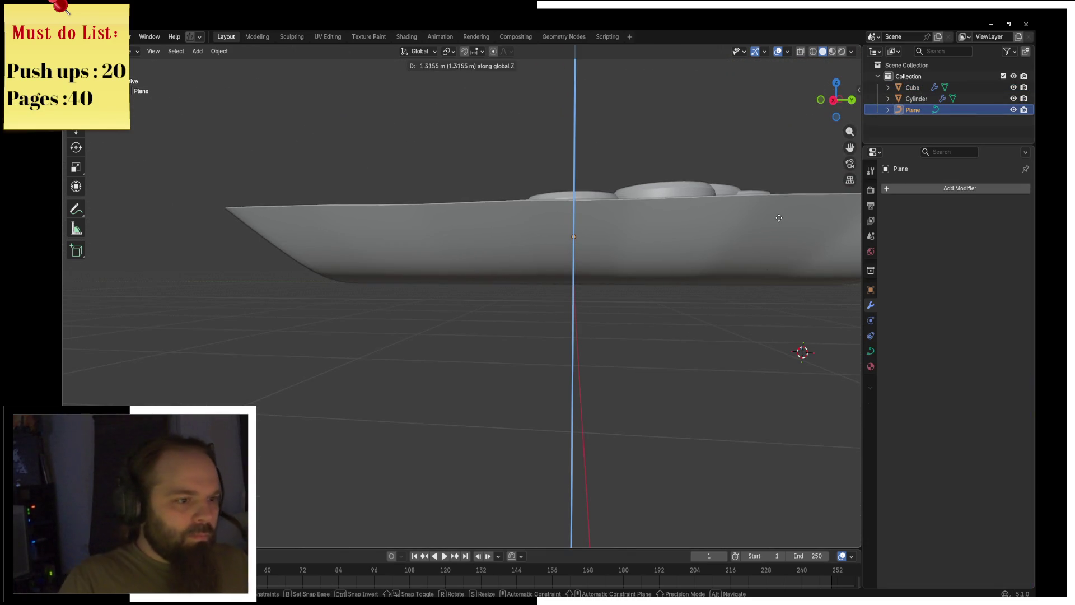
left_click(768, 221)
mouse_move(748, 223)
middle_mouse_down()
mouse_move(605, 297)
mouse_move(535, 284)
middle_mouse_up()
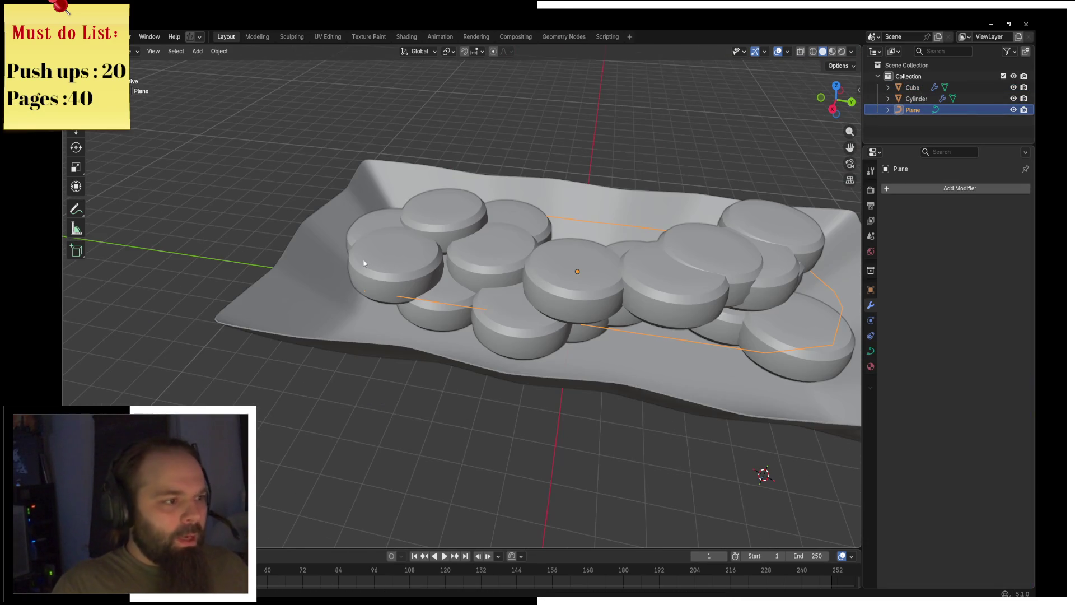
middle_click_drag(318, 283, 588, 320)
scroll(588, 320, "down", 3)
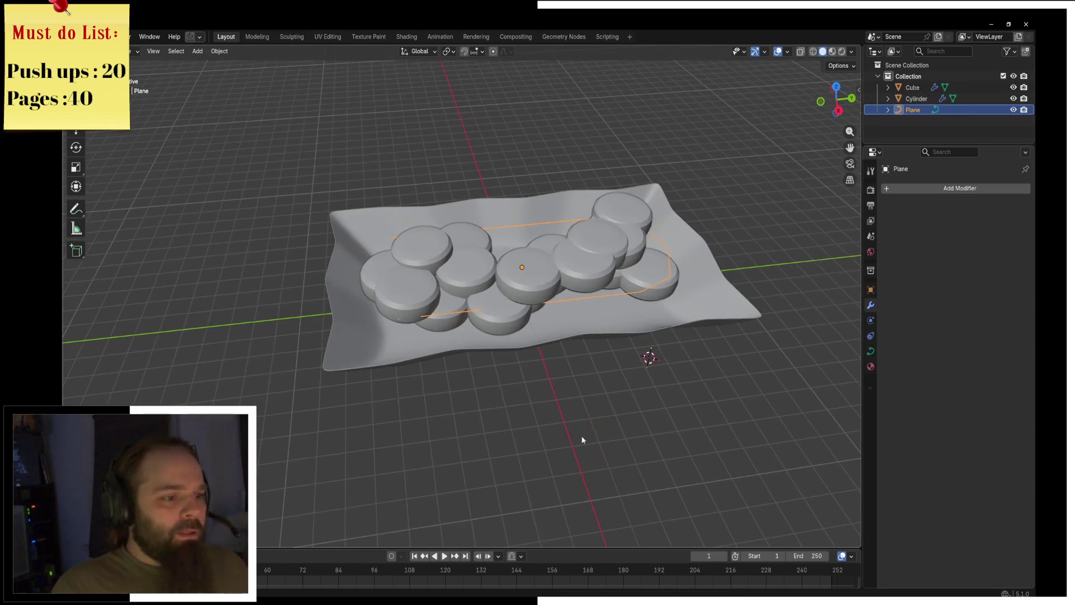
Add a new mesh plane and lift it along Z over the tray.
left_click(579, 428)
key("shift+a")
mouse_move(541, 373)
left_click(588, 367)
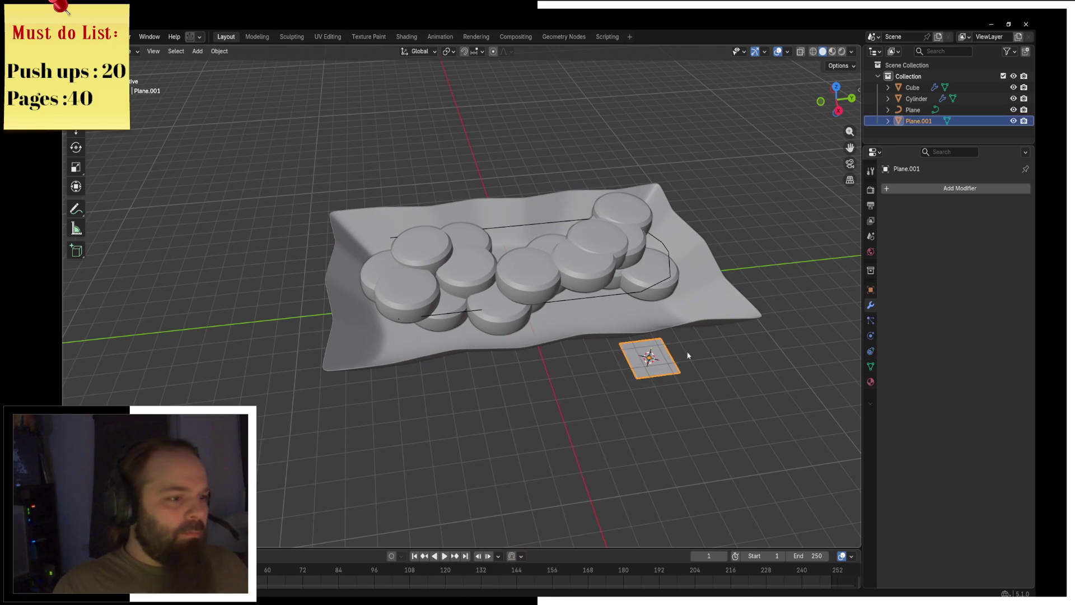
key("g")
key("y")
key("x")
key("z")
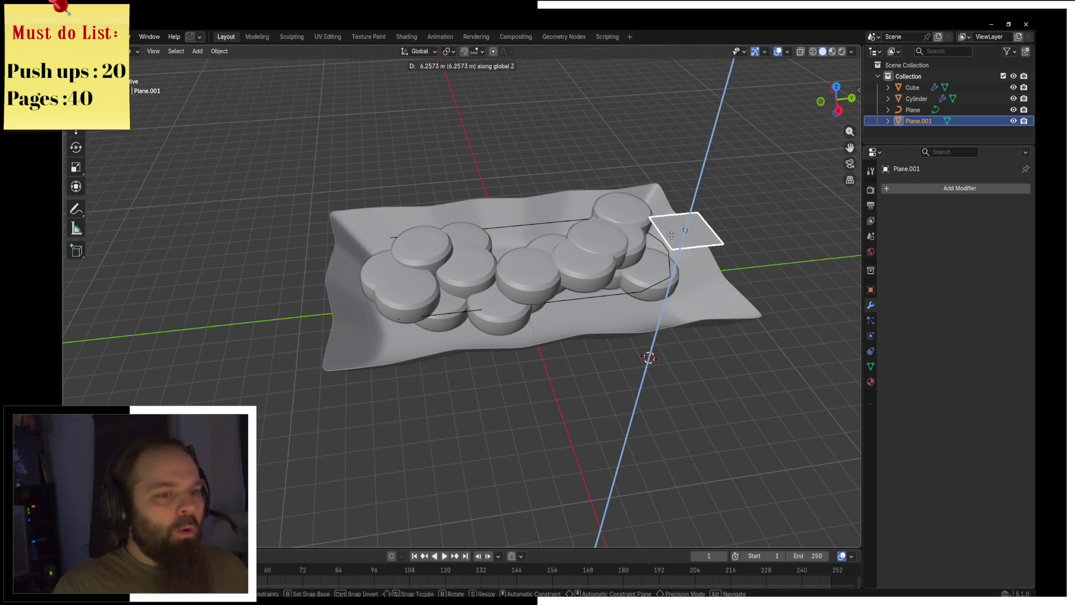
left_click(750, 224)
Switch the new Plane.001 into Edit Mode.
middle_click_drag(751, 224, 502, 300)
key("ctrl+Tab")
left_click(610, 293)
middle_click_drag(610, 292, 481, 318)
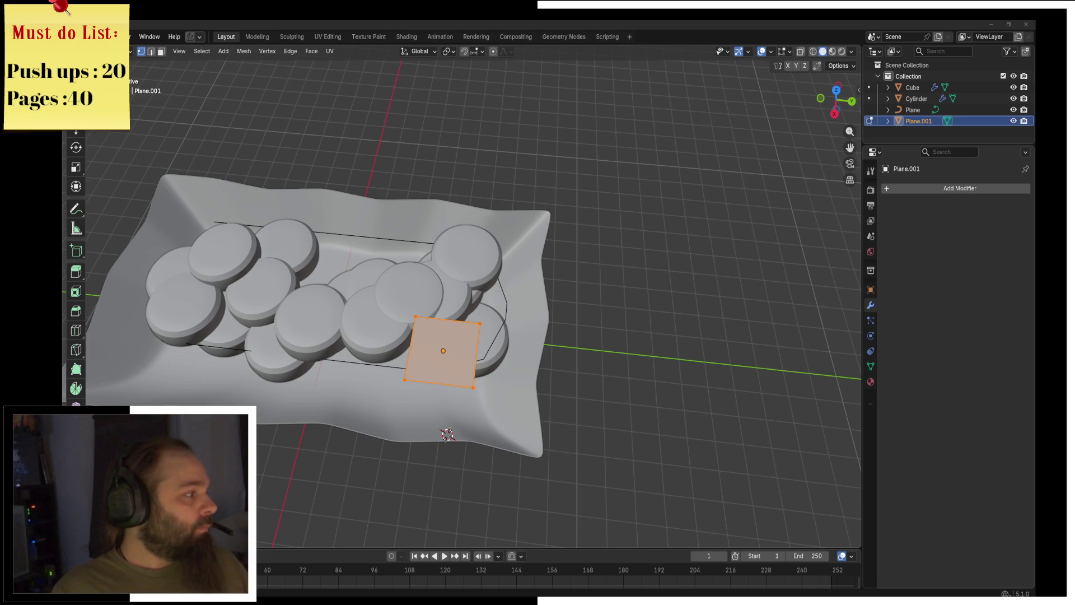
Scale the plane's face along X into a long strip.
middle_click_drag(531, 268, 471, 257)
key("s")
key("x")
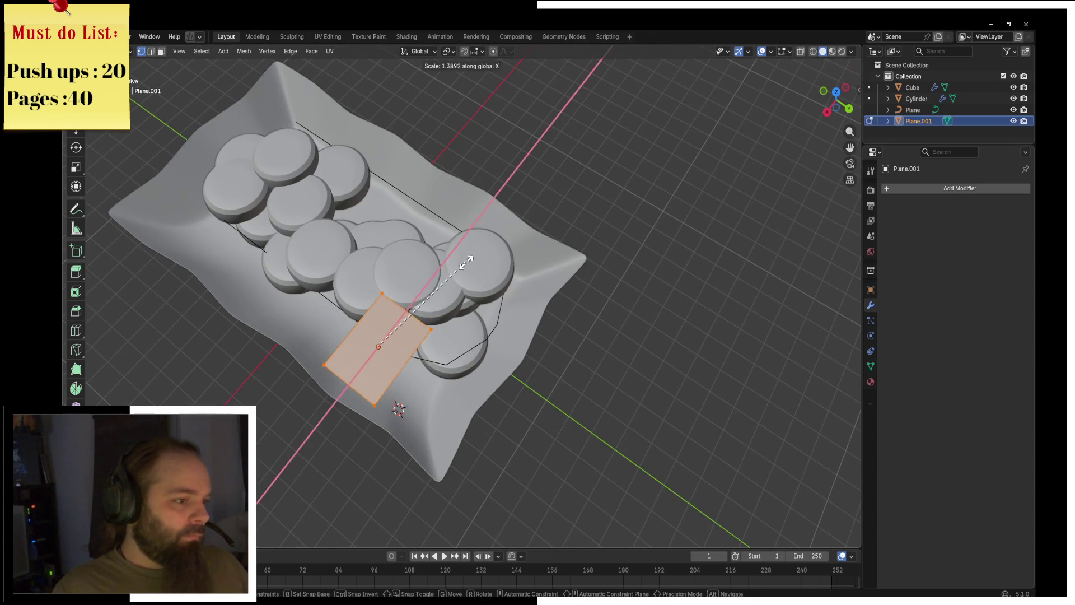
left_click(622, 196)
Add a crosswise loop cut and a centred lengthwise cut to the strip.
key("ctrl+r")
left_click(460, 280)
left_click(451, 263)
key("ctrl+r")
left_click(457, 237)
right_click(457, 238)
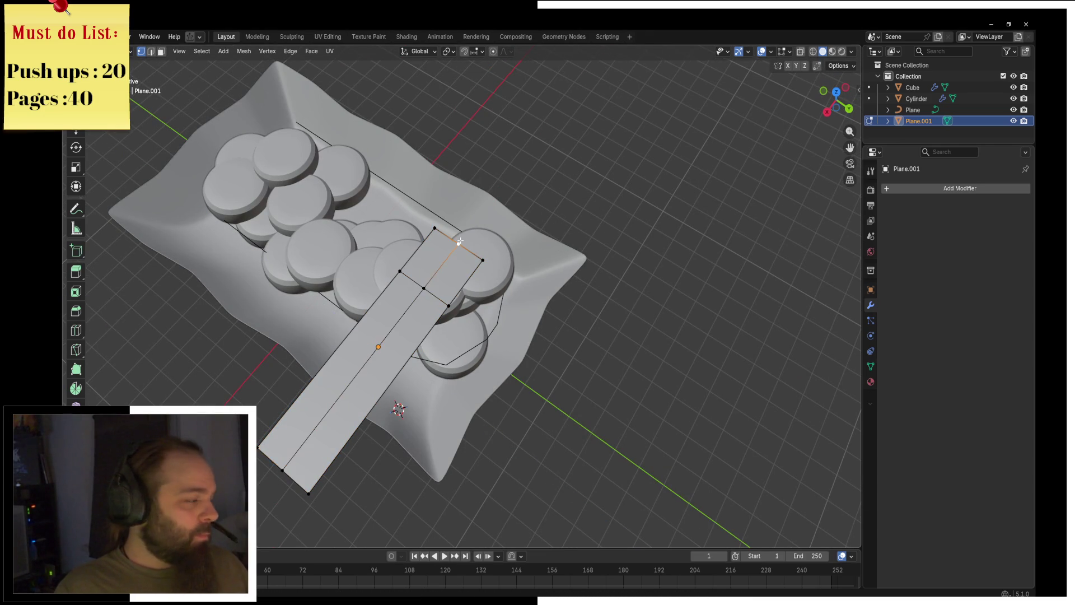
Add another edge loop and select the vertices at the strip's far end.
scroll(494, 240, "up", 5)
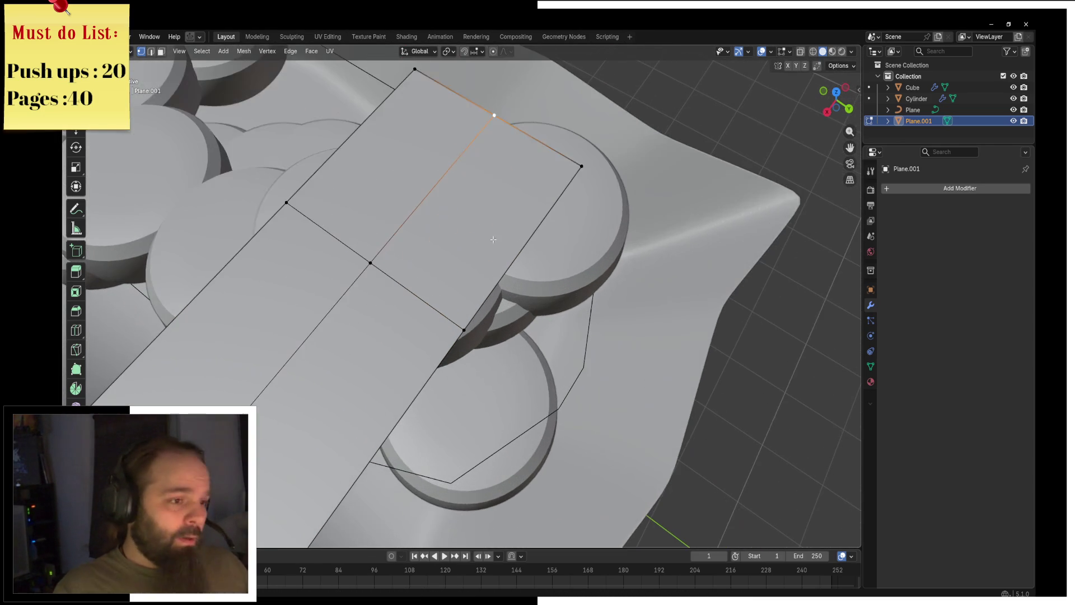
left_click(372, 243, "shift")
left_click(500, 127, "shift")
key("ctrl+r")
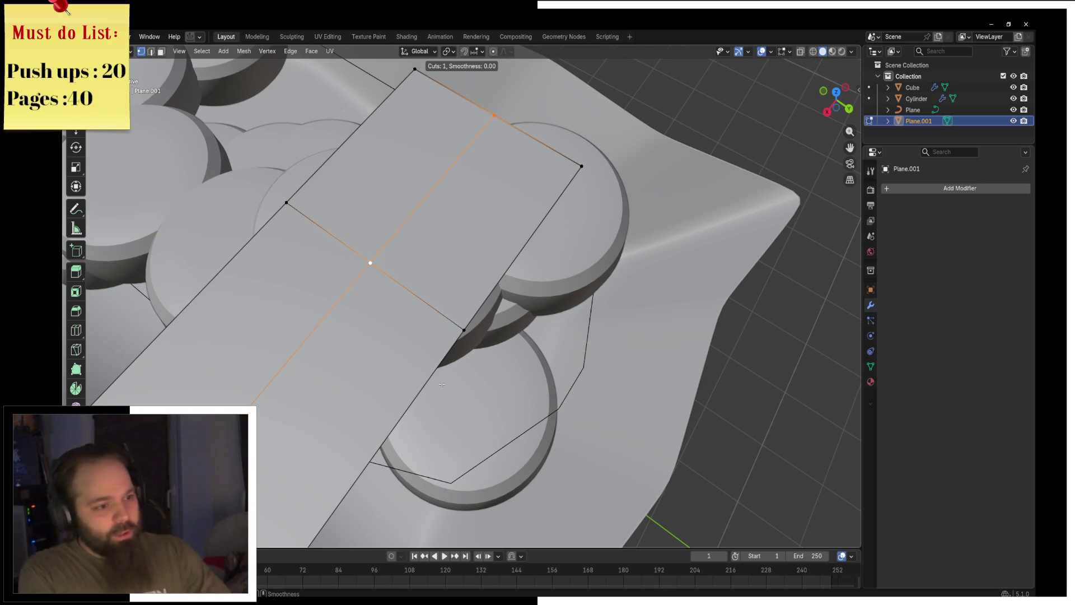
left_click(432, 376)
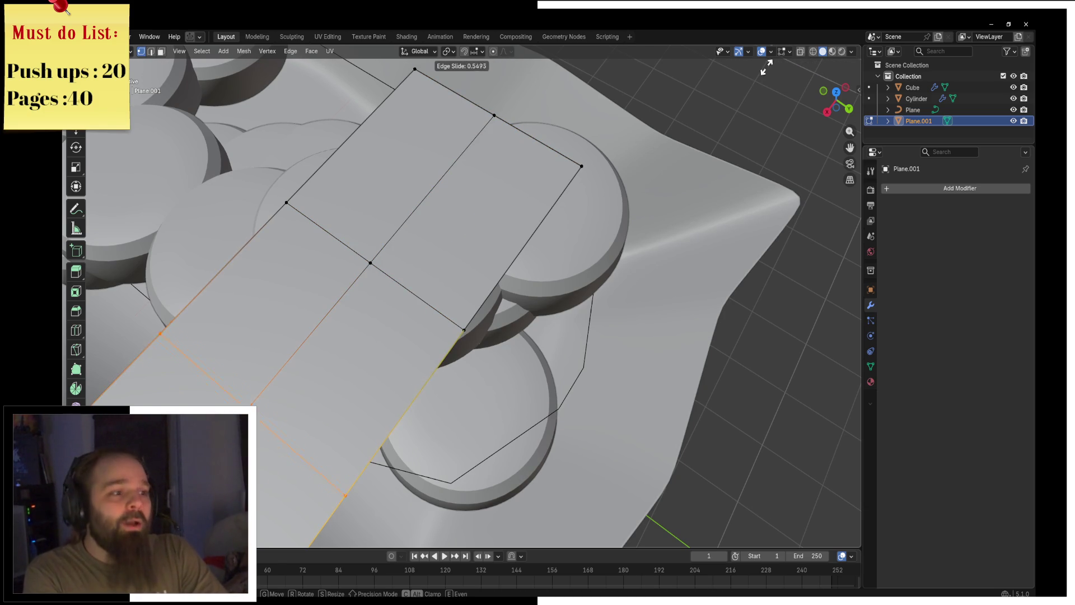
left_click(120, 287)
left_click(500, 112)
key("j")
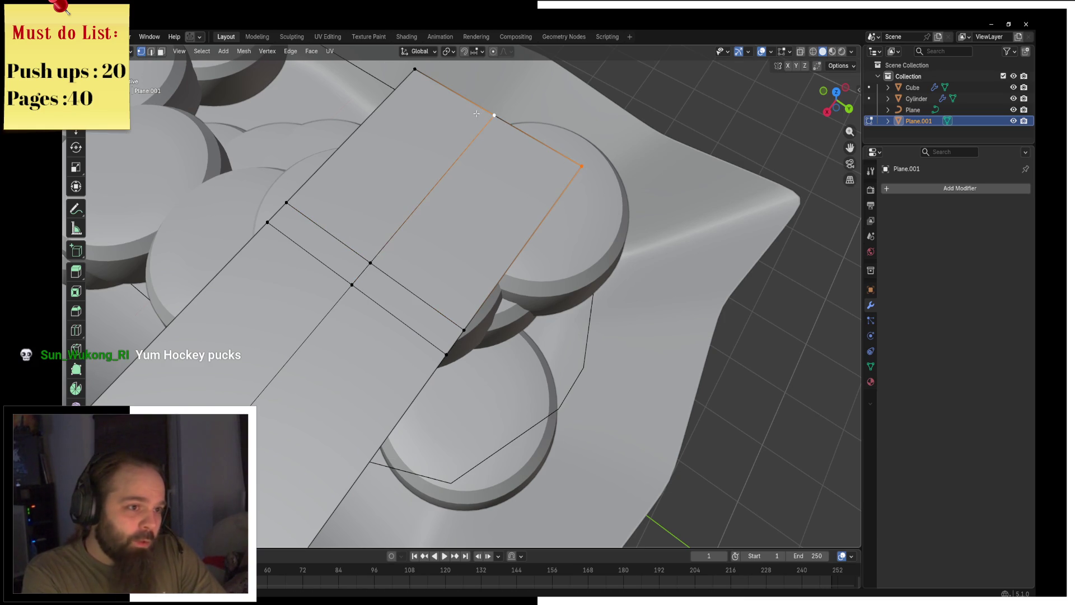
In wireframe view, scale the end vertices along Y to pinch the strip into a narrow tip.
key("z")
left_click(371, 103)
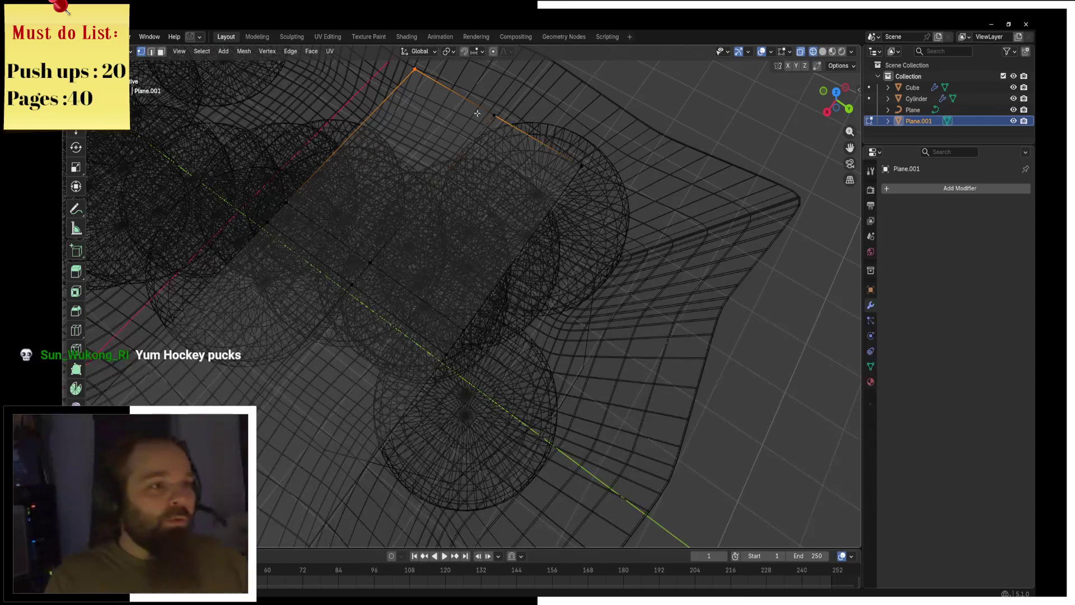
left_click(491, 115)
key("g")
key("x")
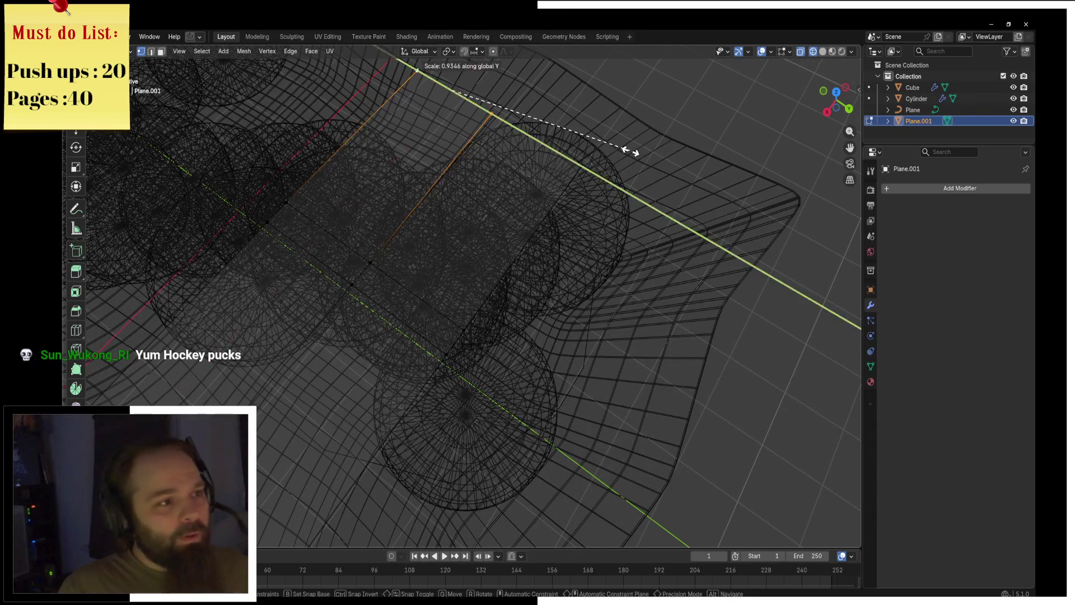
key("y")
left_click(523, 123)
key("ctrl+z")
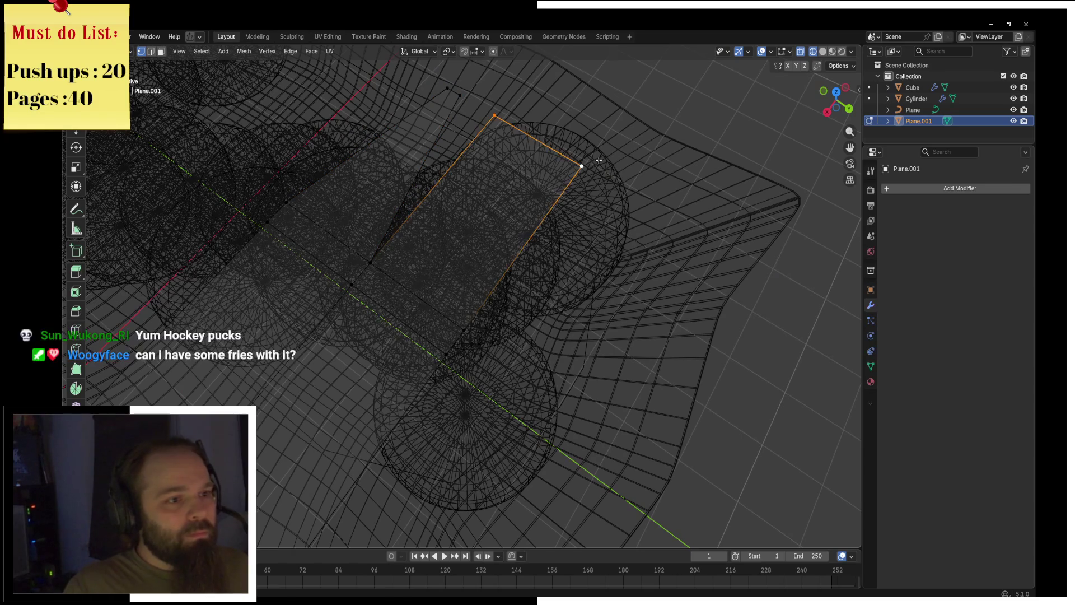
key("s")
key("y")
left_click(566, 160)
Return to solid shading, re-enter Edit Mode, and select an edge loop across the strip.
key("shift+s")
left_click(648, 192)
key("ctrl+Tab")
left_click(560, 191)
key("z")
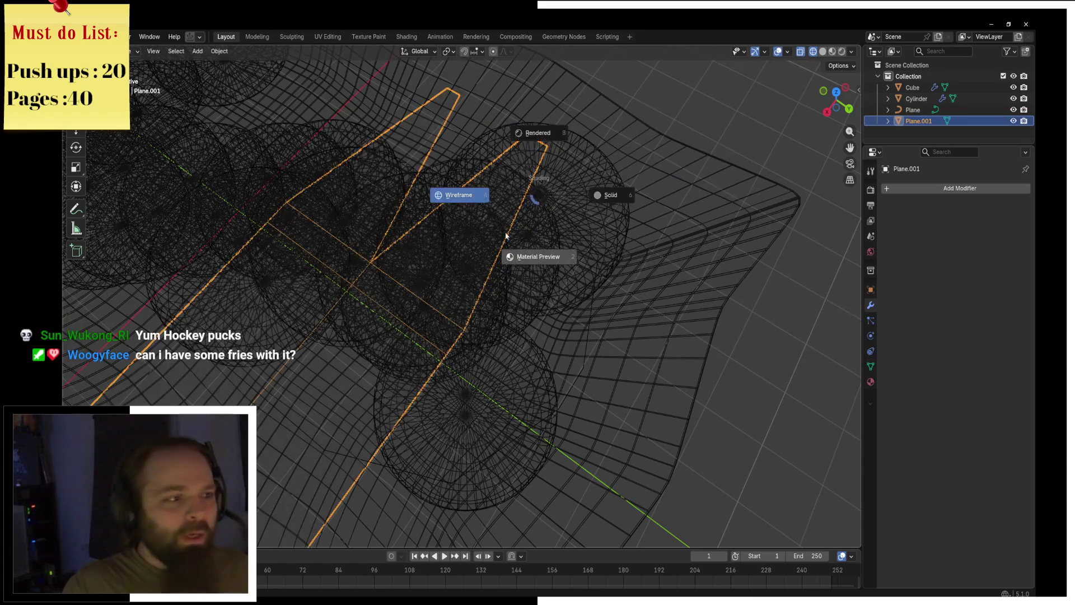
left_click(532, 252)
middle_click_drag(605, 205, 389, 353)
key("ctrl+Tab")
left_click(468, 348)
middle_click_drag(468, 348, 489, 261)
left_click(489, 261, "alt")
scroll(390, 376, "up", 1)
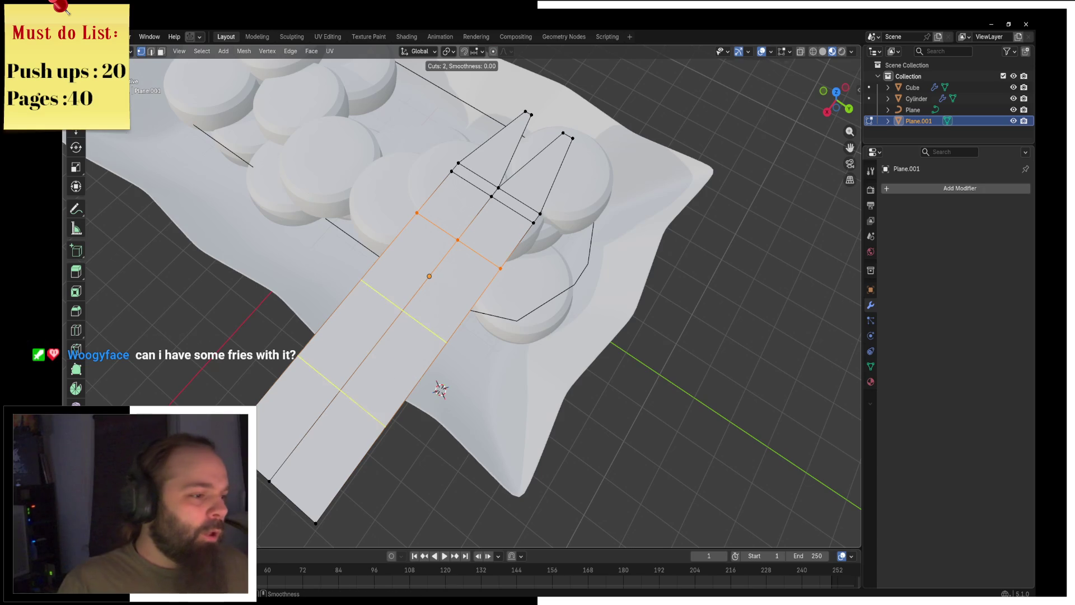
Add two loop cuts and narrow the middle section into a neck, shifting it along X.
left_click(390, 376)
right_click(390, 375)
key("s")
key("x")
key("y")
left_click(487, 376)
key("g")
key("x")
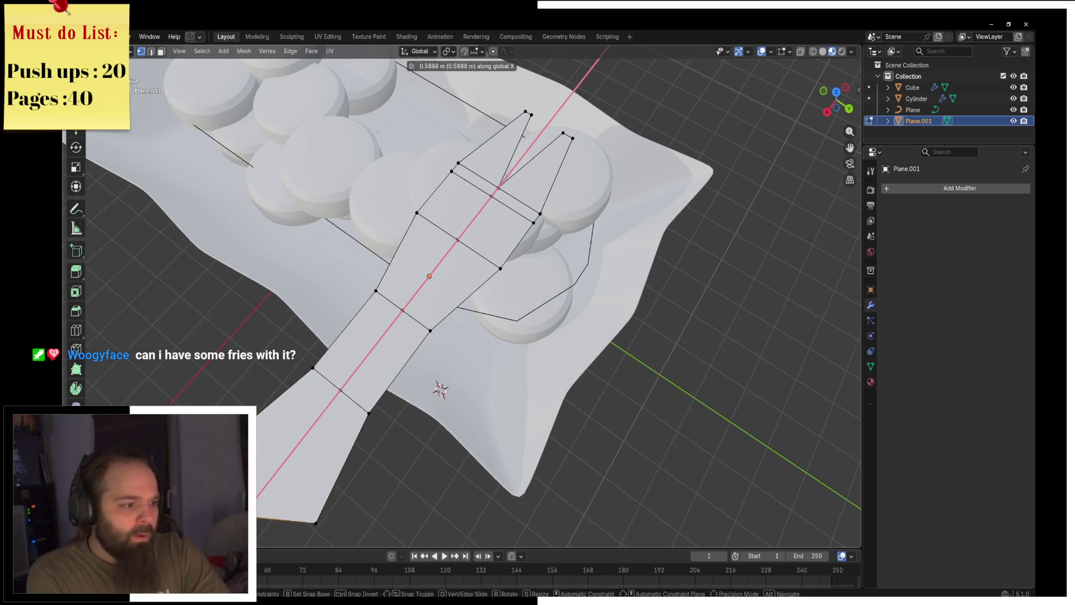
left_click(261, 466)
key("Tab")
Stretch the whole plane along X and rotate it around the Y axis.
scroll(522, 324, "down", 3)
middle_click_drag(522, 324, 469, 331)
key("s")
key("x")
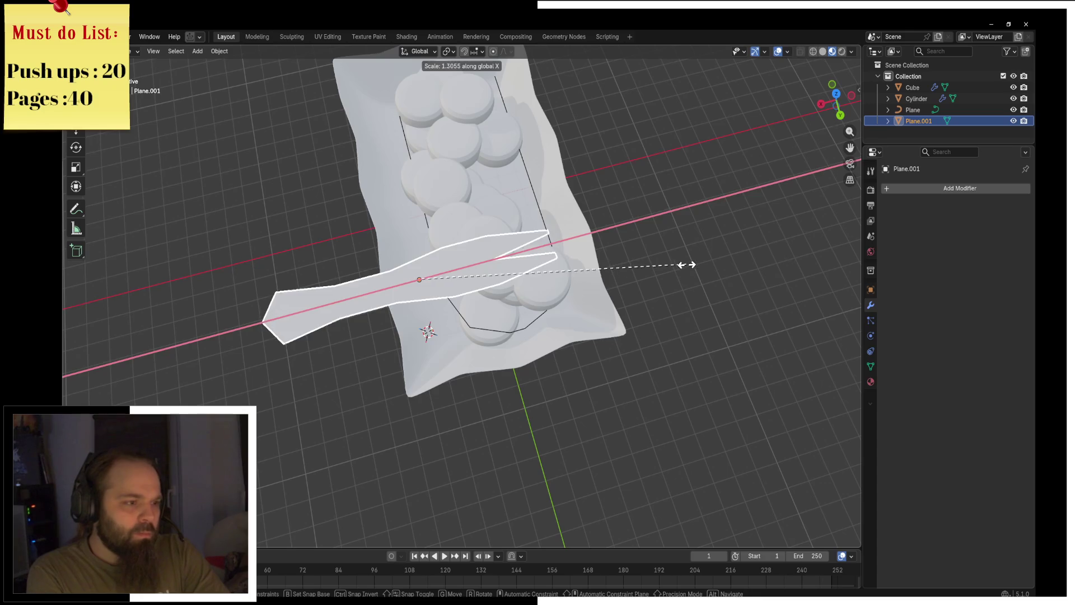
left_click(685, 266)
key("s")
key("r")
key("y")
left_click(442, 303)
Rotate the fork around X and Z so it stands upright in a sausage slice.
key("r")
key("x")
left_click(465, 312)
key("r")
key("z")
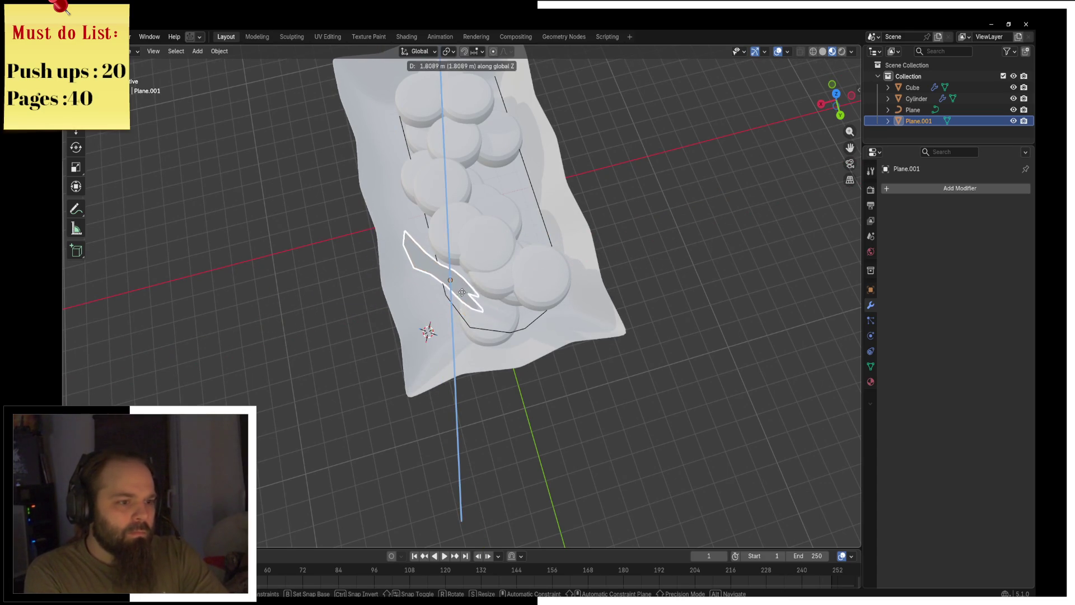
left_click(485, 299)
middle_click_drag(484, 300, 475, 261)
scroll(476, 261, "up", 5)
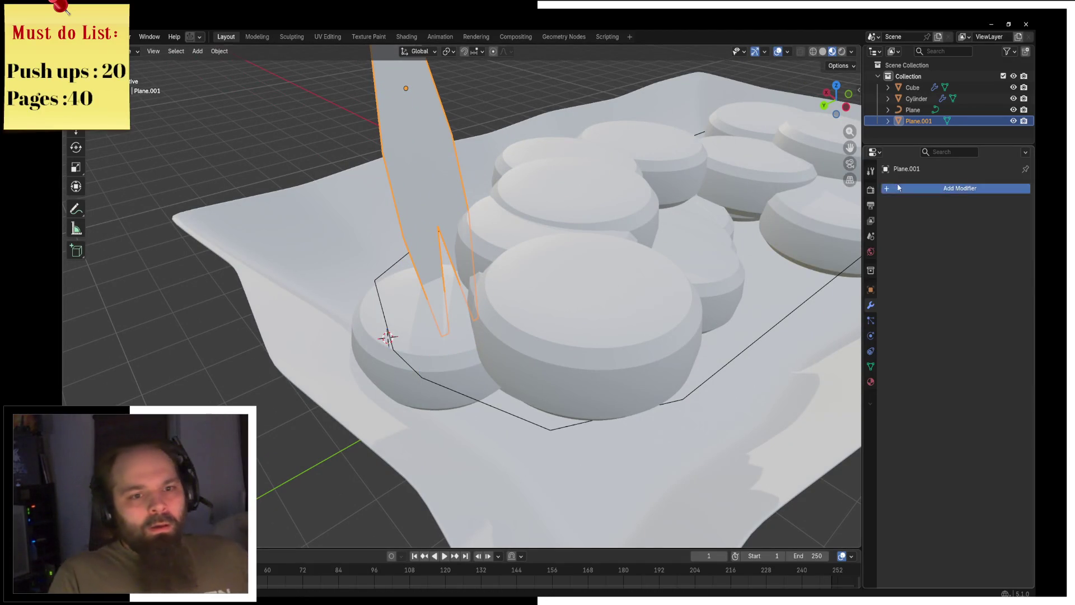
Add a Subdivision Surface modifier to the fork via the 'sub' search.
left_click(960, 188)
type("sub")
key("Return")
scroll(501, 227, "up", 2)
middle_click_drag(501, 226, 516, 270)
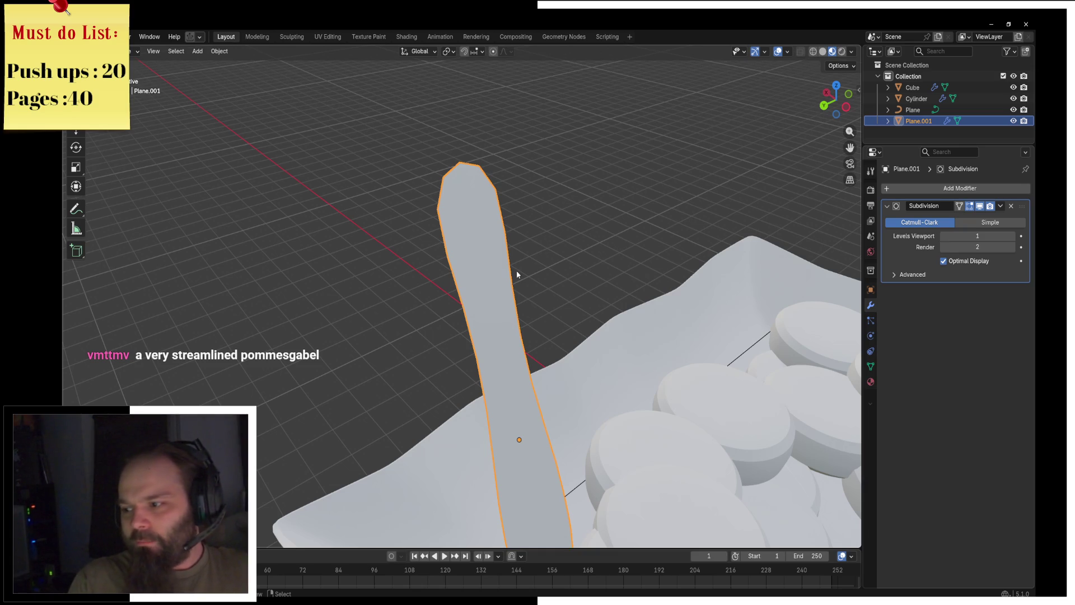
mouse_move(516, 270)
middle_mouse_down()
mouse_move(504, 250)
mouse_move(628, 326)
mouse_move(425, 334)
mouse_move(482, 284)
mouse_move(458, 232)
mouse_move(388, 274)
middle_mouse_up()
scroll(628, 325, "down", 3)
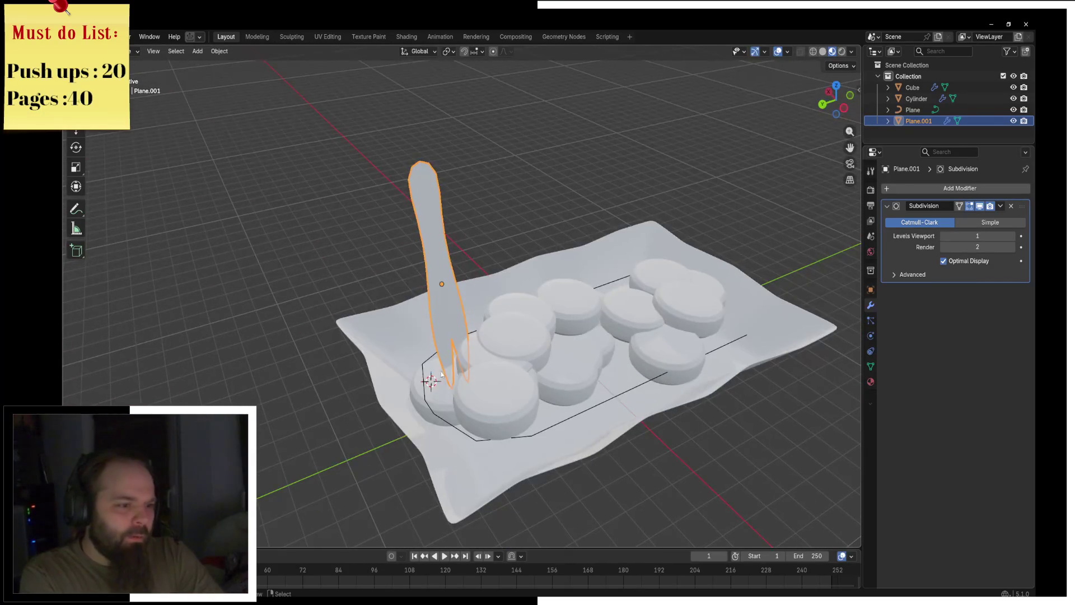
Select the sausage slices, cancel a scale, then reselect the fork from a low side view.
left_click(640, 342)
key("s")
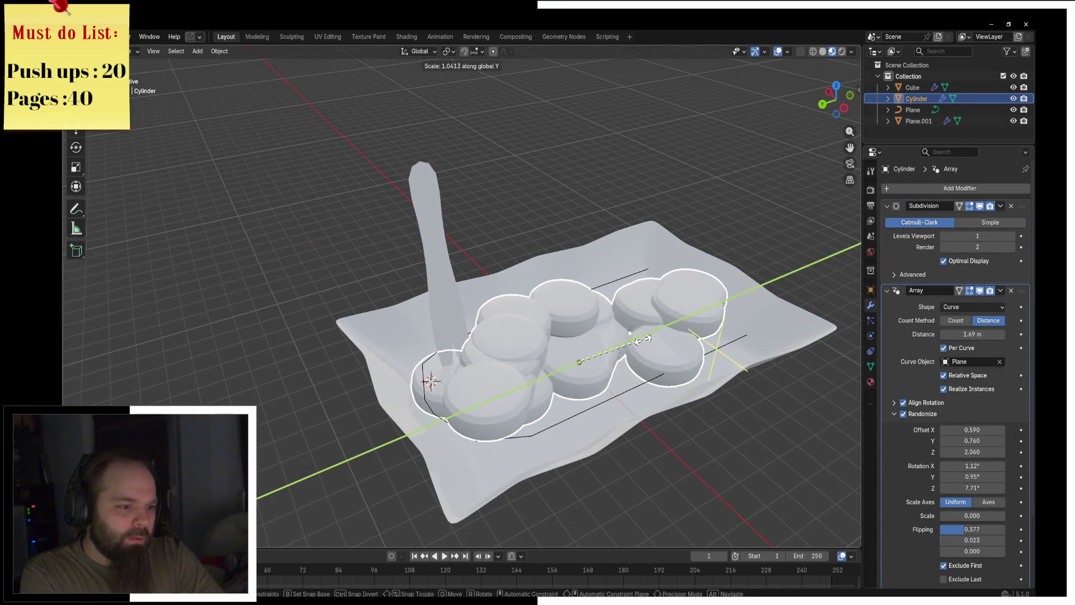
key("Escape")
key("ctrl+Tab")
left_click(560, 339)
middle_click_drag(560, 345, 587, 327)
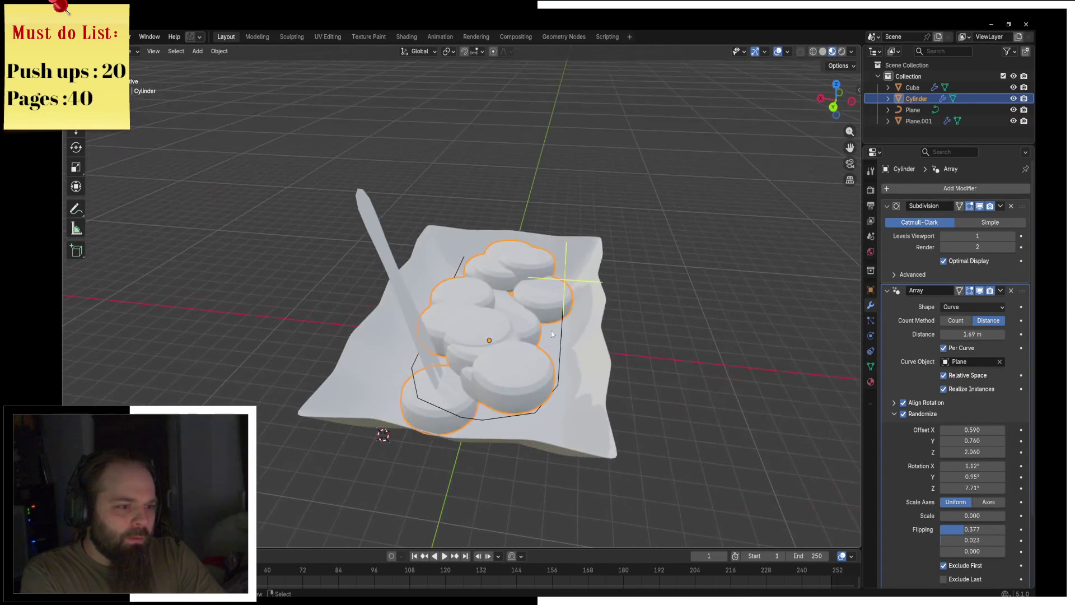
left_click(435, 343)
mouse_move(435, 342)
middle_mouse_down()
mouse_move(499, 316)
mouse_move(535, 276)
middle_mouse_up()
mouse_move(498, 320)
middle_mouse_down()
mouse_move(435, 345)
mouse_move(466, 339)
middle_mouse_up()
scroll(466, 339, "up", 3)
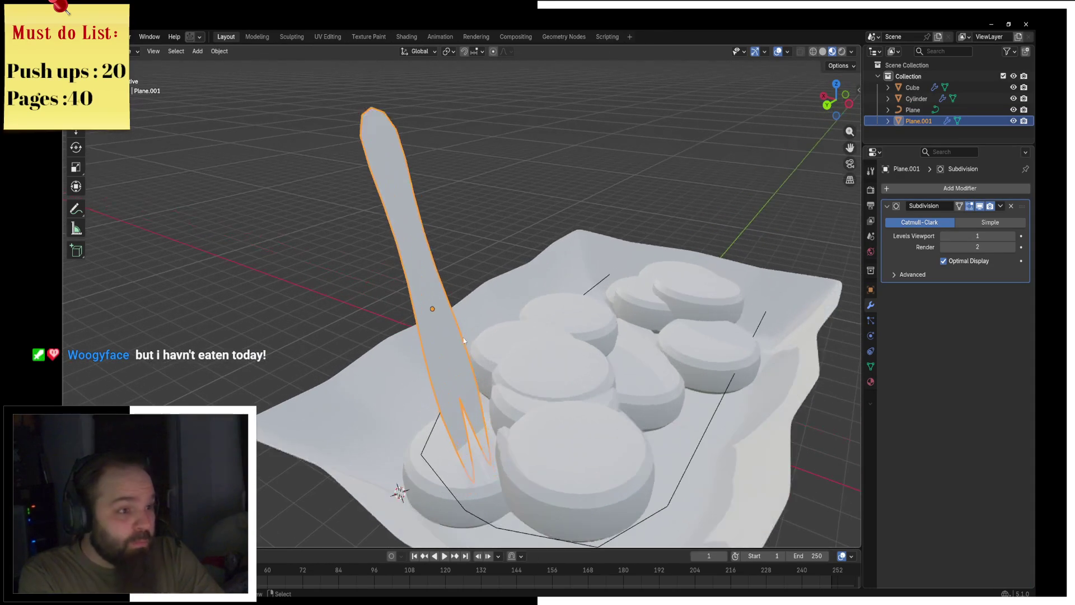
Set subdivision viewport level to 2 and add a Solidify modifier 0.16 m thick.
left_click(1012, 236)
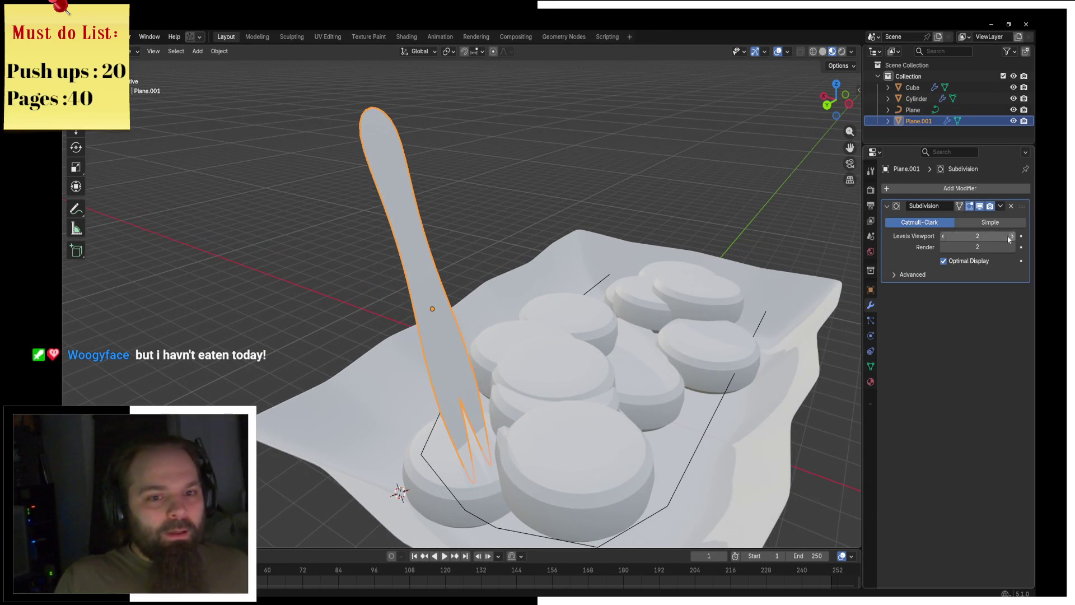
left_click(902, 189)
type("soli")
key("Return")
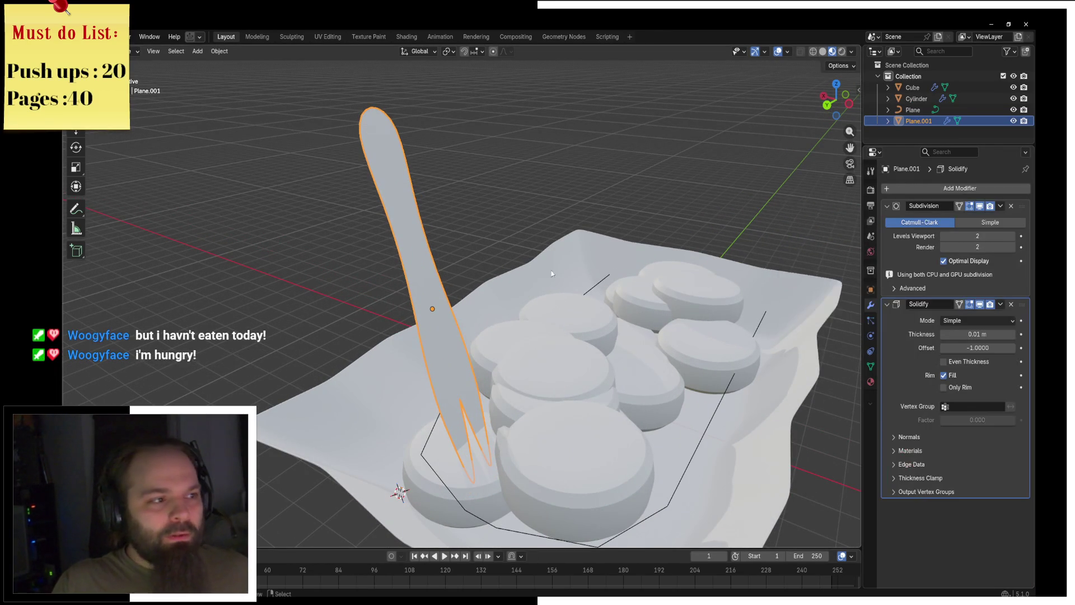
middle_click_drag(581, 270, 560, 263)
left_click_drag(977, 320, 996, 320)
mouse_move(582, 263)
middle_mouse_down()
mouse_move(562, 269)
mouse_move(593, 270)
mouse_move(535, 300)
mouse_move(536, 324)
mouse_move(507, 298)
middle_mouse_up()
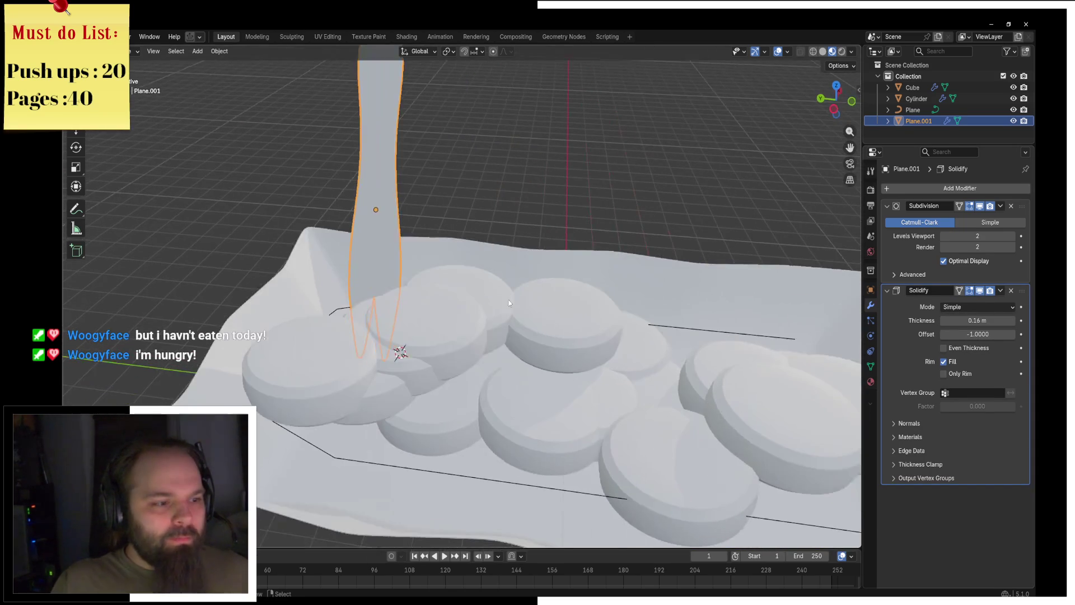
Select the sausage slices and view their material settings, briefly entering edit mode.
left_click(481, 315)
left_click(870, 382)
key("ctrl+Tab")
left_click(669, 360)
mouse_move(670, 360)
middle_mouse_down()
mouse_move(504, 280)
mouse_move(358, 135)
middle_mouse_up()
key("z")
key("Tab")
Select the fork and set its base colour to yellow.
left_click(351, 123)
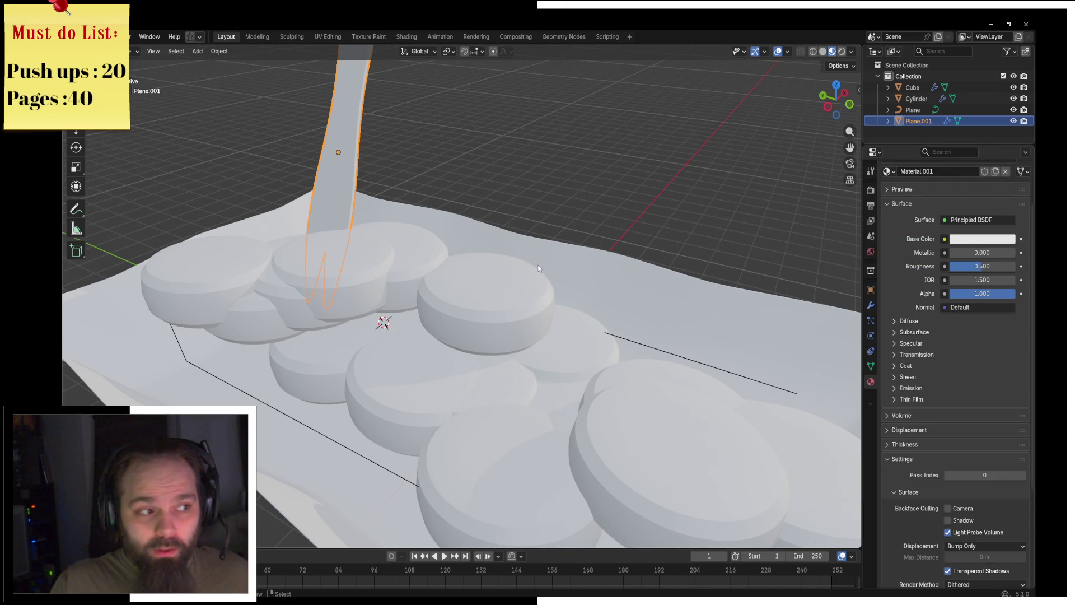
left_click(977, 242)
left_click(940, 123)
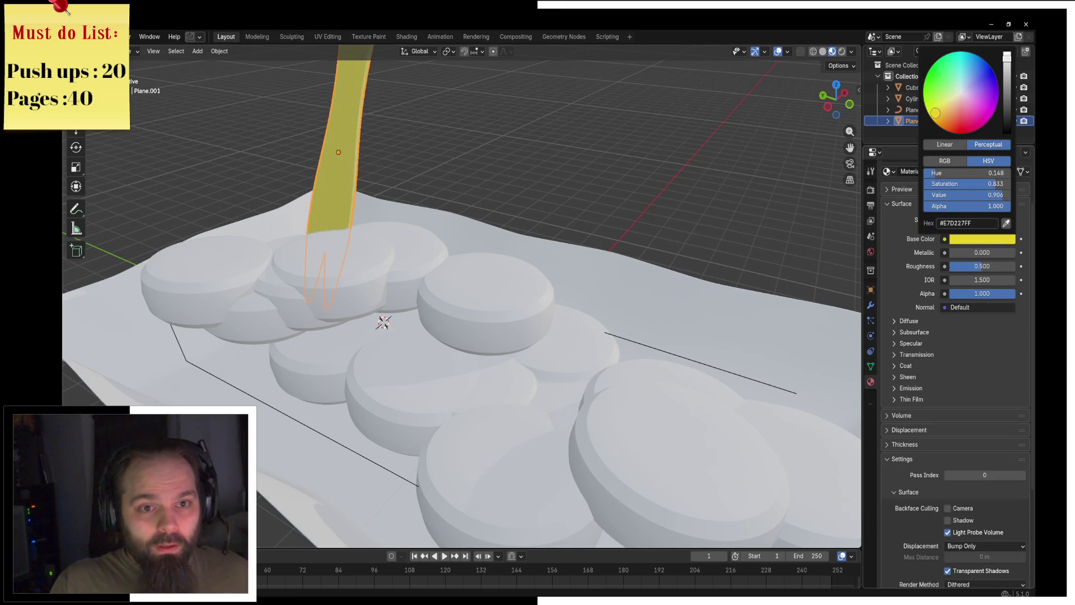
left_click(362, 260)
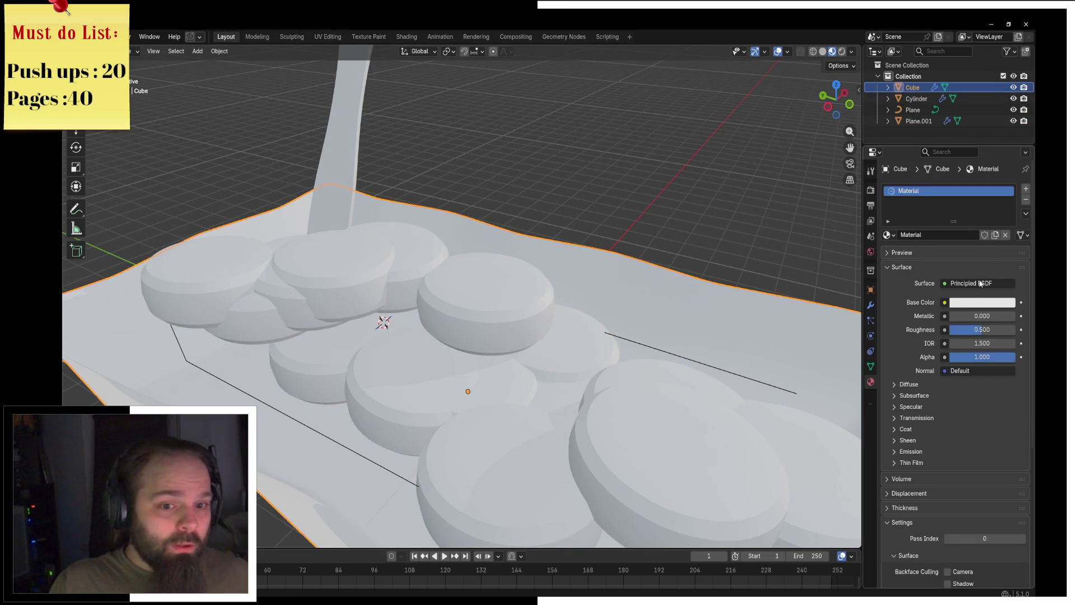
Create a new material named 'Paper'.
left_click(995, 235)
double_click(935, 191)
type("Paper")
key("Return")
scroll(556, 269, "down", 2)
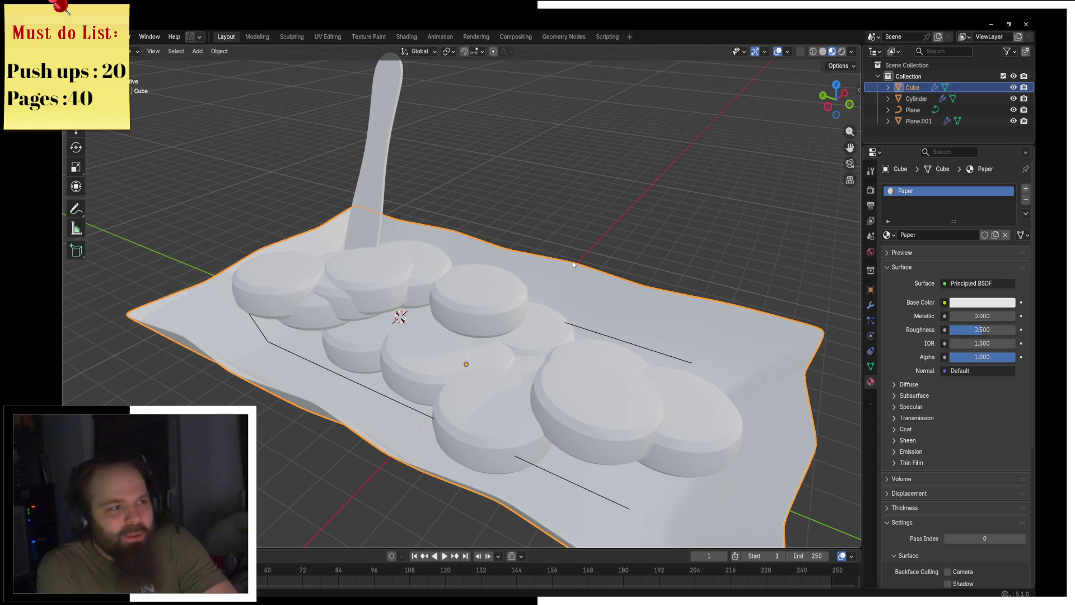
Orbit around the tray, select the fork, and switch to the browser.
mouse_move(381, 263)
middle_mouse_down()
mouse_move(489, 256)
mouse_move(381, 335)
mouse_move(513, 306)
middle_mouse_up()
left_click(405, 312)
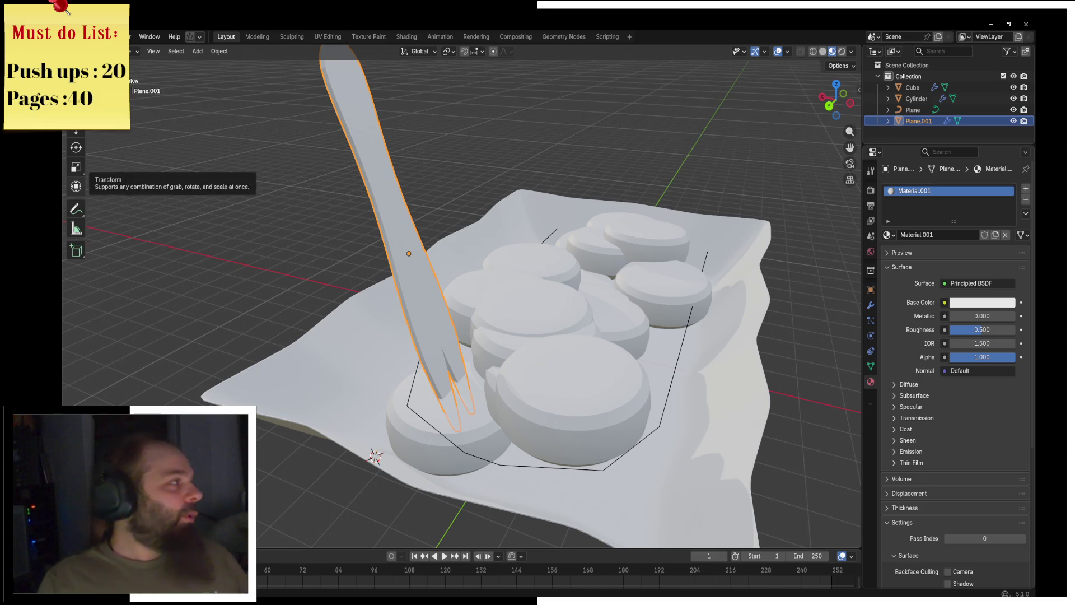
key("alt+Tab")
Search images for 'potatoe fork' and preview the Potato Fork - 4-Tine picture.
type("potatoe fork")
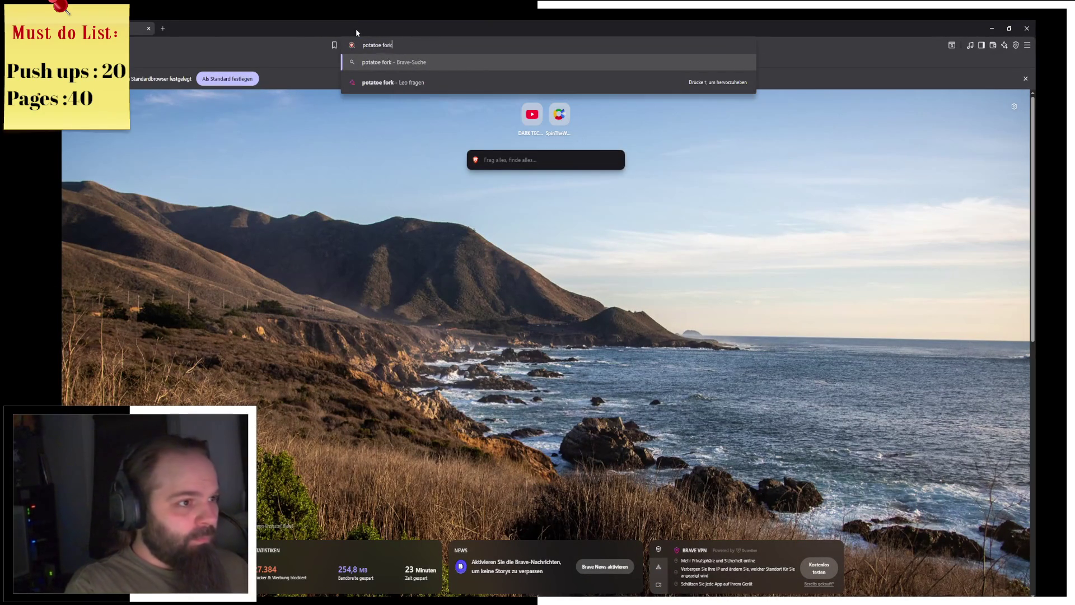
key("Return")
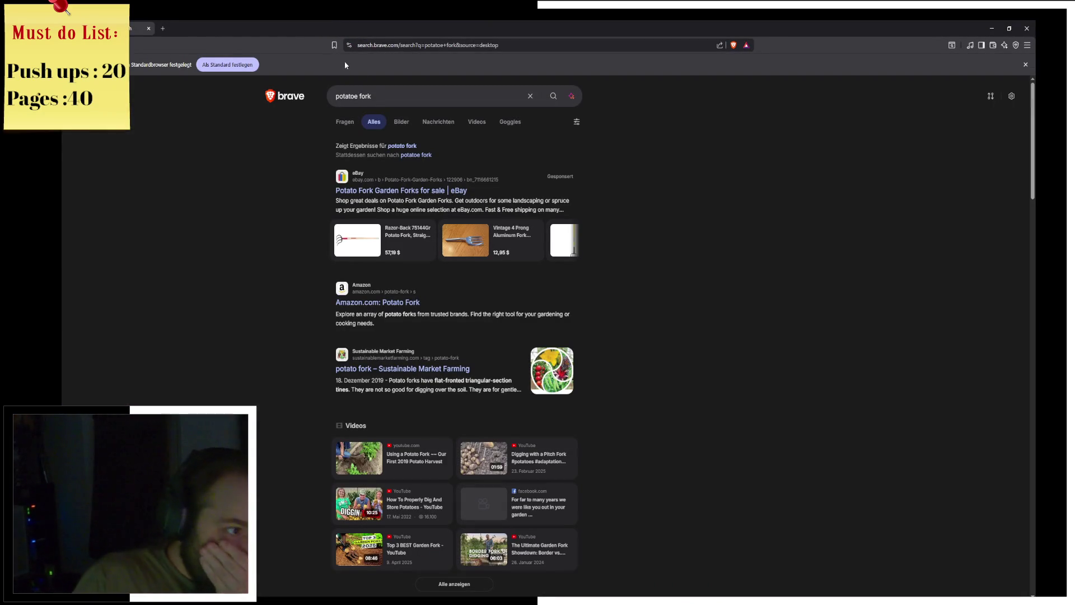
left_click(410, 121)
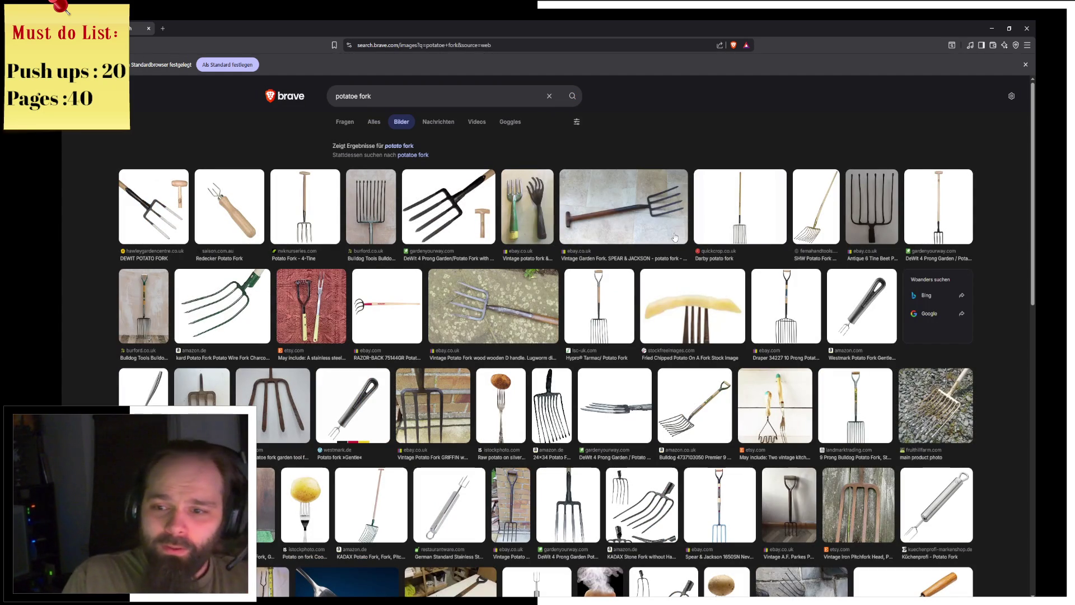
left_click(304, 228)
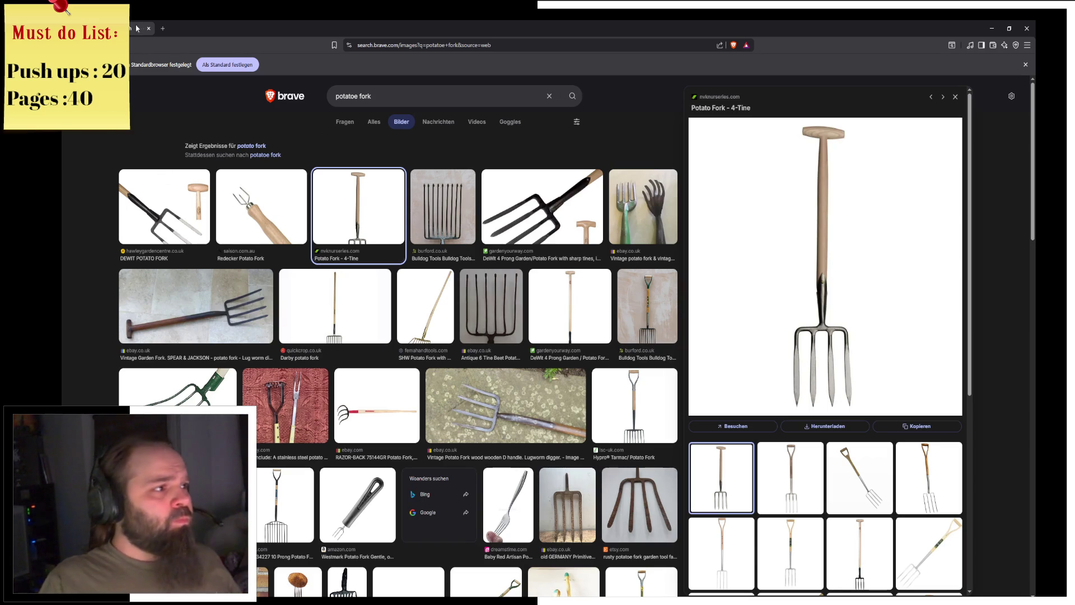
key("alt+Tab")
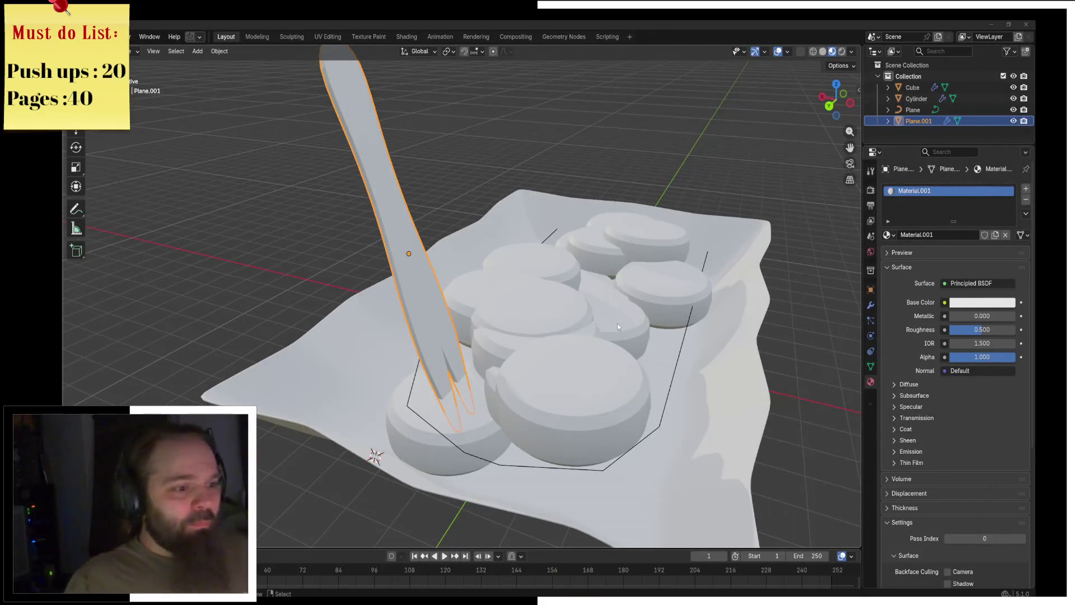
Put the sausage slices in edit mode with face selection and solid shading.
mouse_move(633, 302)
middle_mouse_down()
mouse_move(546, 295)
mouse_move(626, 279)
mouse_move(603, 256)
mouse_move(664, 266)
mouse_move(559, 270)
middle_mouse_up()
left_click(600, 374)
left_click(608, 312)
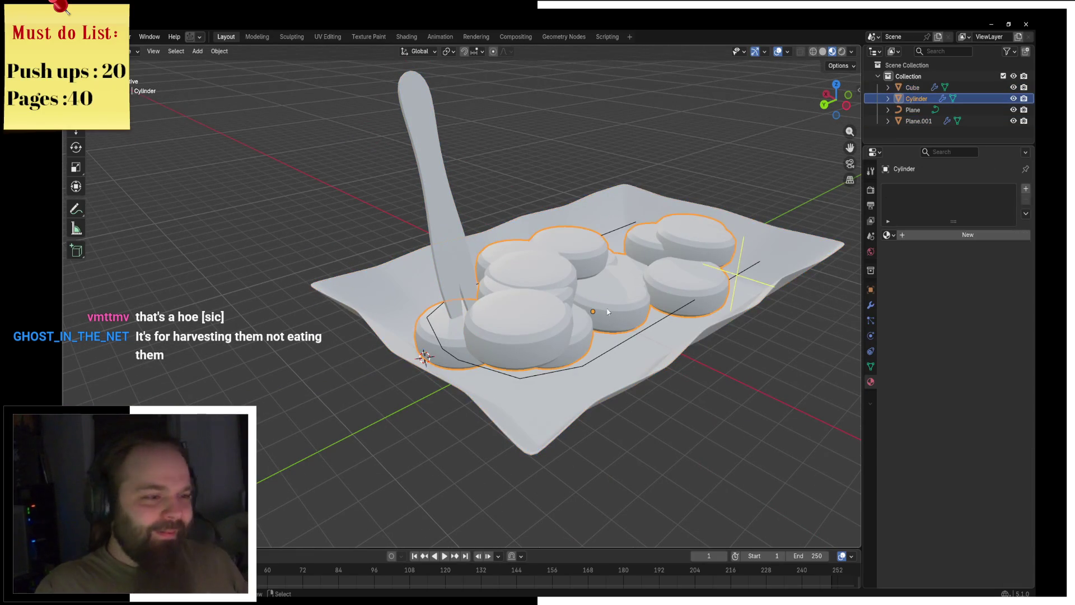
key("ctrl+Tab")
left_click(808, 280)
key("KP_Decimal")
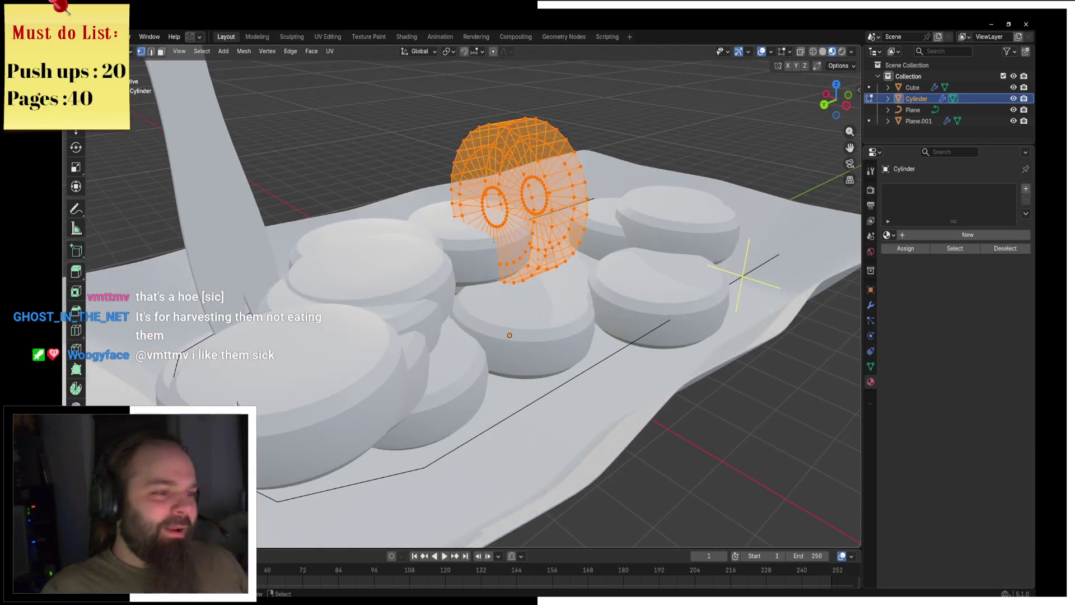
left_click(161, 51)
mouse_move(504, 224)
middle_mouse_down()
mouse_move(573, 217)
mouse_move(532, 236)
middle_mouse_up()
key("z")
left_click(609, 214)
scroll(532, 235, "up", 3)
key("z")
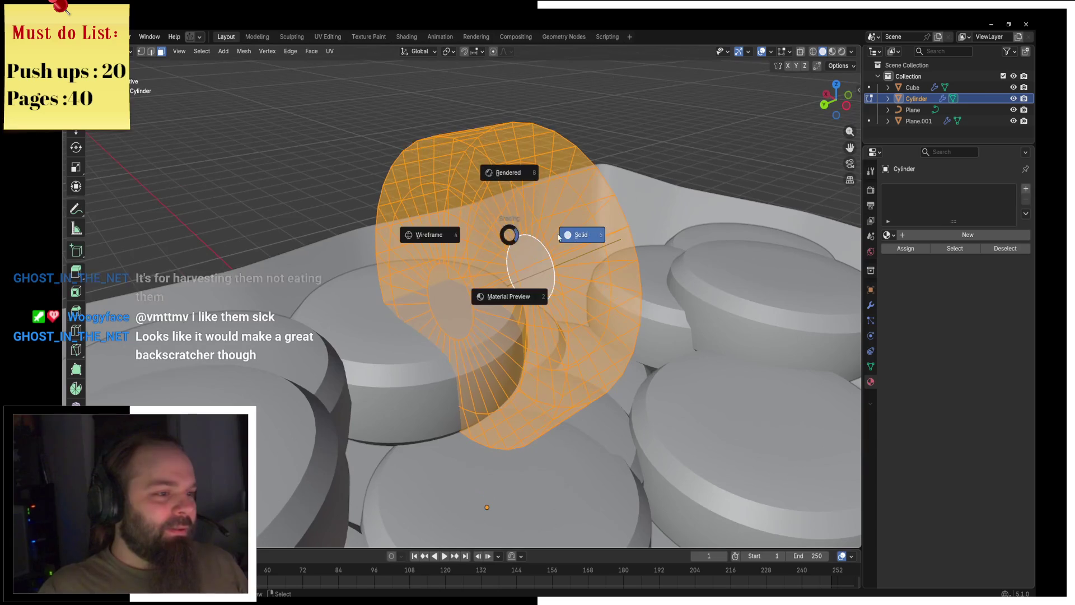
Select the face loops on the slices' ring sides and inner holes, and add a new material.
left_click(480, 187)
left_click(443, 161, "alt")
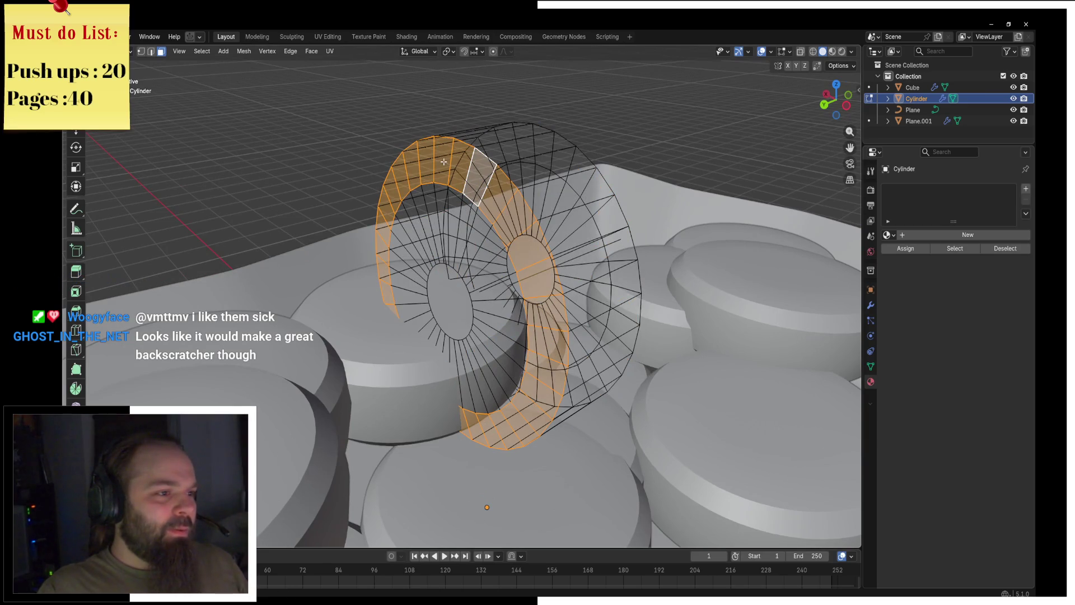
left_click(552, 141, "alt+shift")
key("ctrl+z")
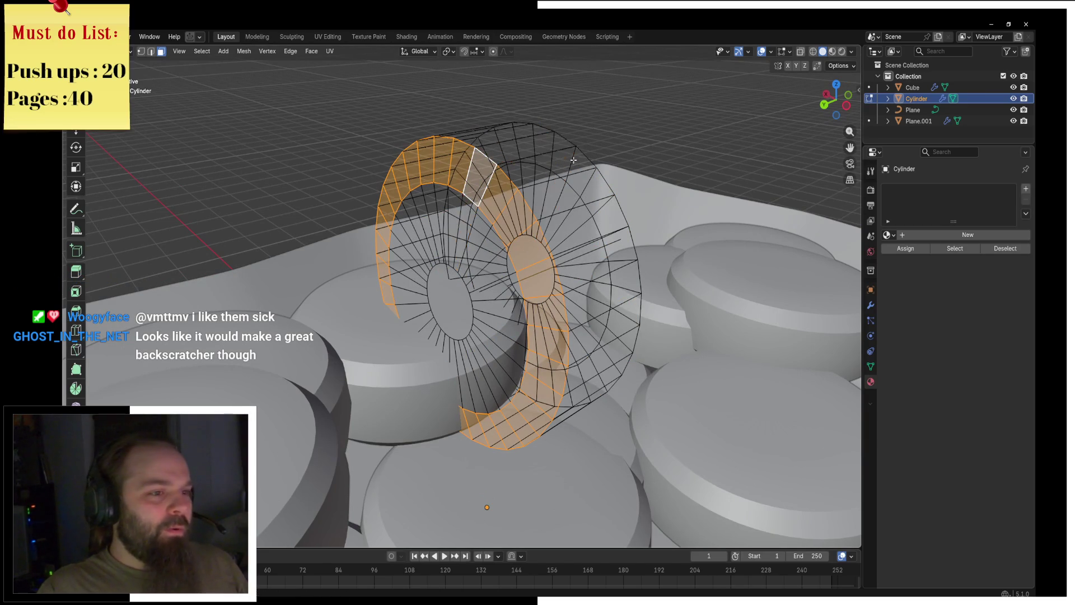
left_click(574, 160, "alt+shift")
key("ctrl+z")
left_click(571, 187, "alt+shift")
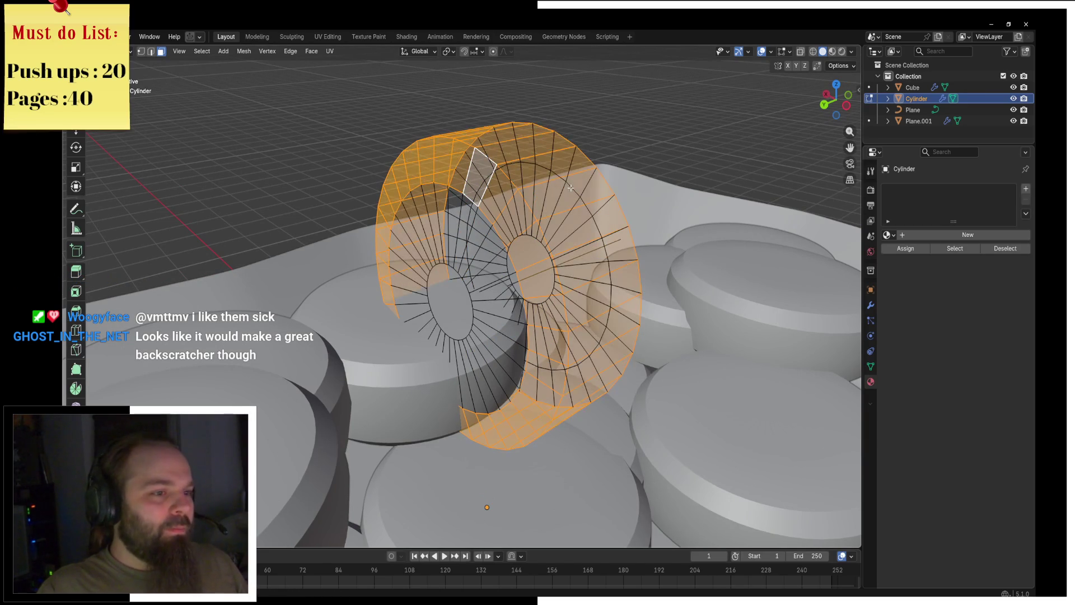
key("ctrl+z")
mouse_move(571, 188)
middle_mouse_down()
mouse_move(607, 178)
mouse_move(567, 229)
middle_mouse_up()
left_click(607, 178, "alt+shift")
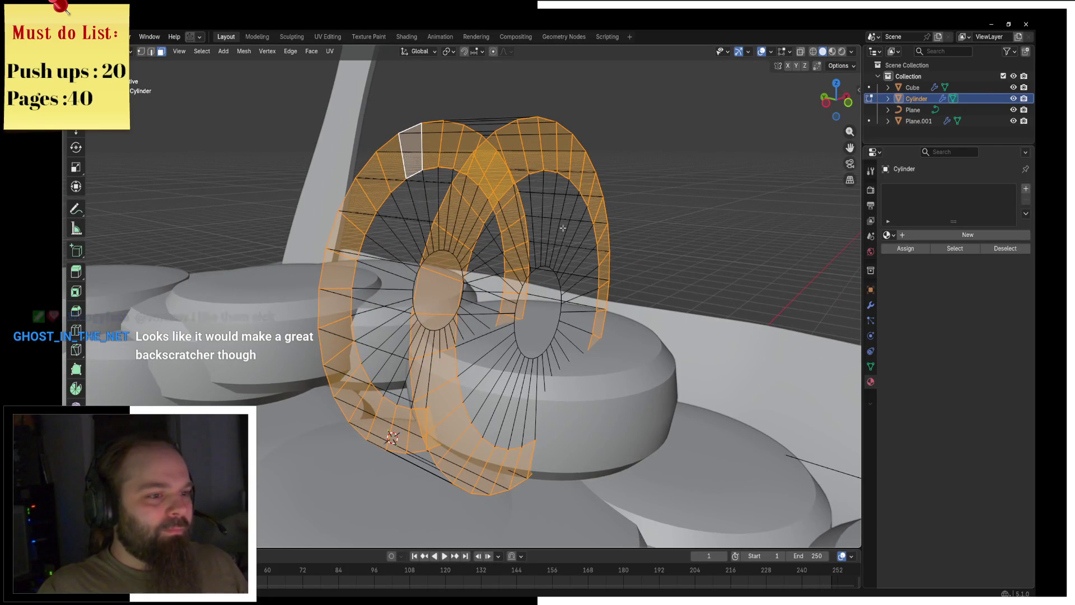
left_click(567, 230, "alt+shift")
left_click(540, 309, "alt+shift")
middle_click_drag(541, 311, 576, 274)
left_click(462, 253, "alt+shift")
left_click(430, 295, "alt+shift")
left_click(968, 235)
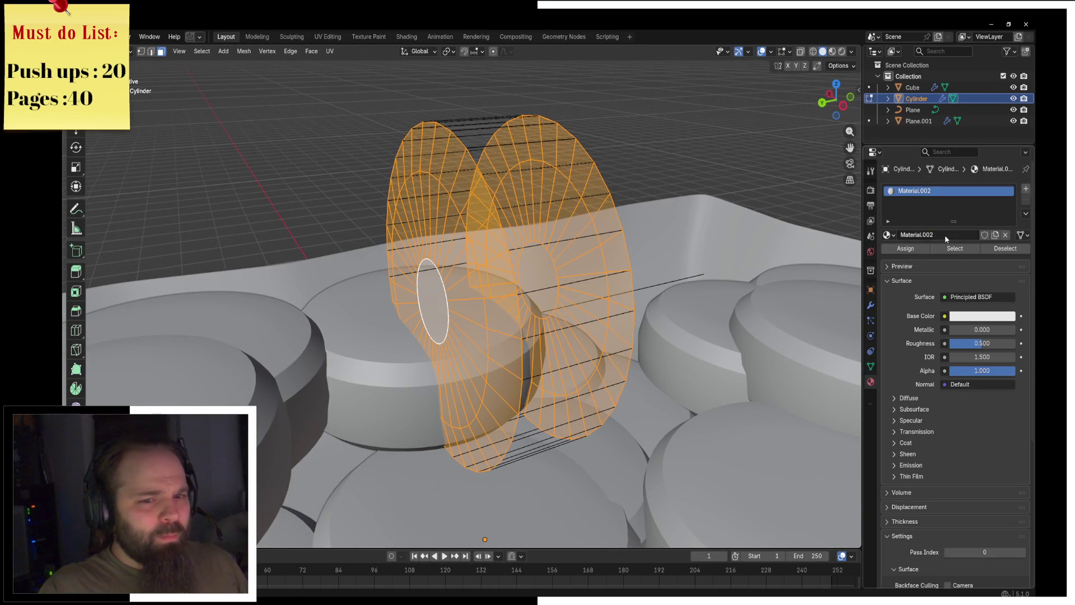
Rename the material Sausage_Outside and add a second material named Sausage_Inside.
double_click(918, 190)
type("Sausage_O")
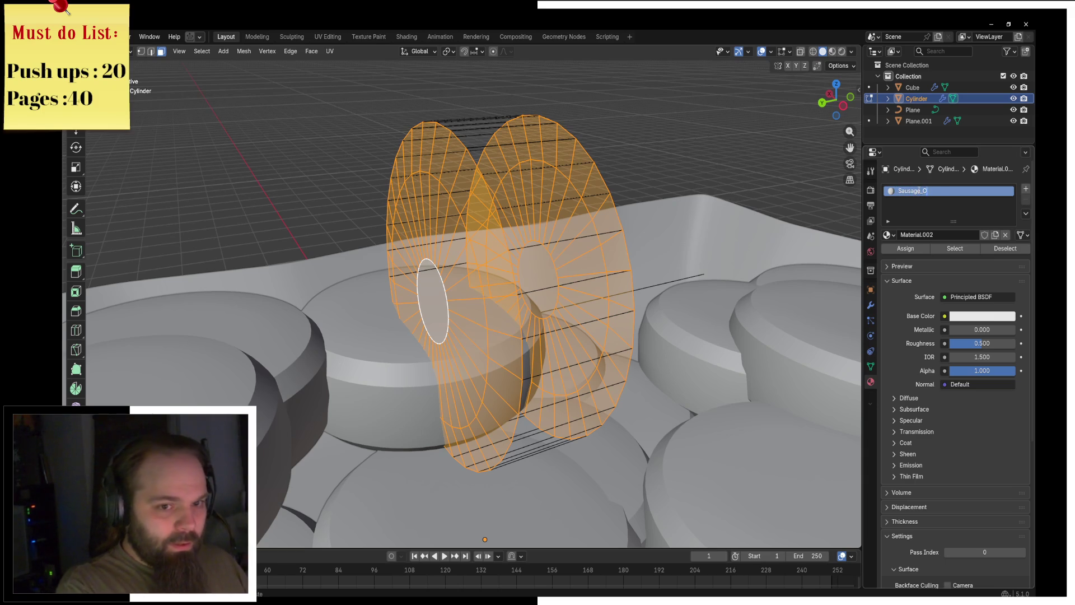
type("utside")
key("Return")
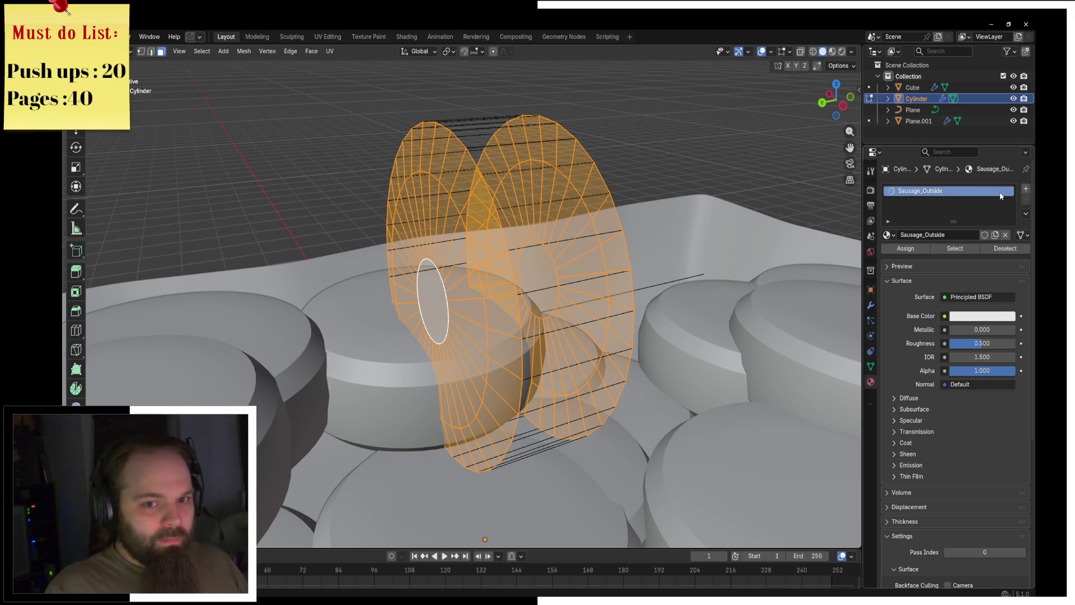
left_click(1026, 189)
left_click(934, 259)
double_click(920, 203)
type("Sausage_Inside")
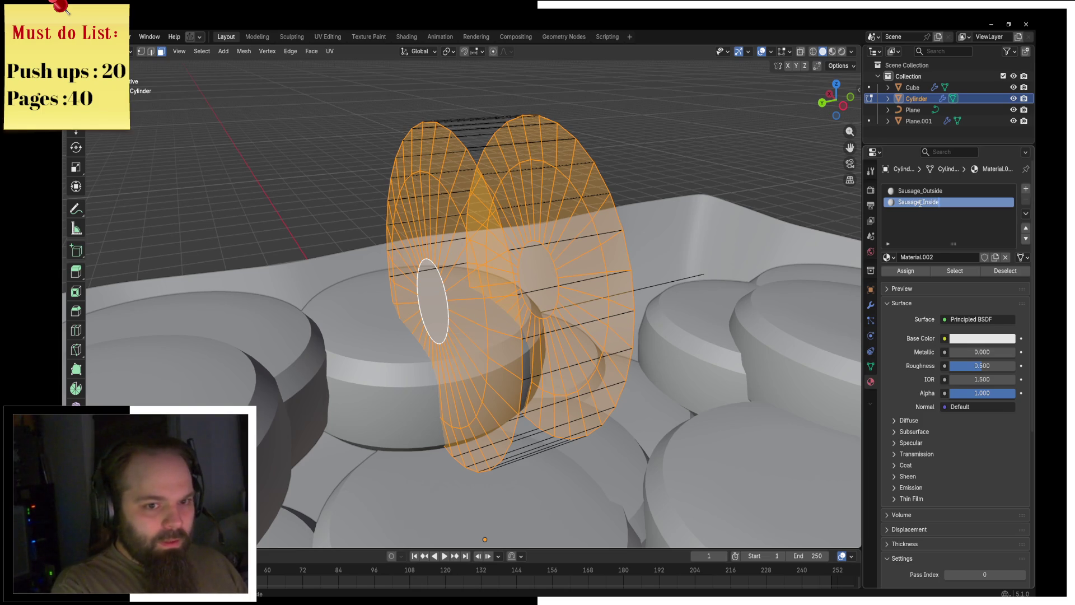
key("Return")
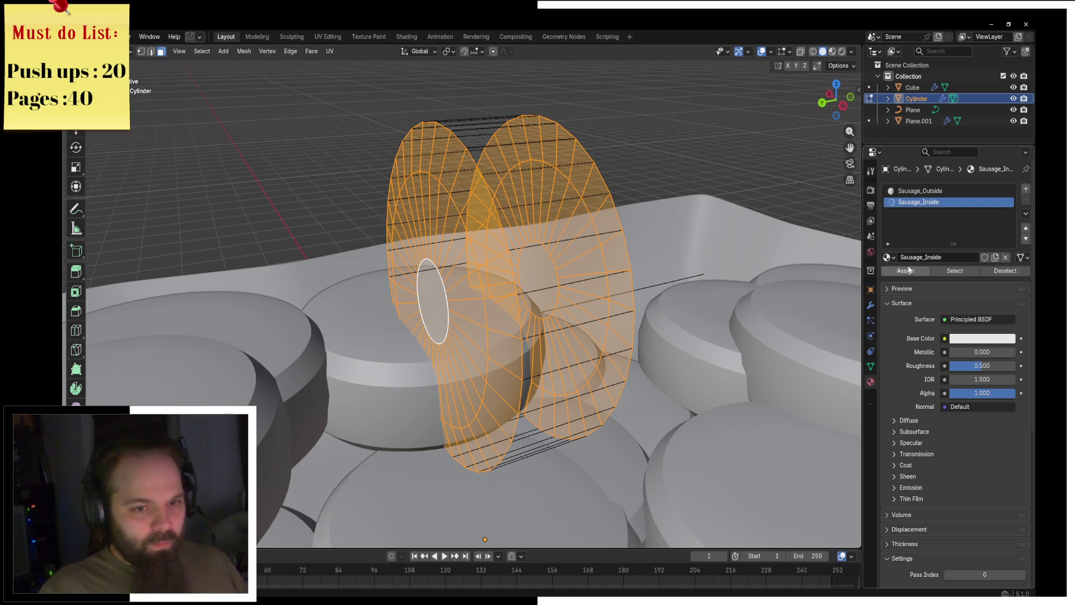
Switch to Material Preview, make Sausage_Inside red, and leave edit mode.
key("z")
left_click(502, 269)
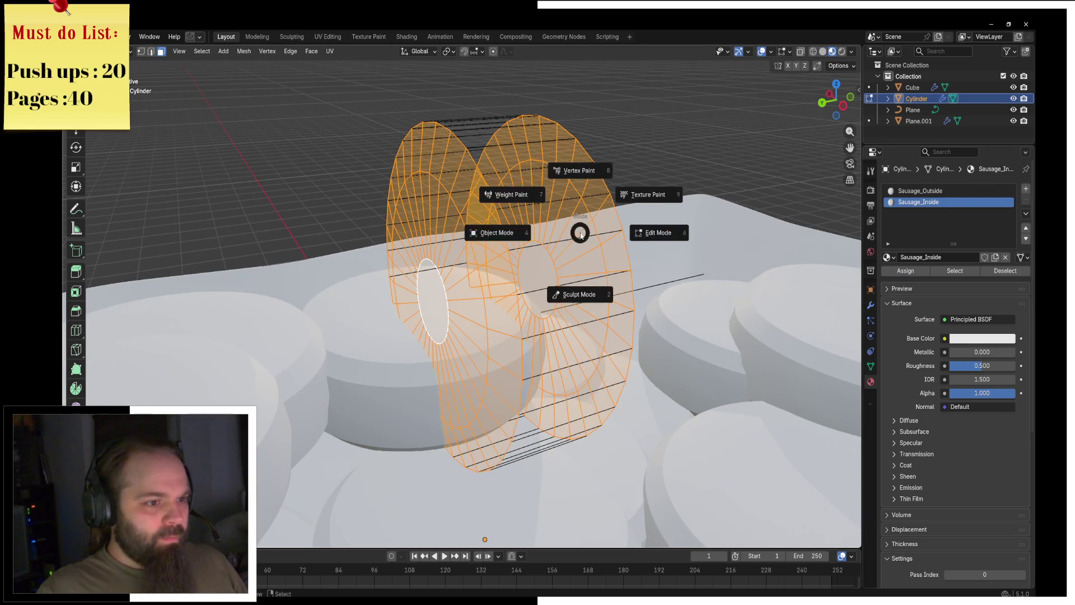
left_click(982, 338)
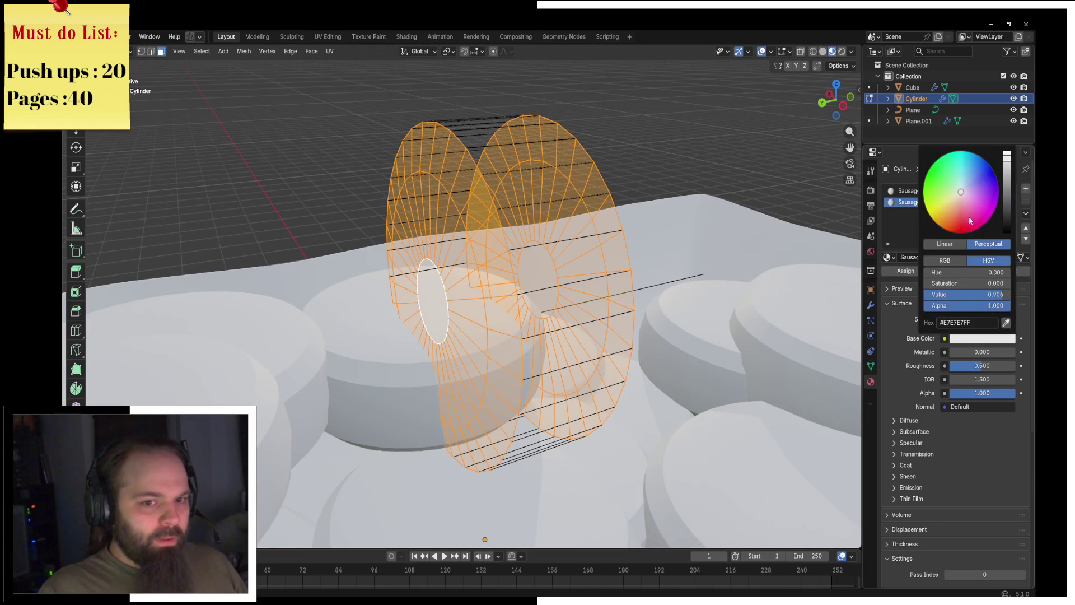
left_click(1005, 183)
scroll(517, 206, "down", 1)
scroll(579, 240, "down", 2)
mouse_move(579, 239)
middle_mouse_down()
mouse_move(401, 264)
mouse_move(579, 264)
middle_mouse_up()
key("Tab")
scroll(459, 263, "down", 3)
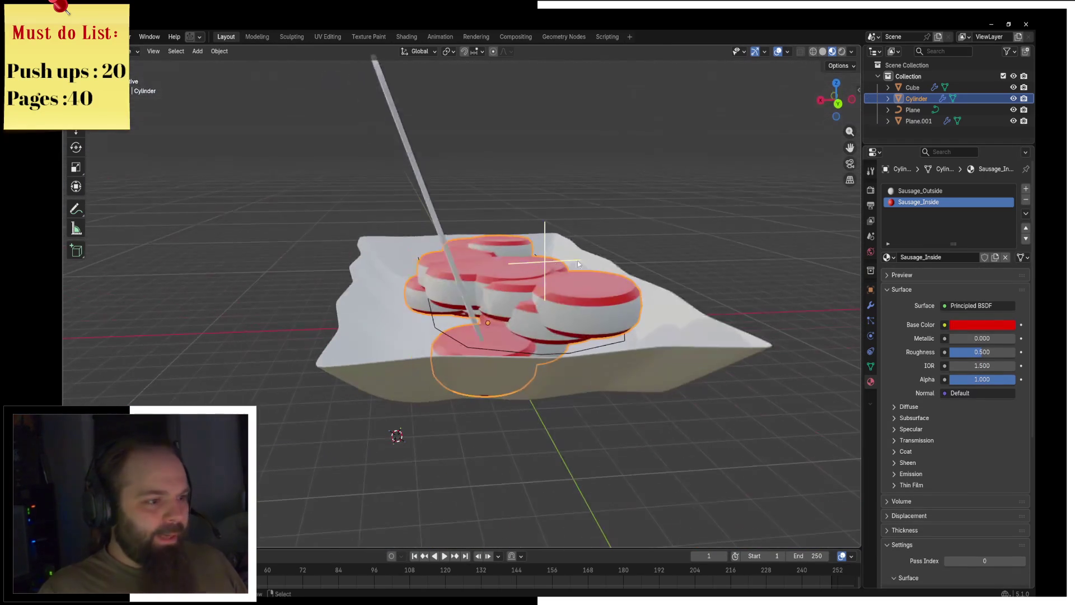
left_click(448, 244)
Change the fork's base colour from white to yellow-orange.
key("z")
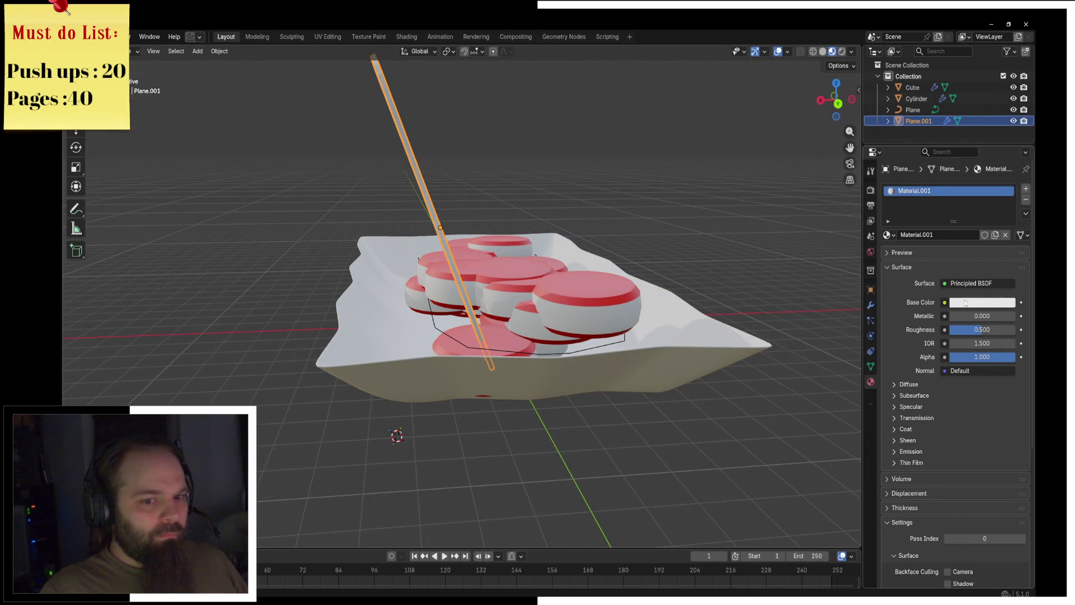
left_click(964, 304)
mouse_move(961, 155)
left_mouse_down()
mouse_move(943, 192)
mouse_move(936, 185)
left_mouse_up()
middle_click_drag(588, 240, 689, 241)
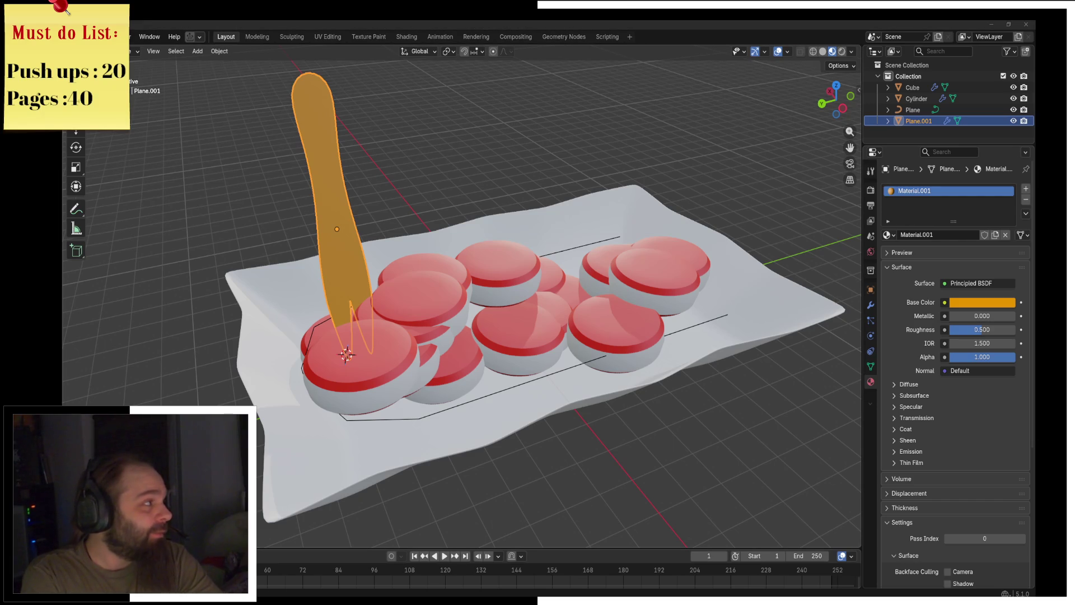
key("alt+Tab")
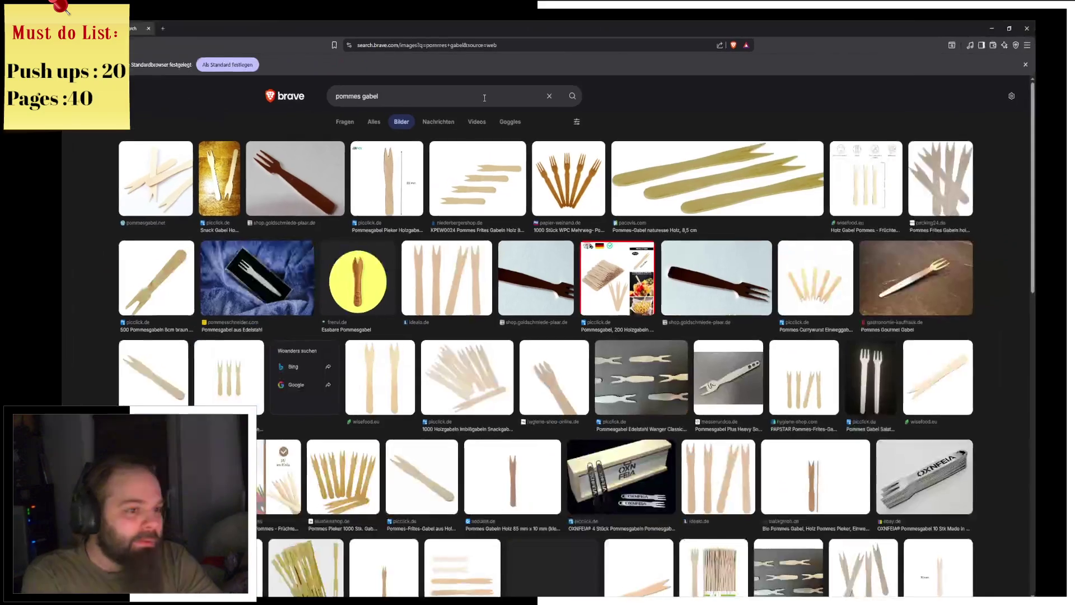
Preview the 85 mm wooden Pommesgabel image and scroll through the pommes gabel results.
left_click(393, 205)
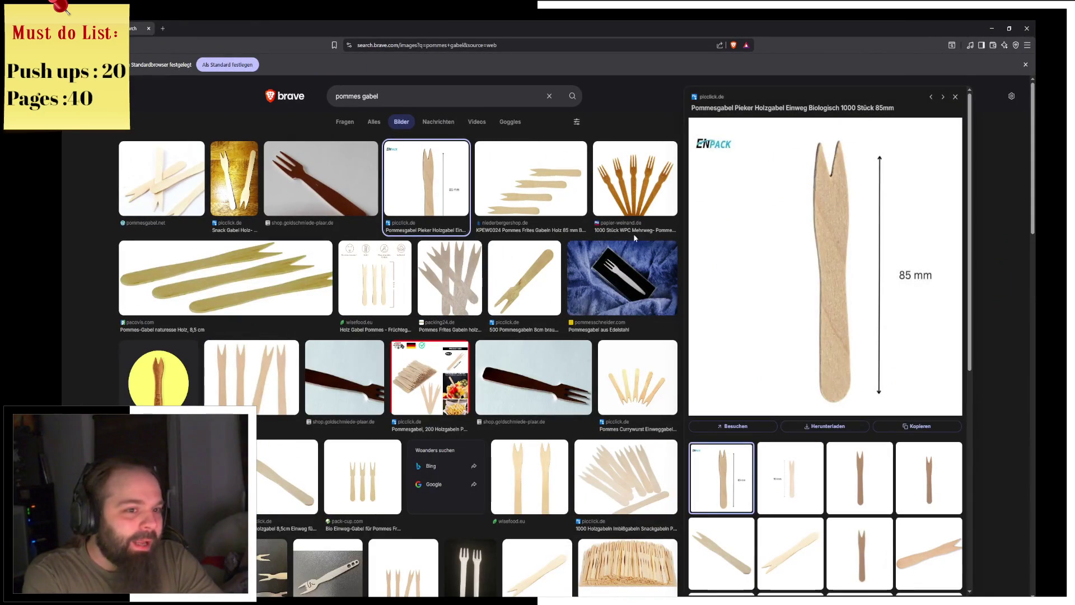
scroll(546, 322, "down", 3)
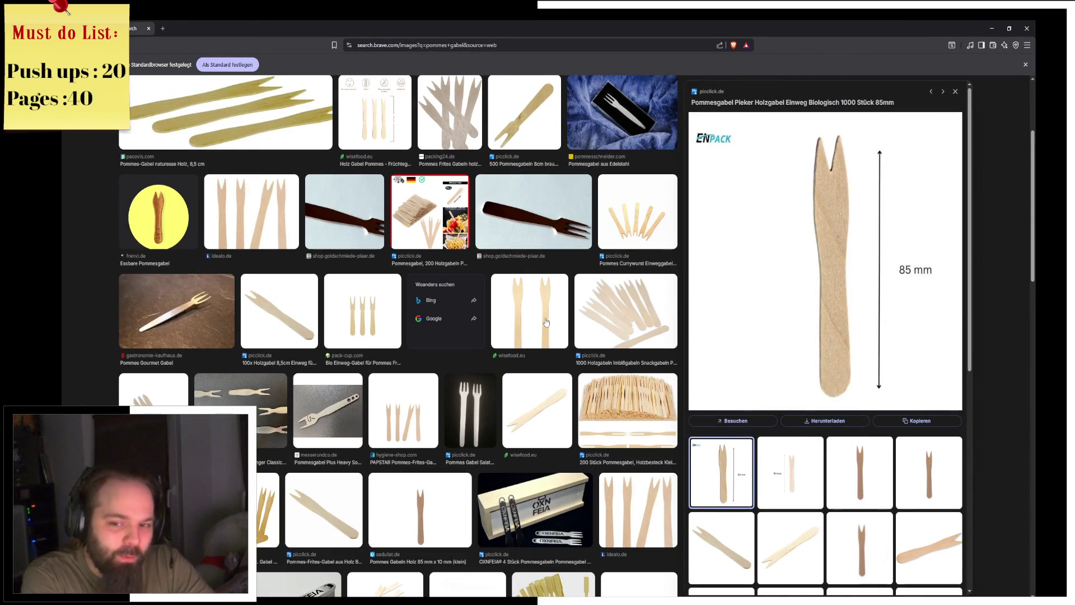
scroll(487, 406, "down", 2)
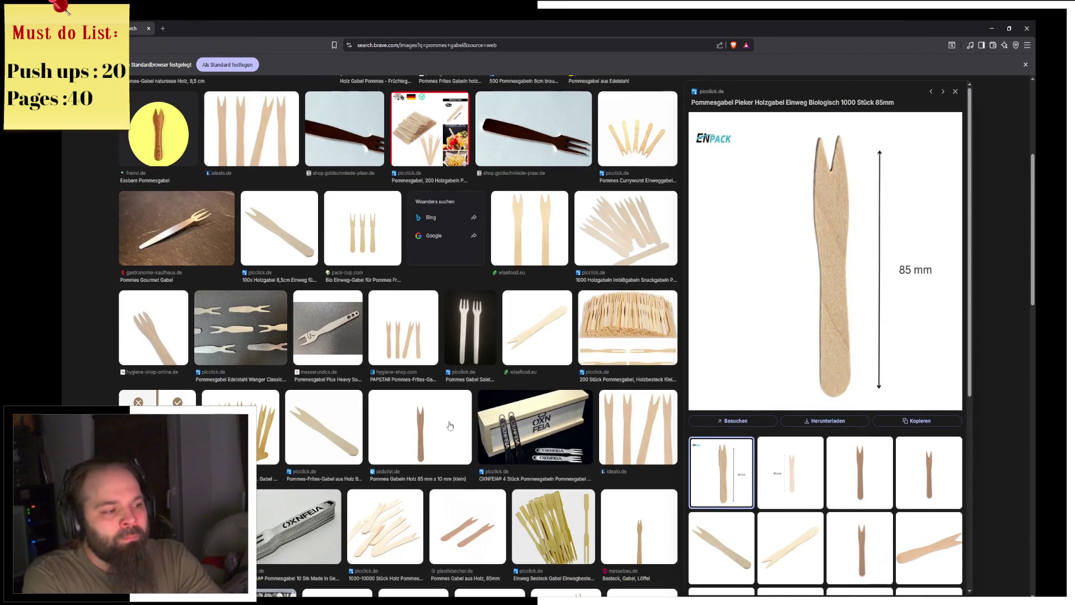
scroll(450, 426, "down", 5)
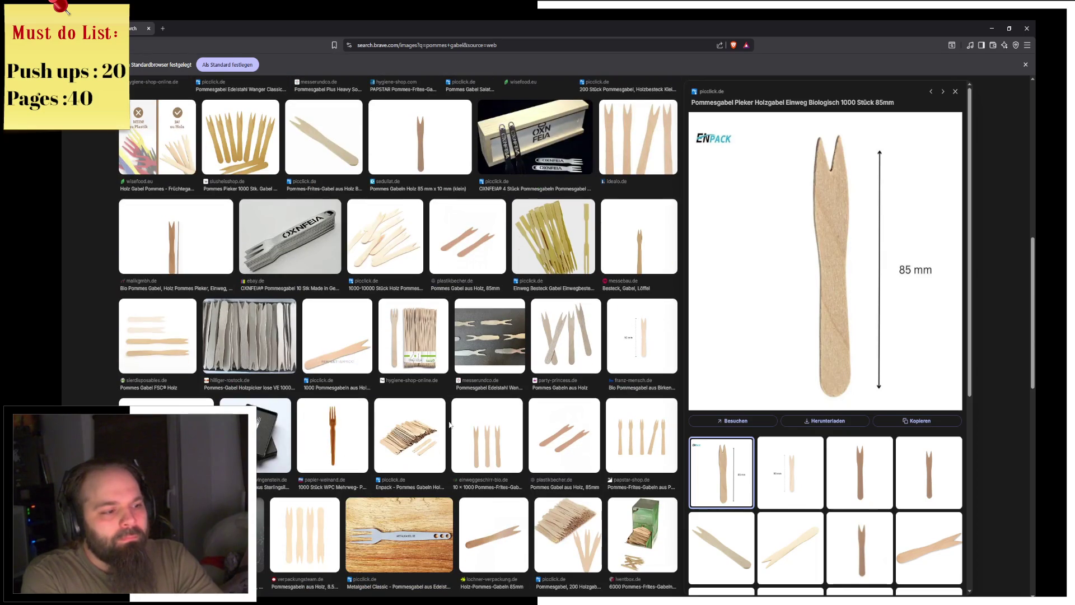
scroll(456, 418, "up", 1)
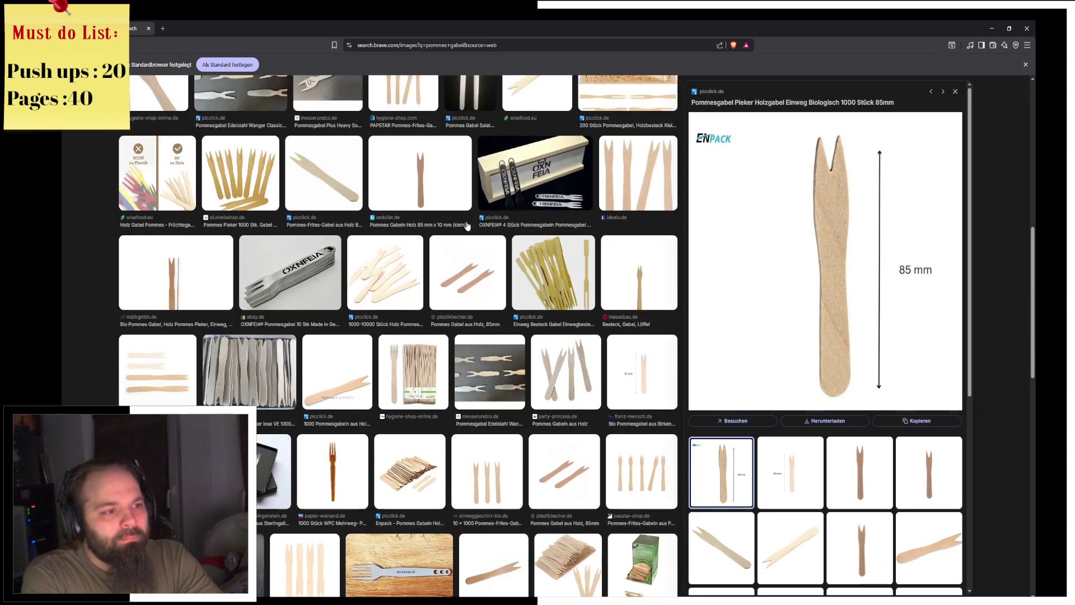
scroll(468, 227, "up", 10)
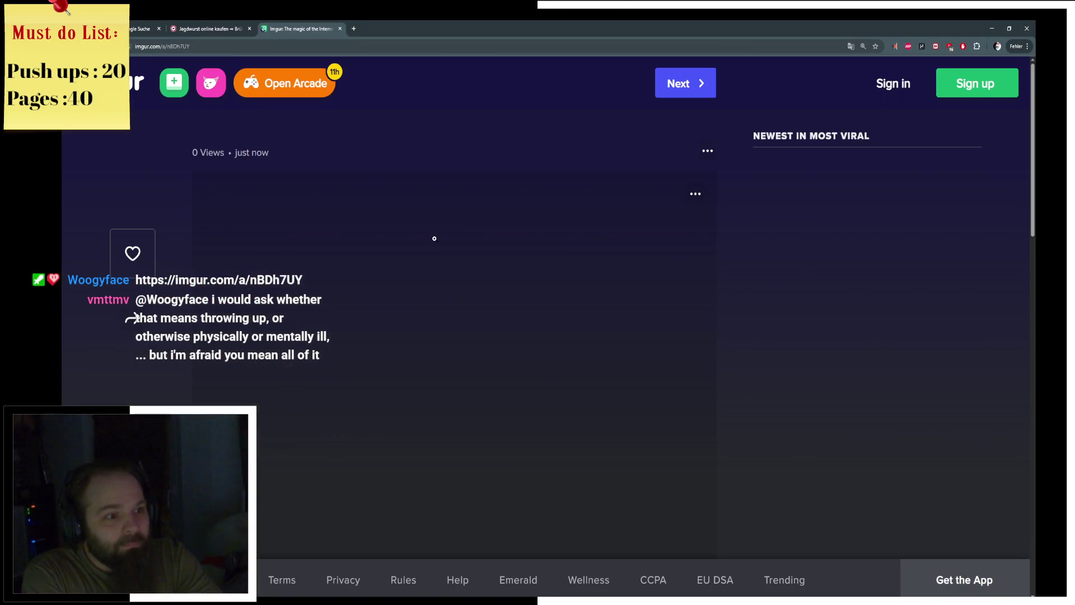
Close the wooden-fork and Jagdwurst tabs, then close the Chrome window.
scroll(365, 330, "down", 2)
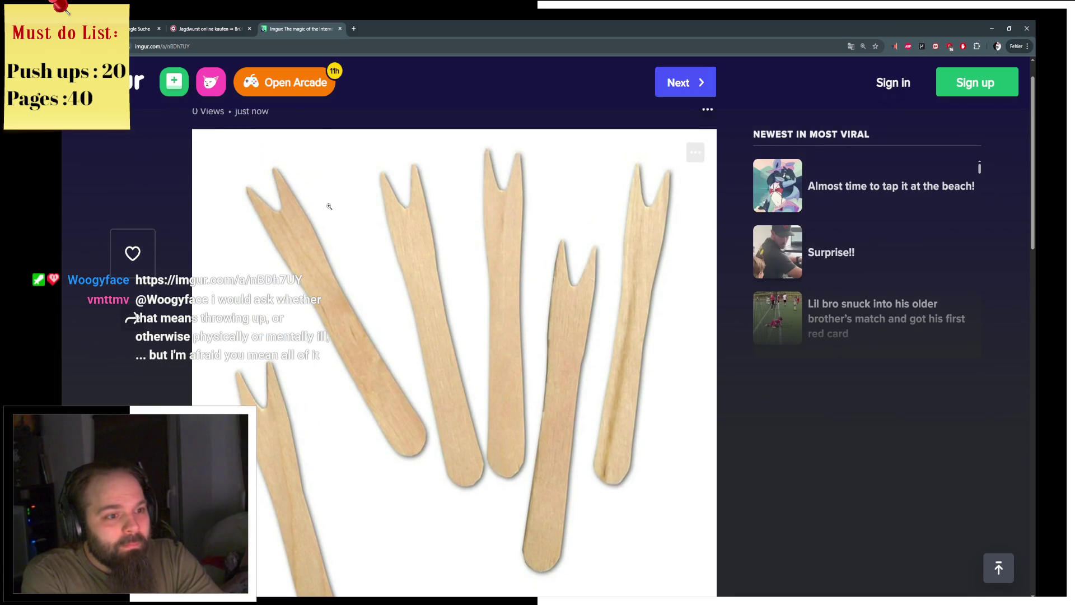
key("ctrl+w")
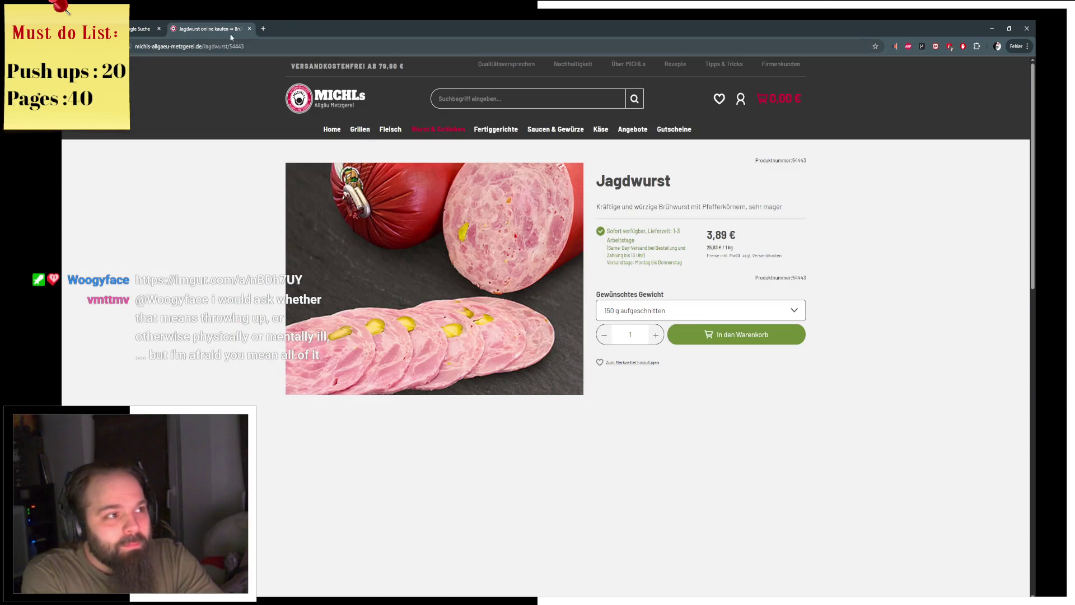
key("ctrl+w")
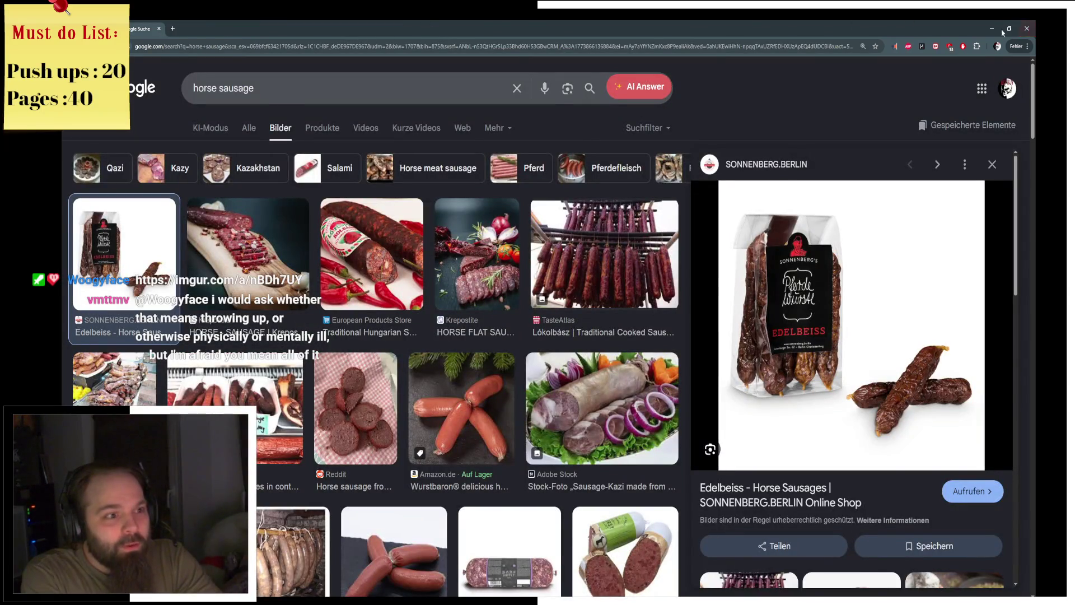
left_click(1027, 28)
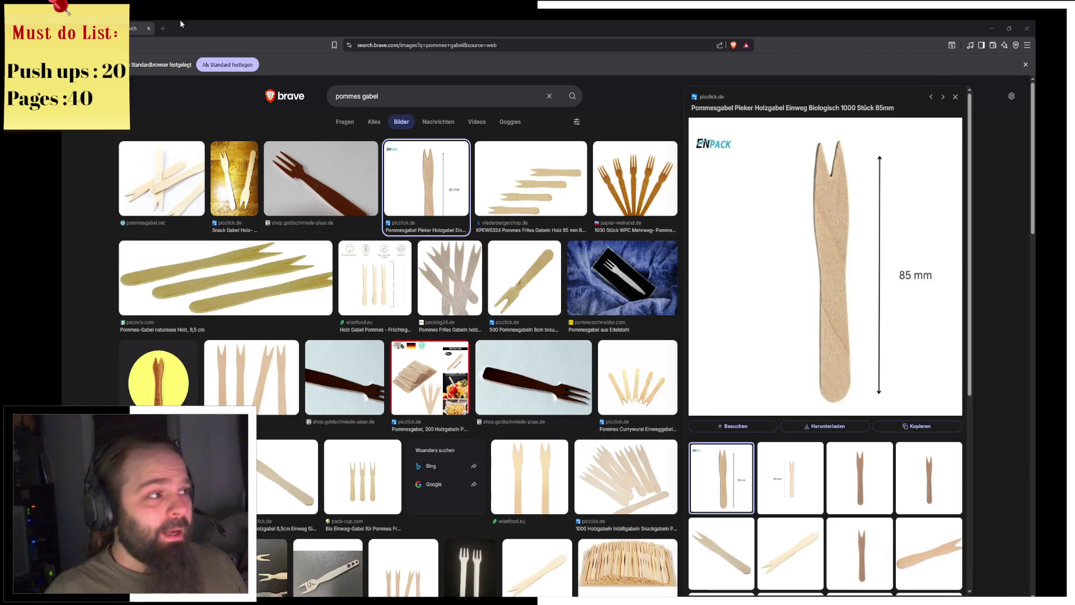
Bring Blender forward, select the sausage slices, and turn the enlarged lower area into a Shader Editor.
key("super+Down")
key("super+Down")
middle_click_drag(538, 291, 581, 274)
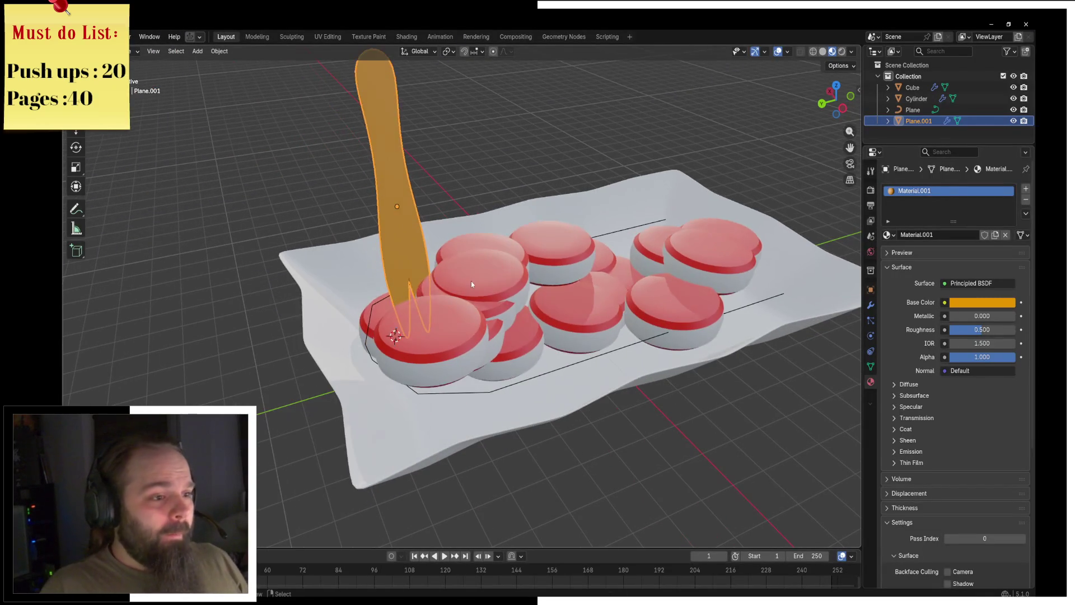
left_click(581, 274)
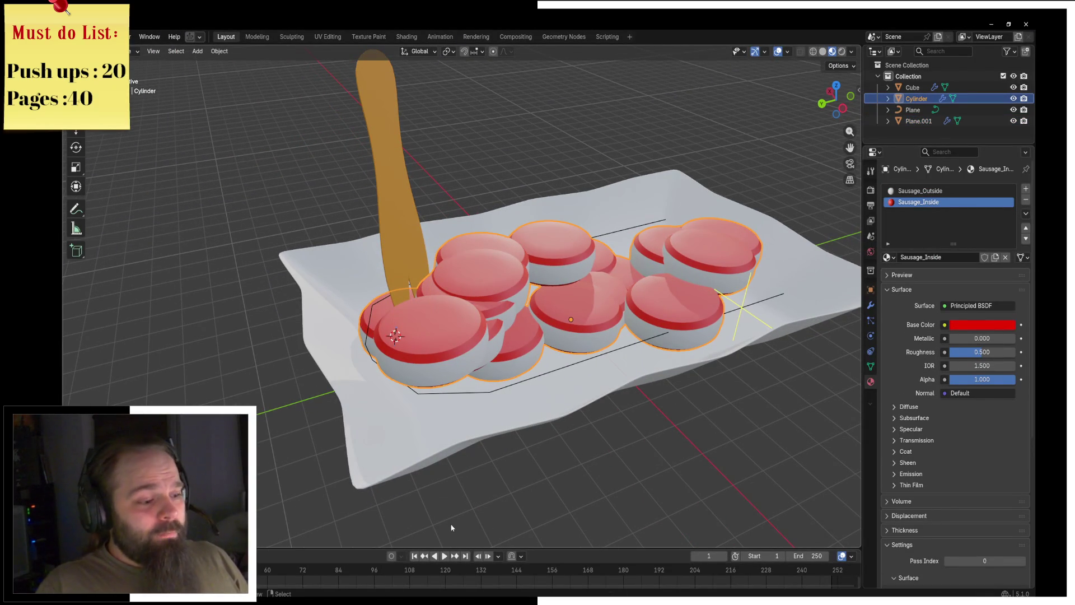
left_click_drag(470, 548, 448, 292)
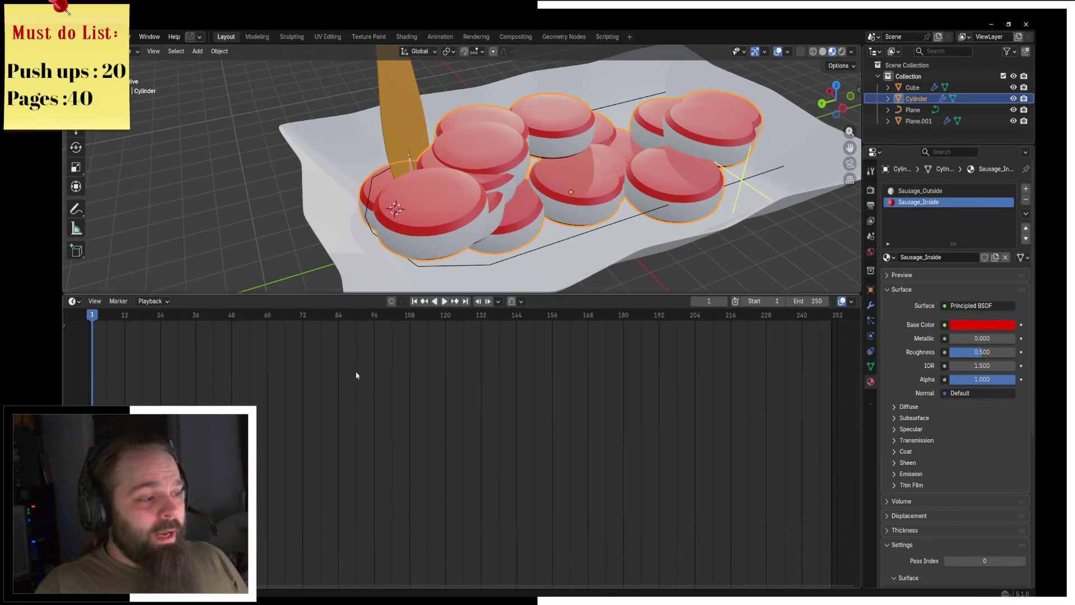
left_click(74, 301)
left_click(120, 389)
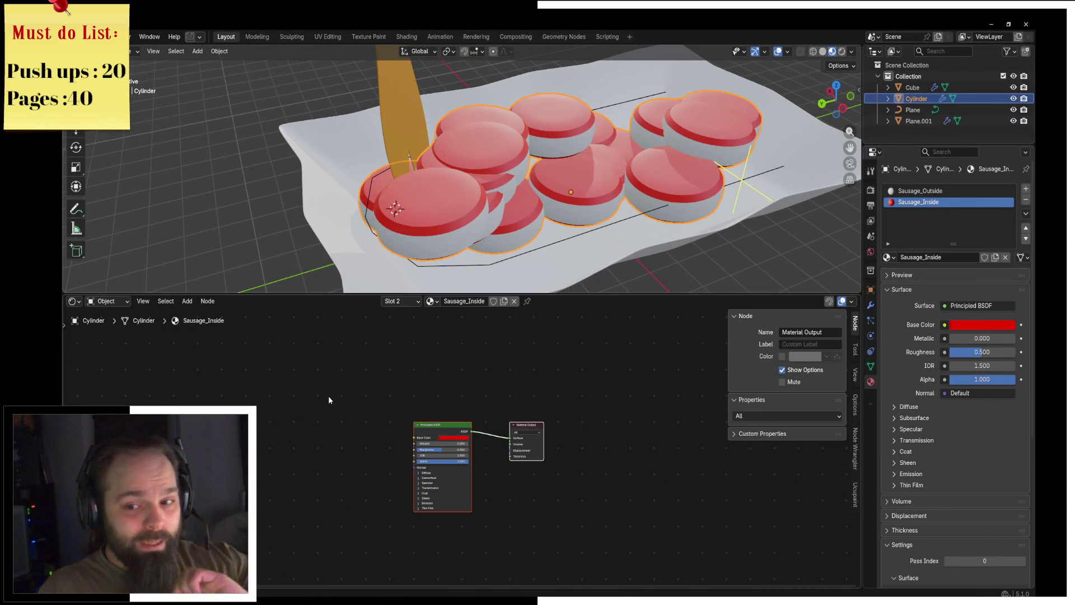
left_click_drag(441, 427, 451, 388)
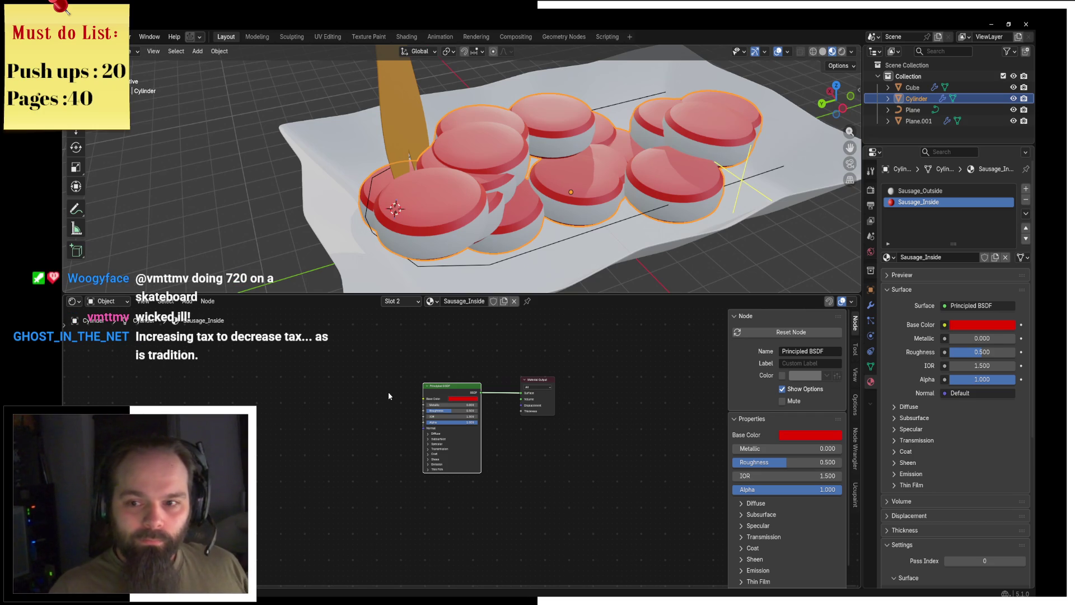
Add a Noise Texture with mapping to Sausage_Inside and preview it on the slices.
scroll(322, 417, "up", 2)
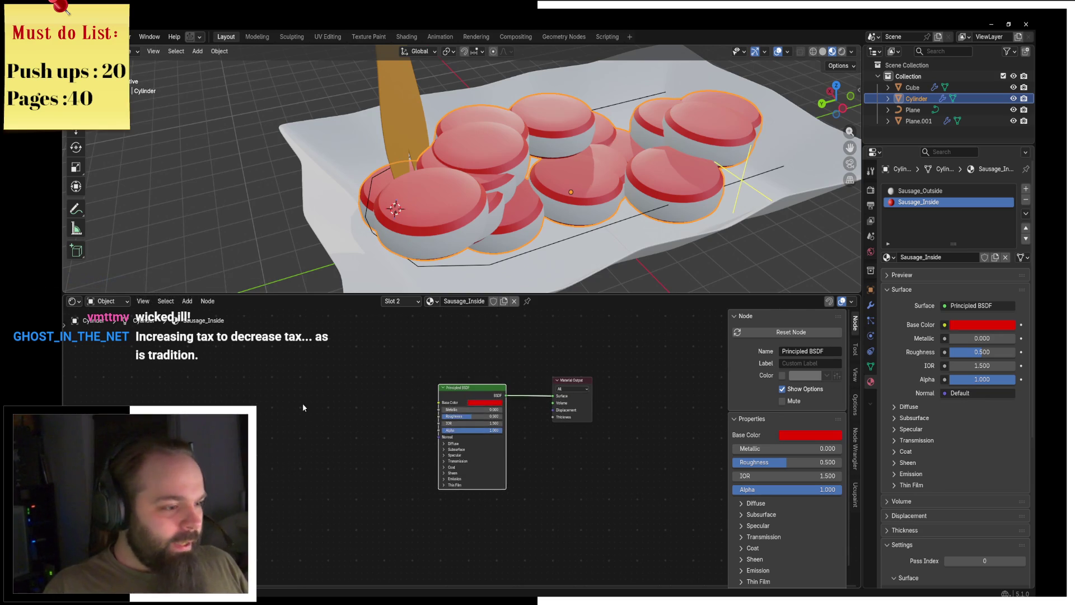
key("shift+a")
type("noise")
key("Return")
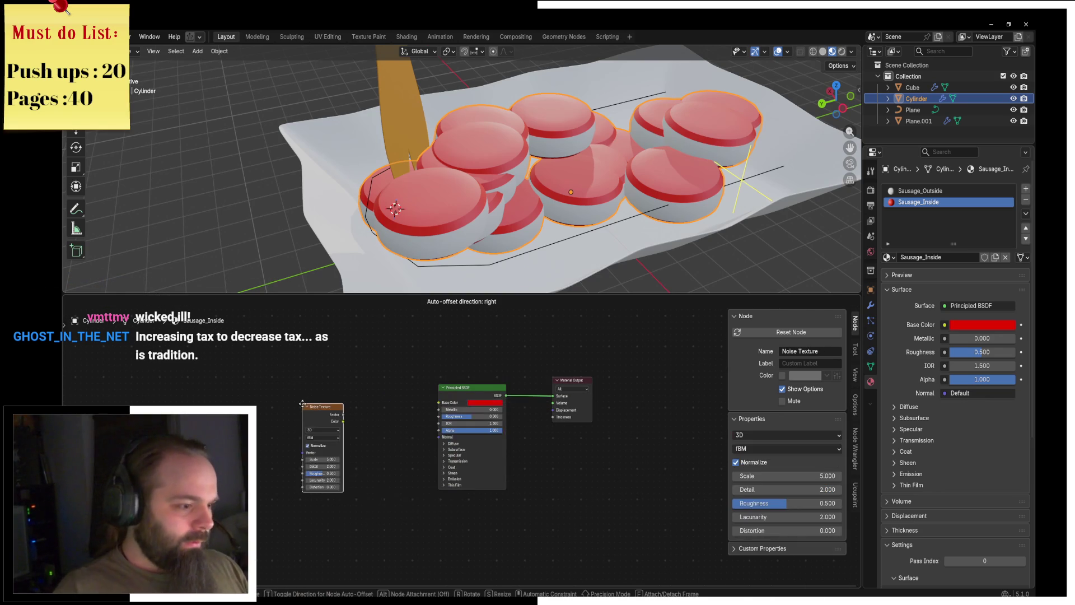
left_click(303, 403)
left_click(305, 409, "ctrl+shift")
key("ctrl+t")
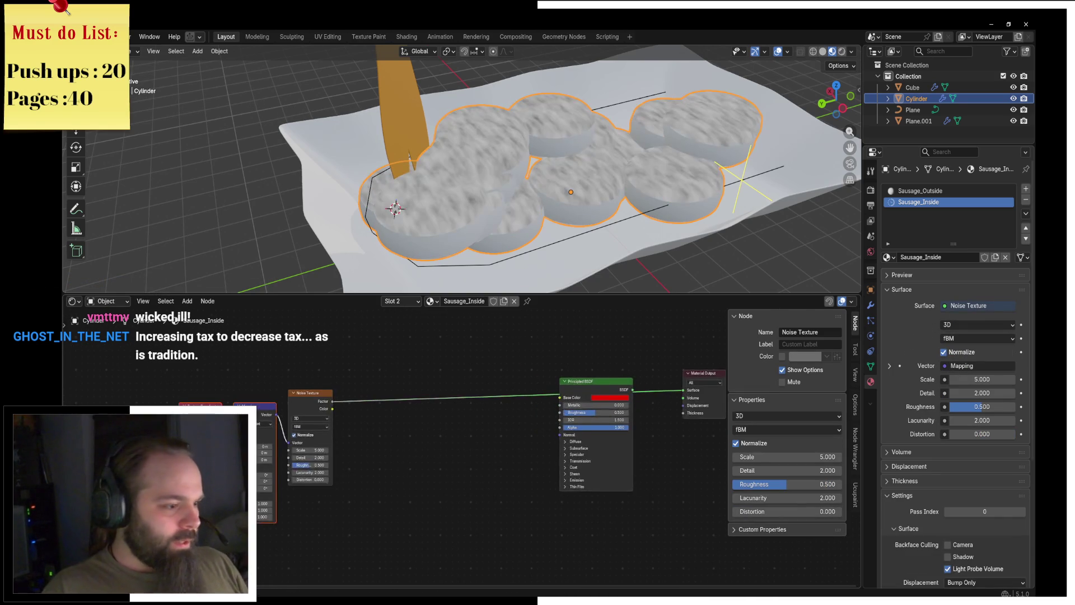
scroll(462, 442, "up", 1)
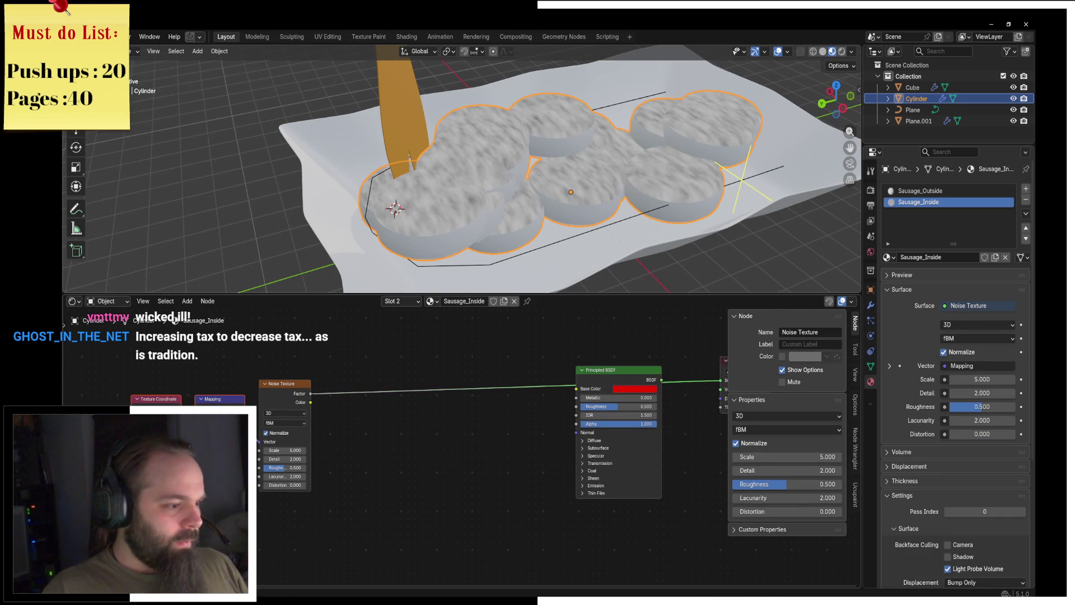
middle_click_drag(386, 417, 396, 365)
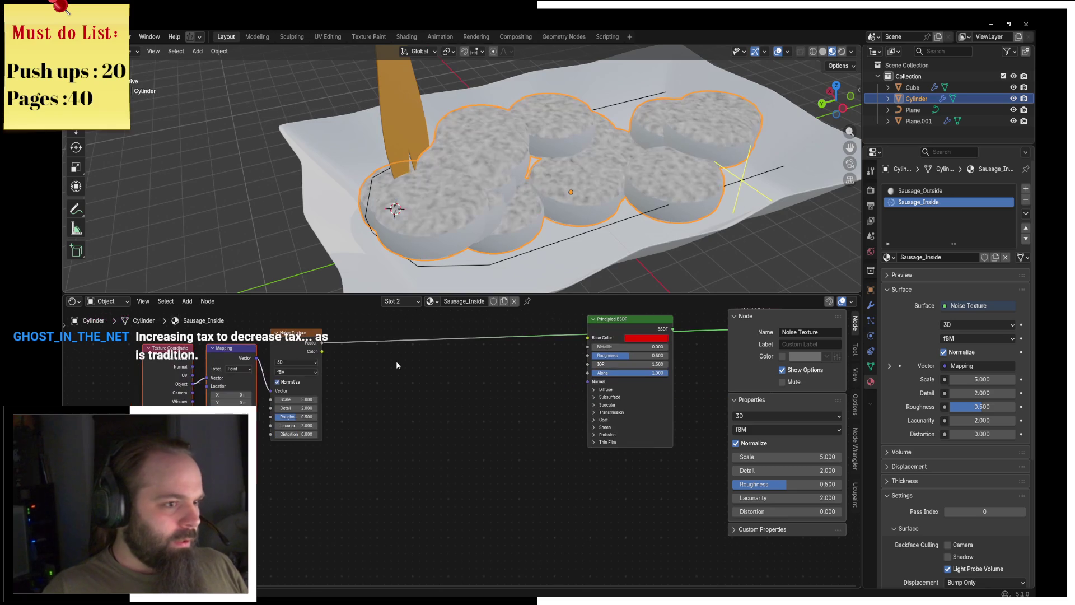
middle_click_drag(432, 411, 381, 442)
Insert a Color Ramp after the noise with a pale orange light stop and a brown dark stop.
key("shift+a")
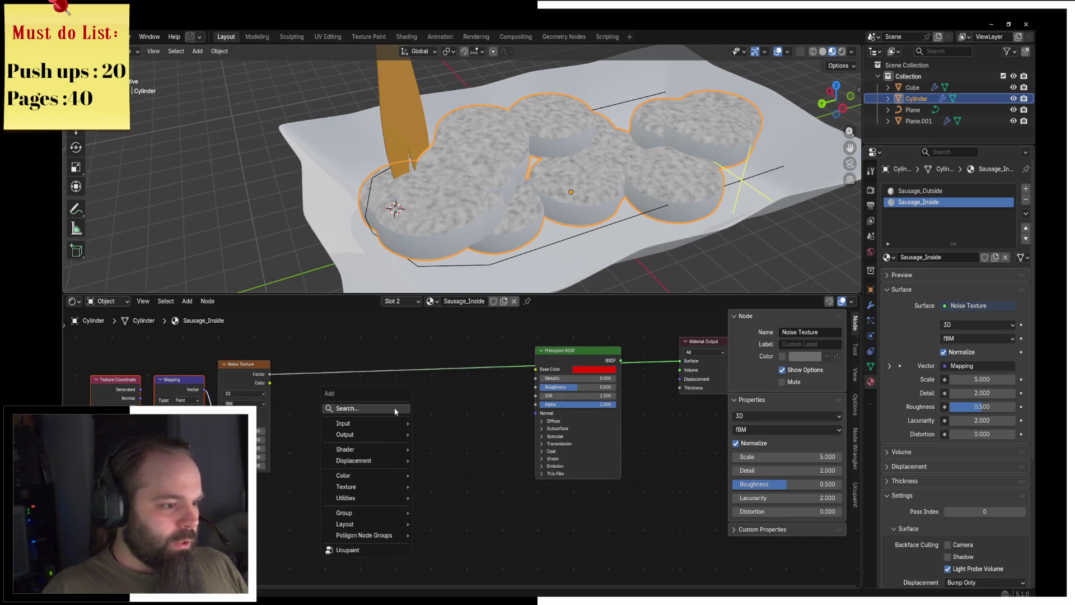
type("color ramp")
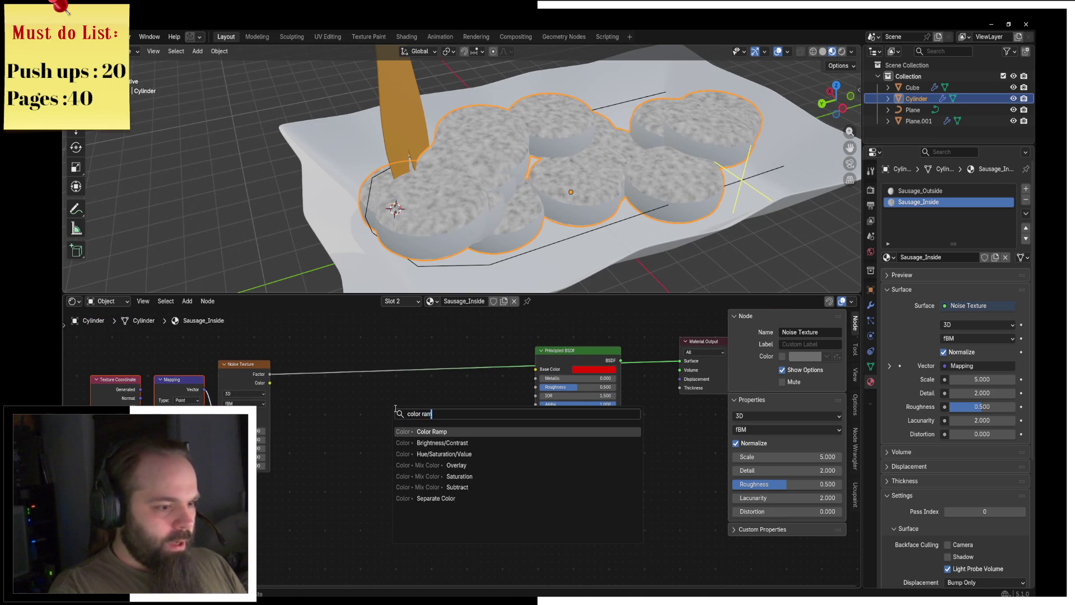
key("Return")
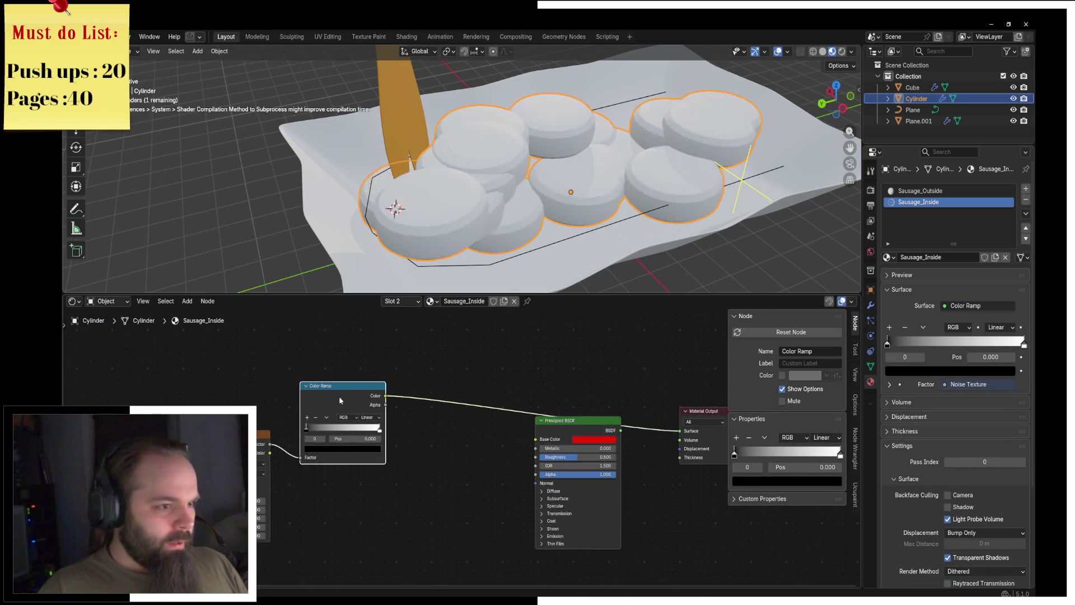
left_click(367, 403)
left_click(367, 404)
left_click(349, 419)
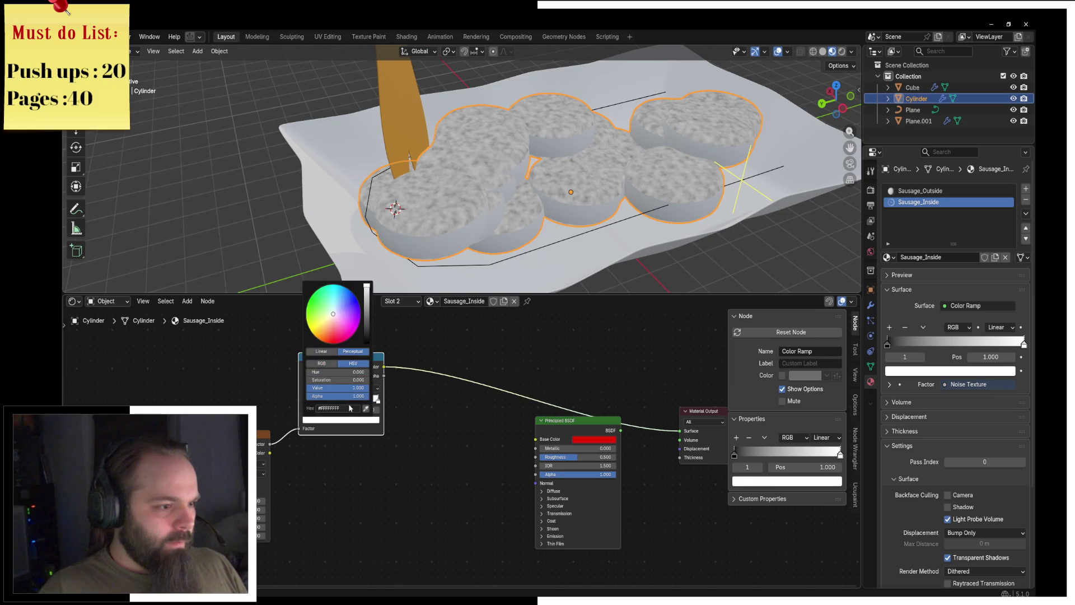
left_click(326, 324)
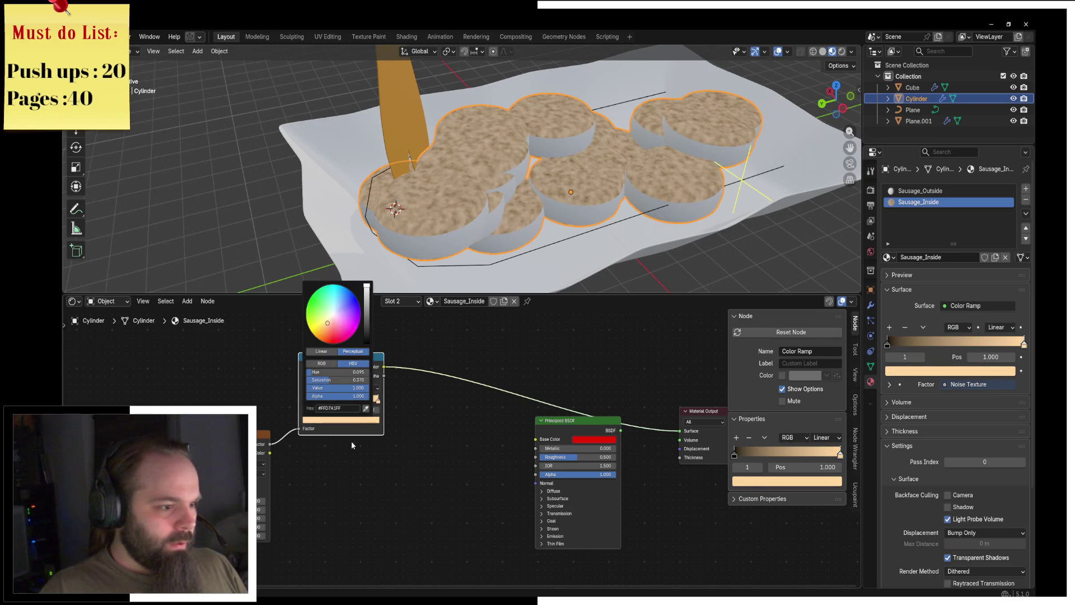
left_click(304, 399)
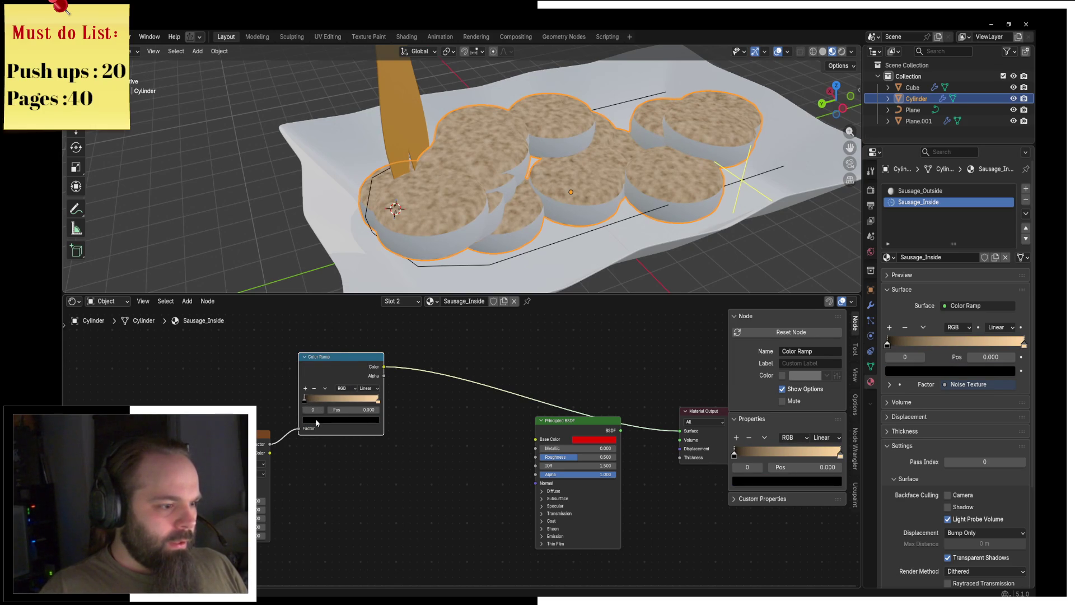
left_click(317, 420)
left_click(367, 317)
left_click_drag(323, 323, 325, 327)
Add a Voronoi Texture with mapping, preview it, and set its scale to 1.300.
middle_click_drag(408, 485, 421, 427)
key("shift+a")
type("voro")
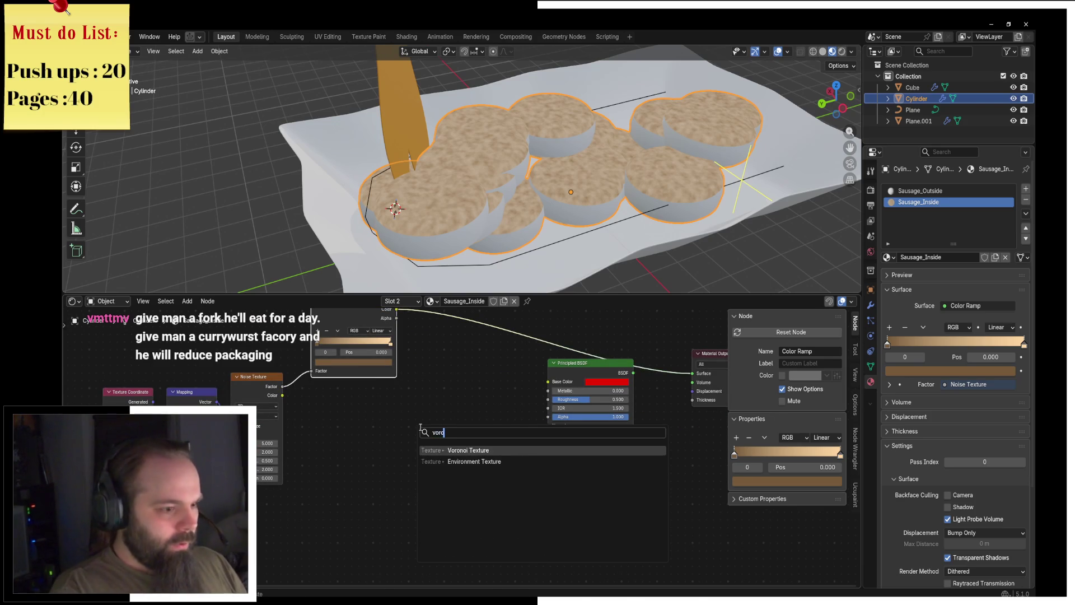
key("Return")
scroll(318, 465, "down", 2)
mouse_move(318, 465)
middle_mouse_down()
mouse_move(383, 421)
mouse_move(419, 456)
mouse_move(398, 429)
mouse_move(419, 435)
middle_mouse_up()
mouse_move(419, 435)
left_mouse_down()
mouse_move(440, 489)
mouse_move(415, 520)
mouse_move(386, 510)
left_mouse_up()
left_click(386, 509, "ctrl+shift")
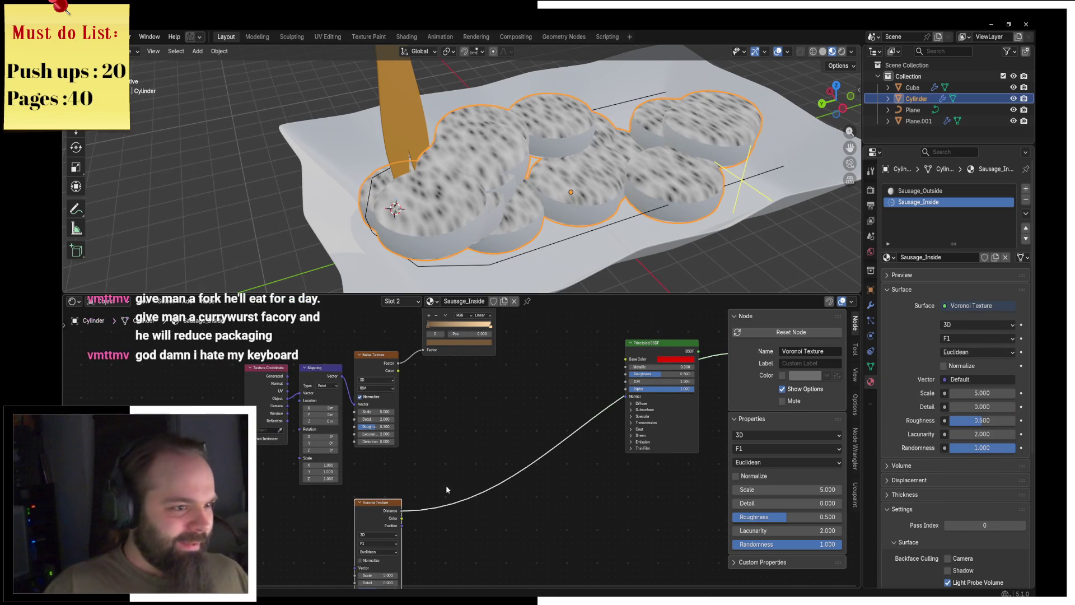
middle_click_drag(397, 518, 361, 512)
key("ctrl+t")
scroll(313, 510, "up", 1)
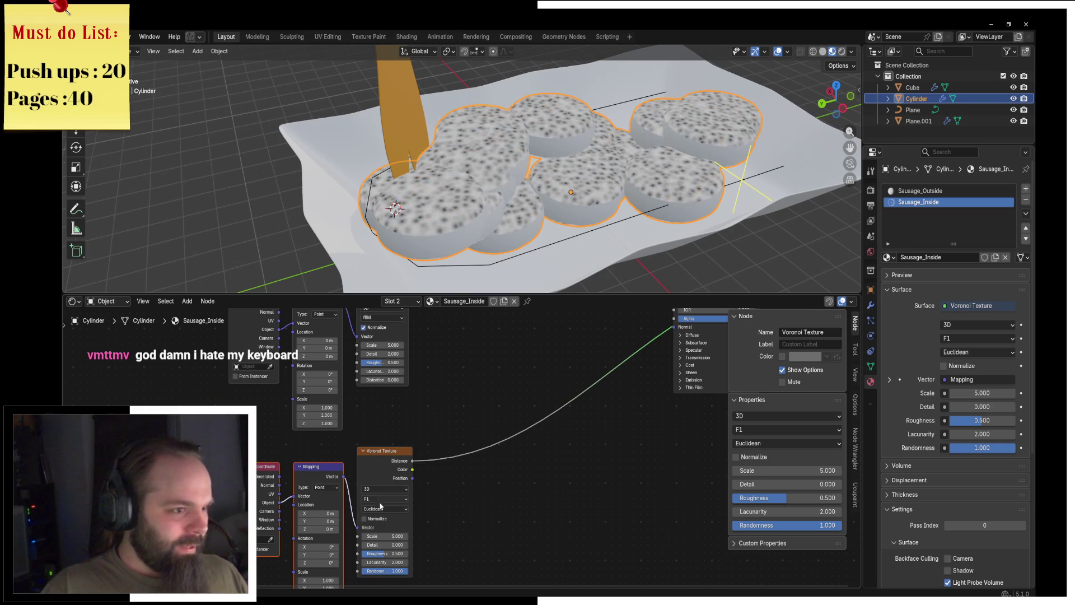
left_click_drag(385, 535, 341, 534)
Insert a second Color Ramp after Voronoi Distance, squeezing its stops to 0.099 and 0.152.
key("shift+a")
type("color r")
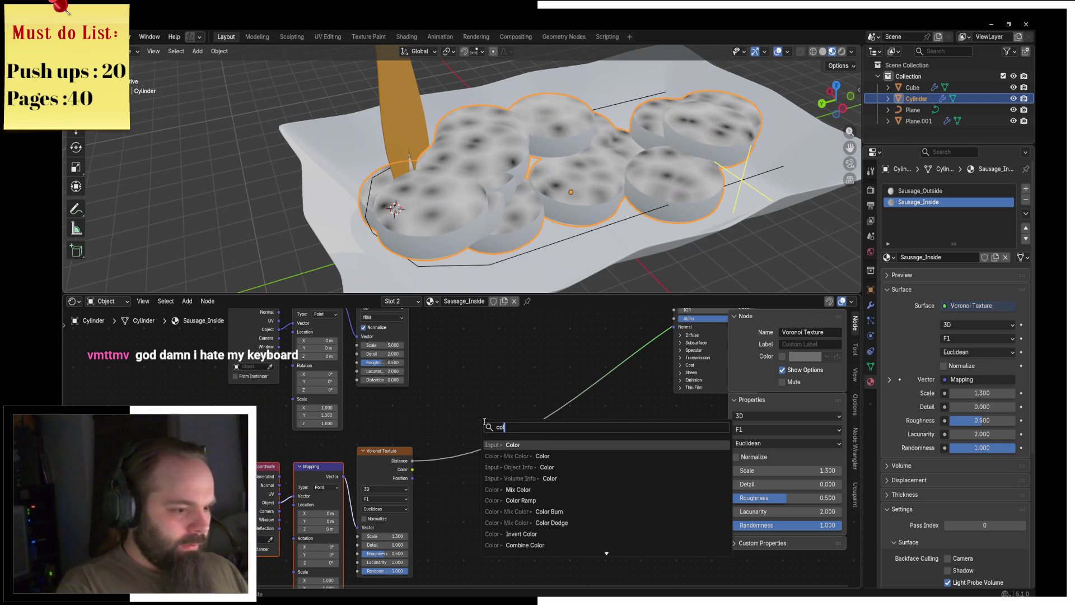
key("Return")
left_click(469, 453)
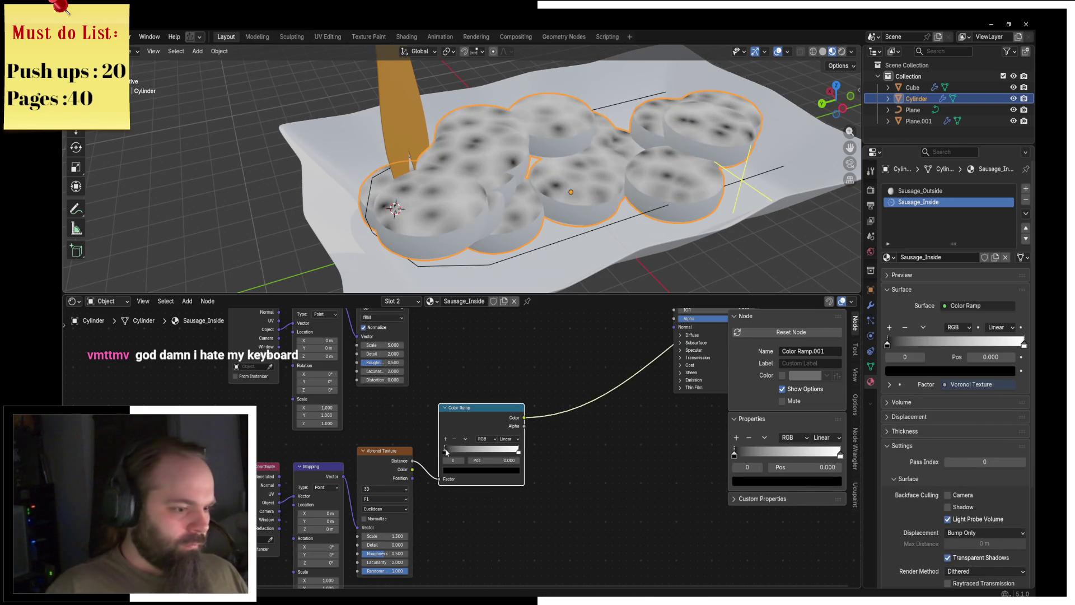
left_click_drag(468, 453, 435, 457)
left_click_drag(501, 451, 455, 450)
left_click(451, 449)
left_click(475, 452)
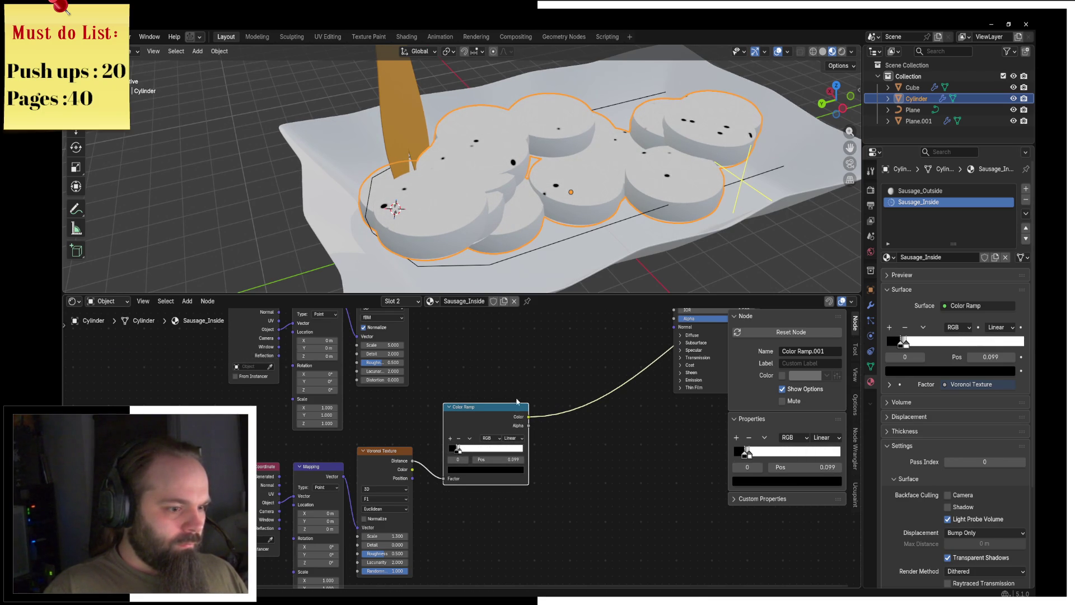
middle_click_drag(600, 317, 510, 420)
key("shift+a")
Add a Mix node blending the tan ramp by the speck ramp into Base Color.
type("mix co")
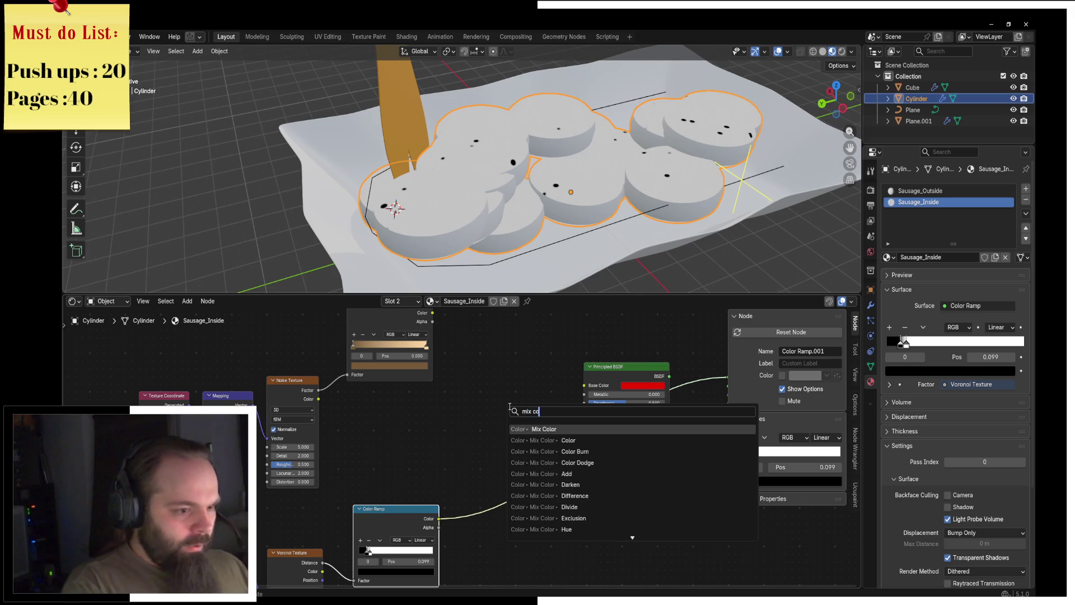
key("Return")
left_click(511, 364)
left_click_drag(432, 335, 512, 435)
left_click_drag(439, 541, 512, 426)
left_click_drag(561, 376, 584, 408)
left_click(595, 390)
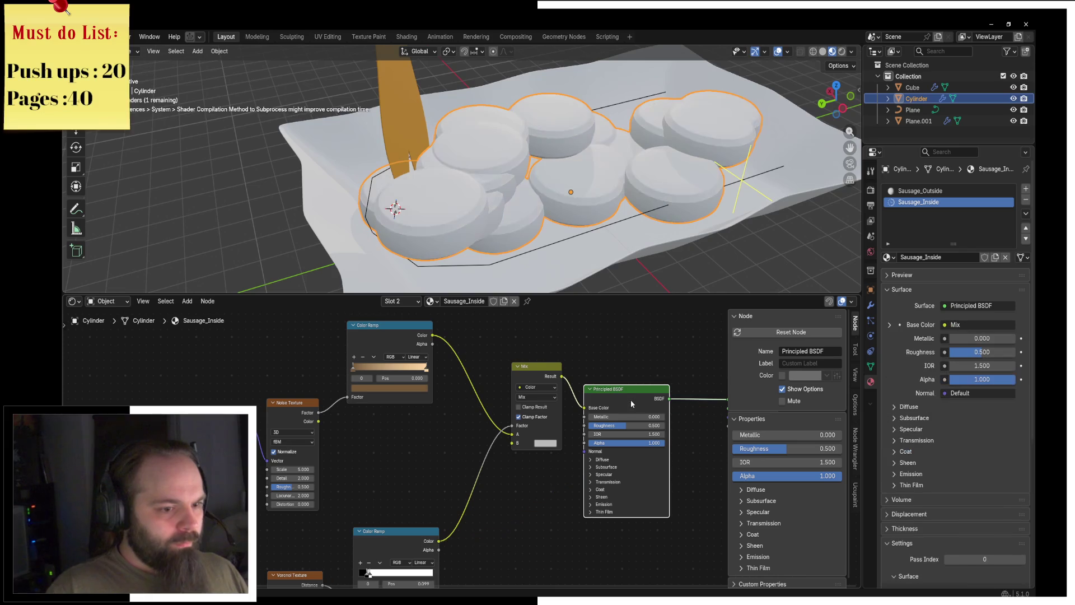
left_click_drag(636, 401, 664, 389)
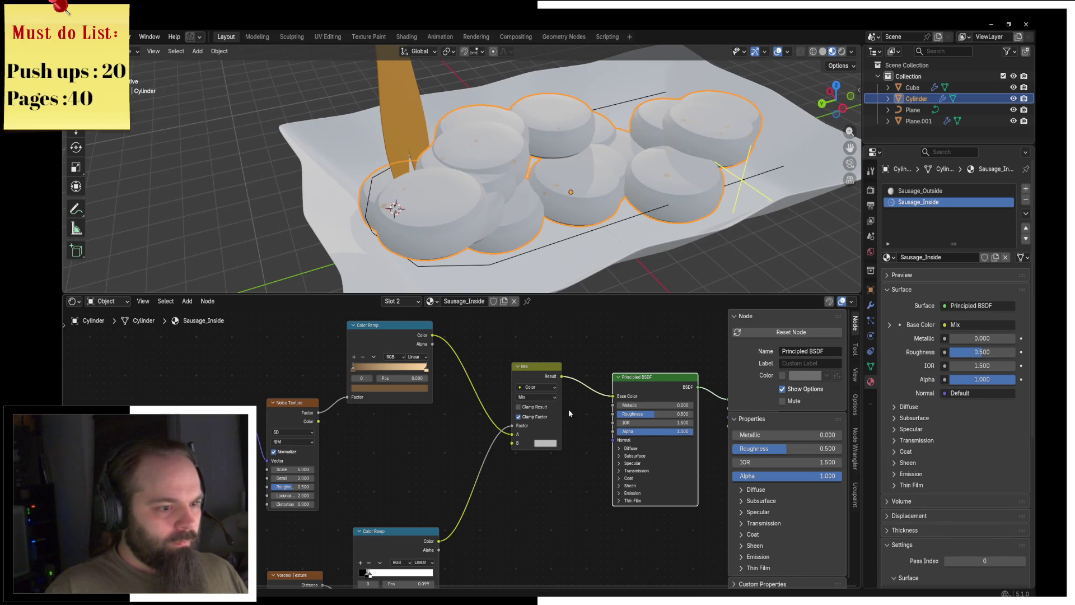
Set the Mix node's A colour to a darker beige.
left_click(516, 440)
left_click(545, 440)
left_click(560, 334)
left_click_drag(598, 314, 598, 326)
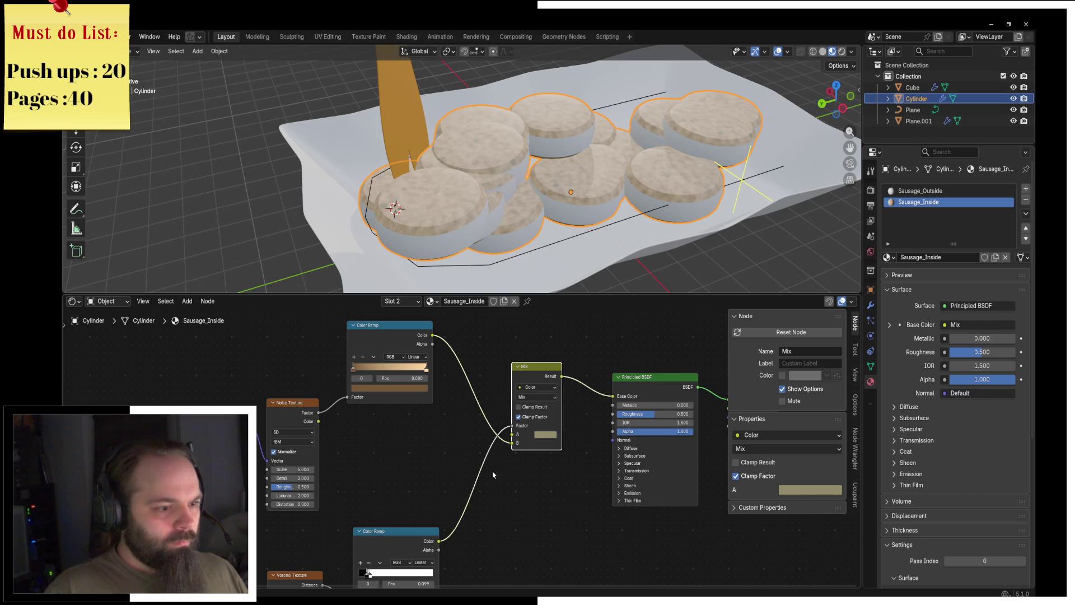
Add a Bump node fed by the Noise Texture into the Principled BSDF Normal.
scroll(414, 414, "down", 3)
key("shift+a")
type("bump")
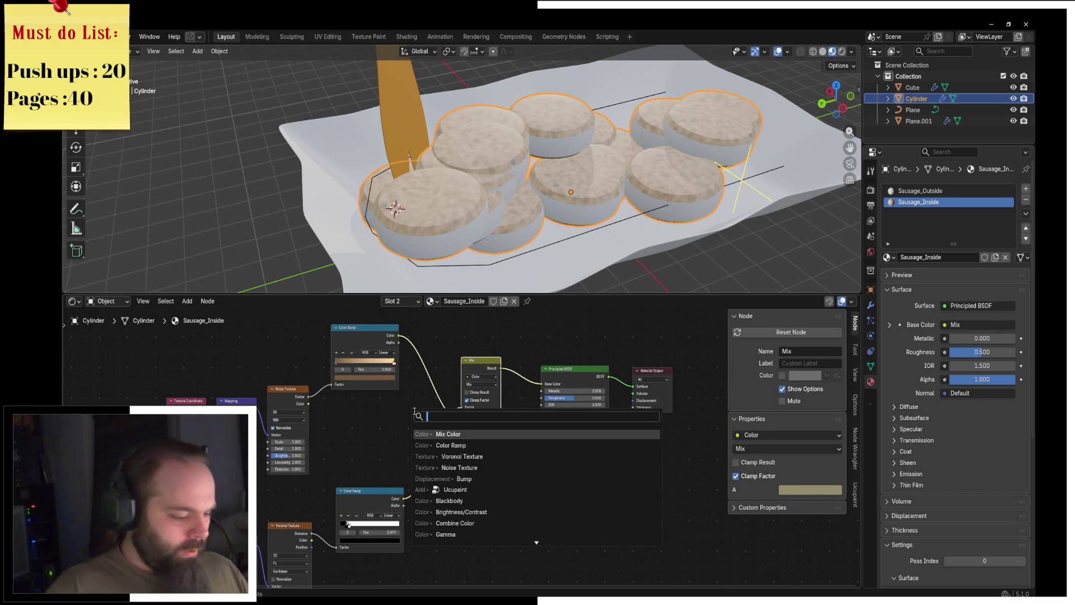
key("Return")
left_click(445, 449)
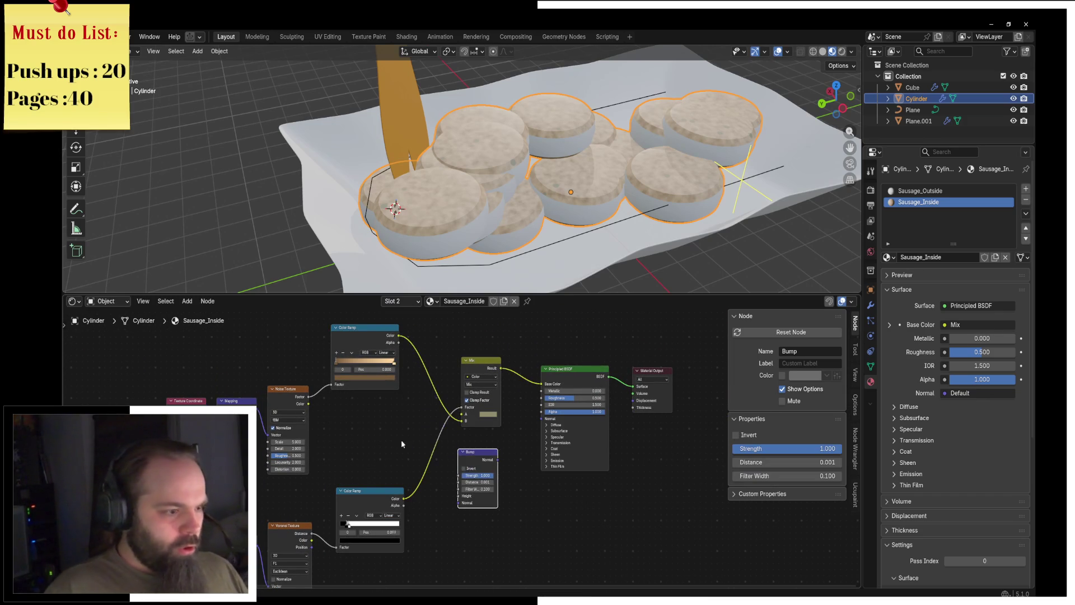
left_click_drag(309, 403, 464, 501)
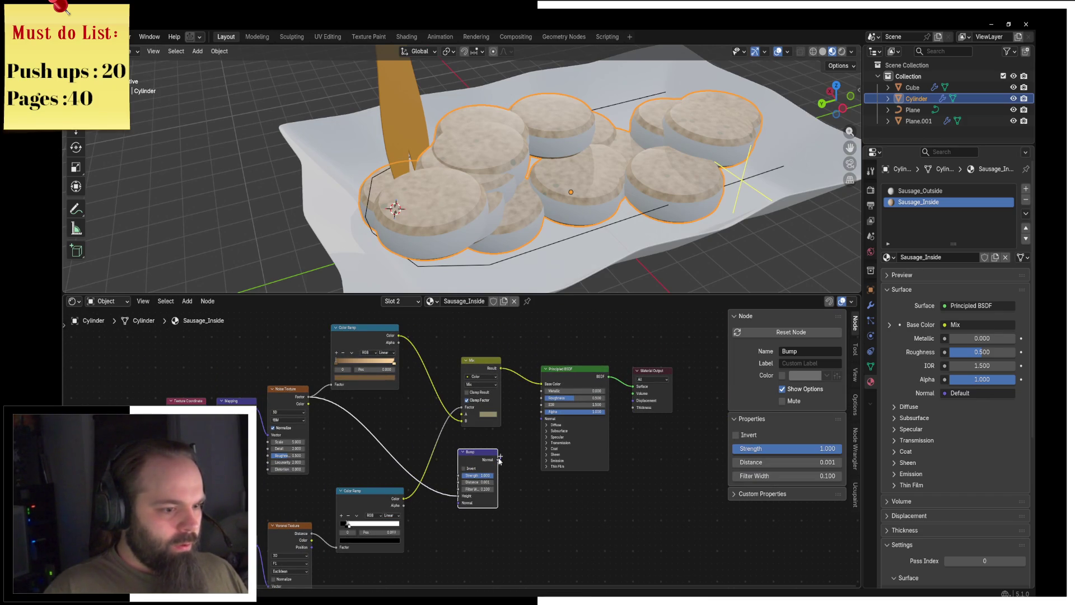
left_click_drag(496, 461, 544, 418)
left_click(565, 369)
Set the bump distance to 0.101 and move the Bump node lower.
scroll(509, 241, "up", 3)
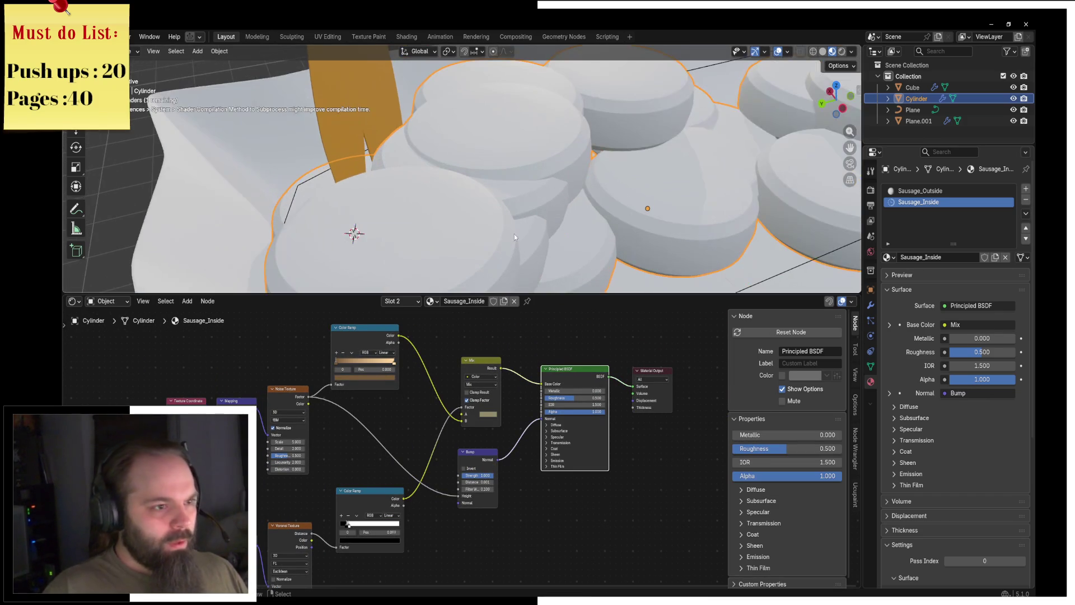
scroll(493, 482, "up", 3)
left_click(474, 484)
scroll(560, 227, "down", 5)
scroll(571, 227, "up", 2)
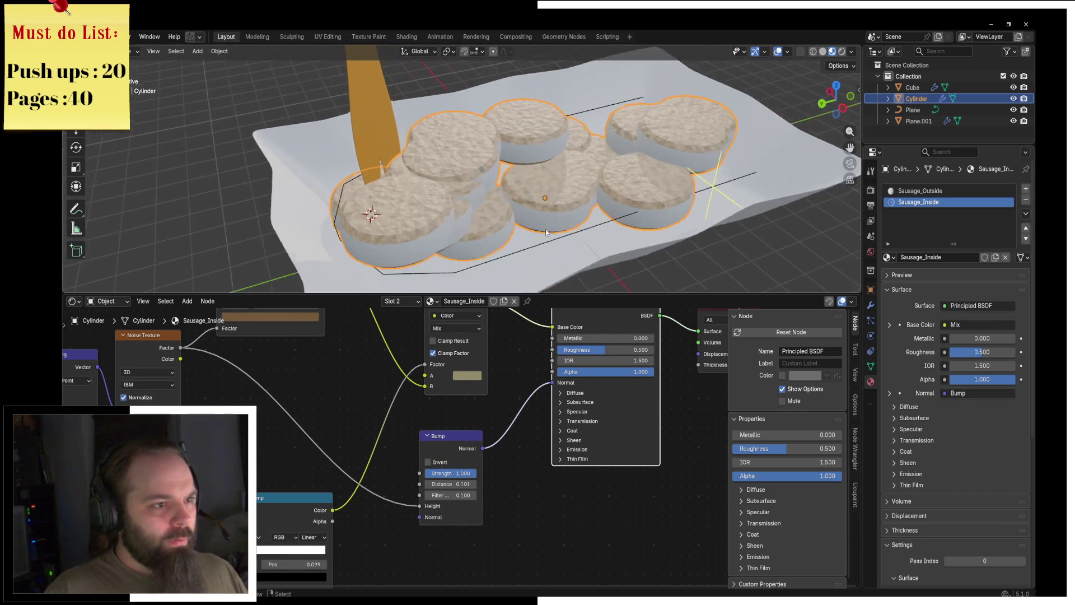
scroll(545, 231, "up", 2)
left_click_drag(451, 436, 451, 516)
scroll(425, 410, "down", 1)
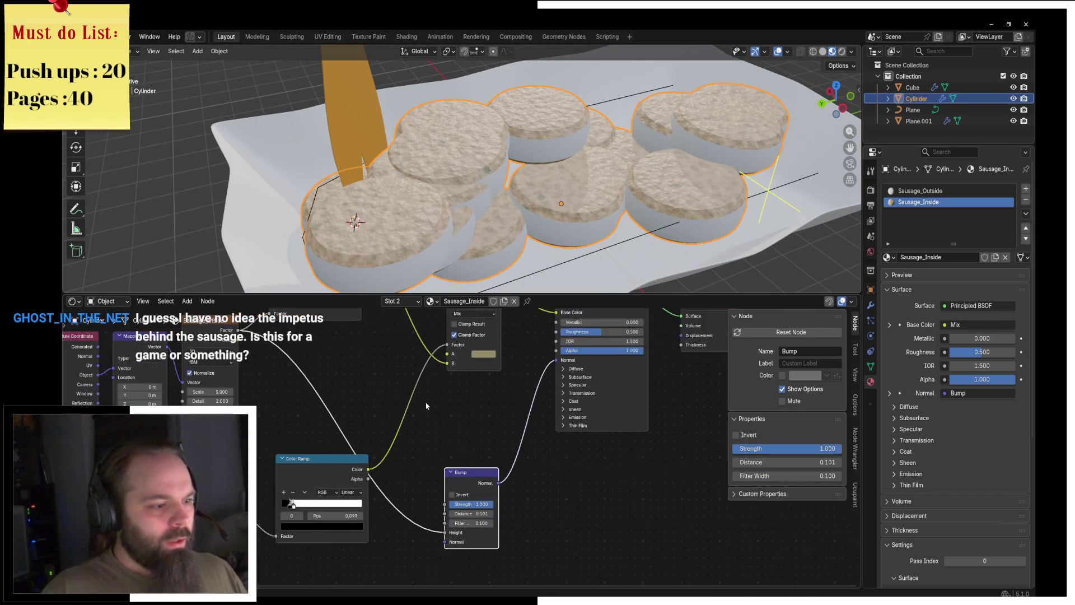
middle_click_drag(424, 411, 418, 476)
Connect the Noise Texture to the Principled BSDF Roughness.
left_click(198, 386)
left_click_drag(229, 396, 548, 397)
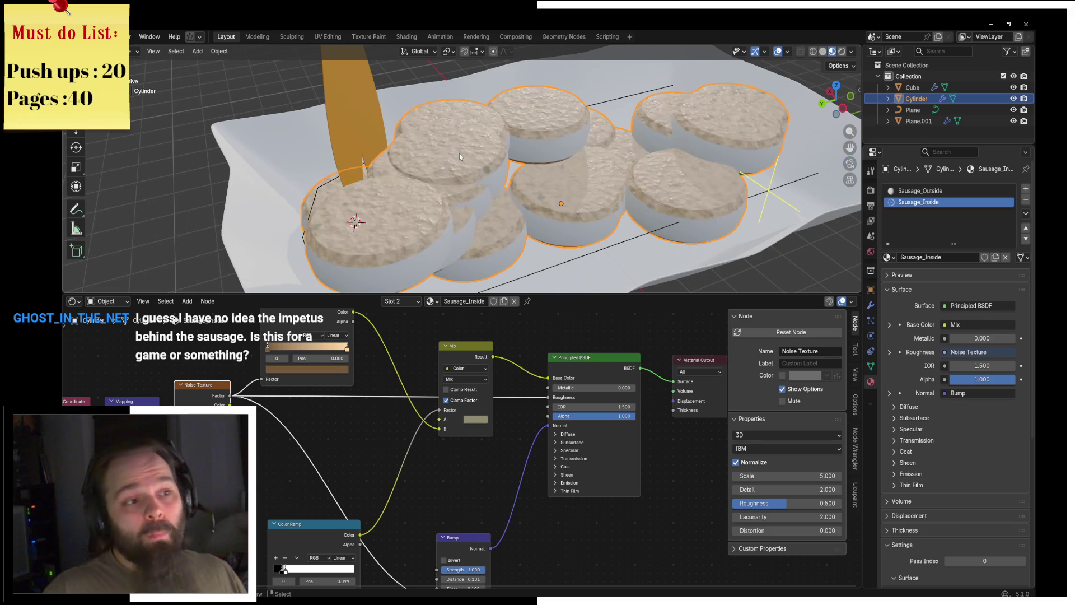
scroll(460, 153, "up", 4)
scroll(508, 138, "down", 4)
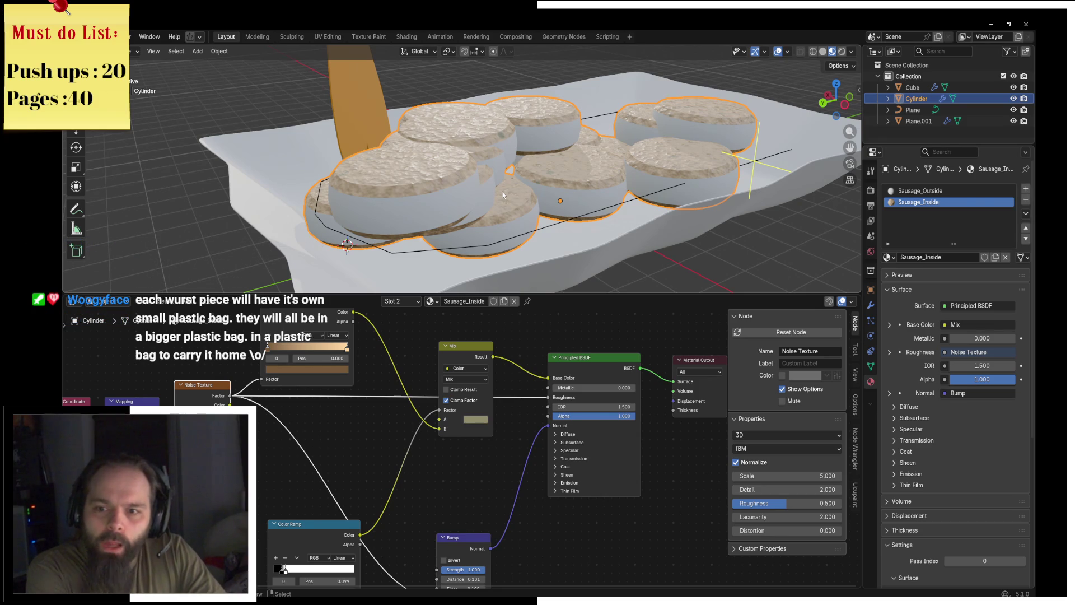
Loop-cut the sausage cylinder in Edit Mode, bevel the new edge loop, and return to Object Mode.
middle_click_drag(597, 163, 563, 189)
key("ctrl+Tab")
left_click(633, 188)
key("KP_Decimal")
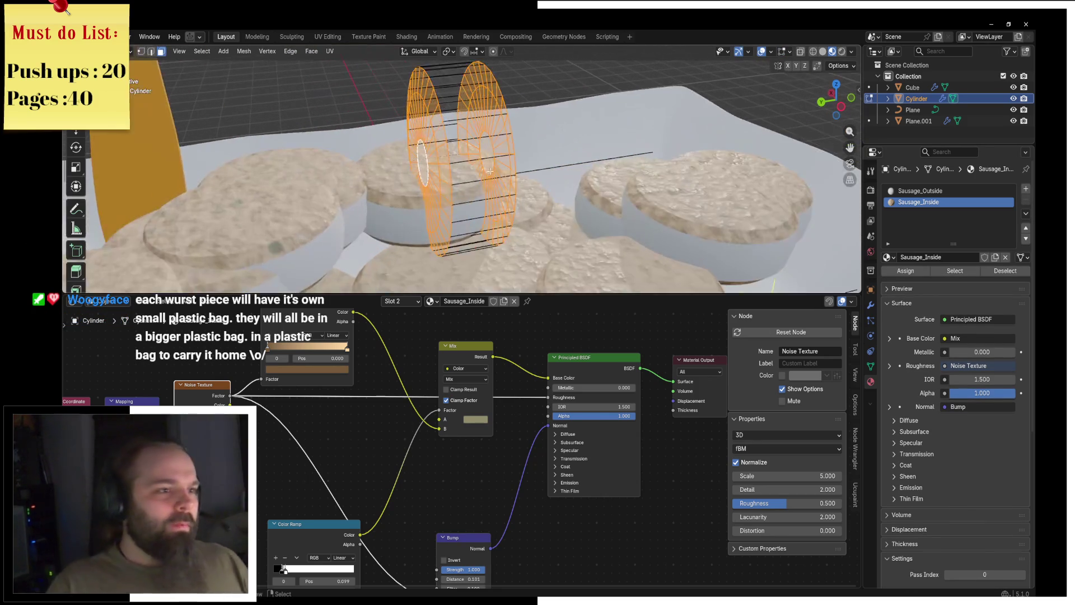
key("2")
key("ctrl+r")
left_click(436, 112)
key("ctrl+b")
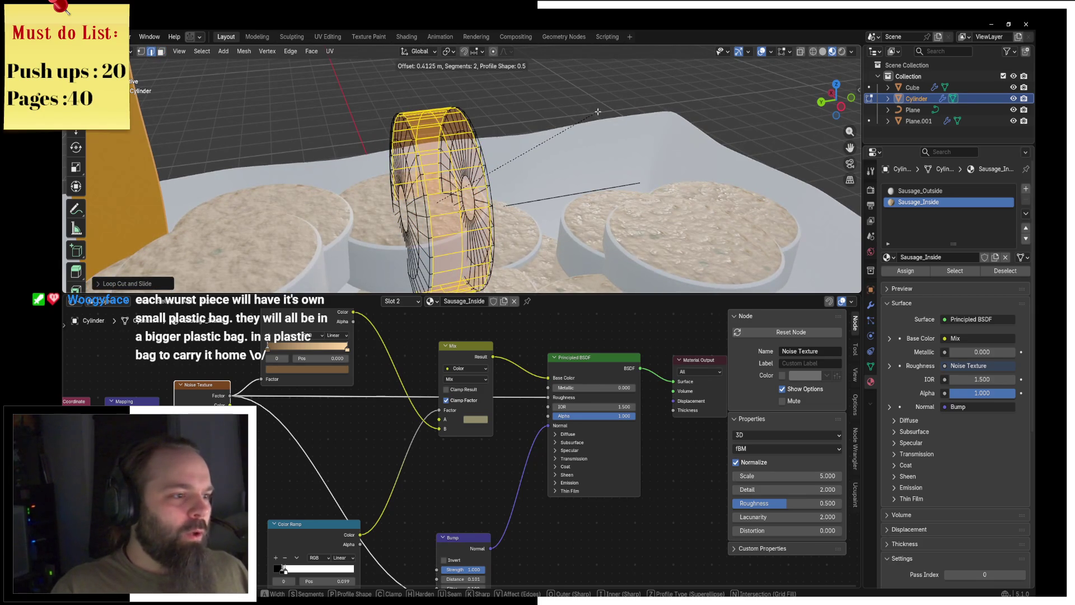
left_click(541, 120)
key("Tab")
Review the tray from preset angles, then select the Sausage_Outside material.
scroll(553, 168, "down", 5)
mouse_move(504, 168)
middle_mouse_down()
mouse_move(553, 151)
mouse_move(482, 164)
mouse_move(523, 133)
middle_mouse_up()
key("grave")
left_click(518, 187)
key("grave")
left_click(489, 203)
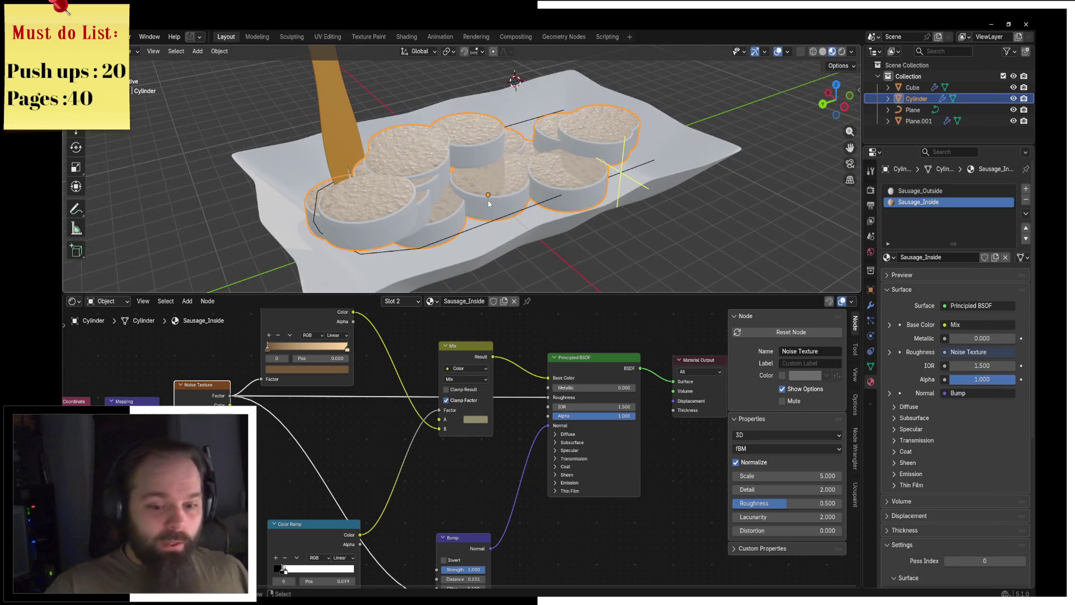
middle_click_drag(489, 204, 532, 163)
mouse_move(578, 351)
middle_mouse_down()
mouse_move(462, 339)
mouse_move(450, 396)
middle_mouse_up()
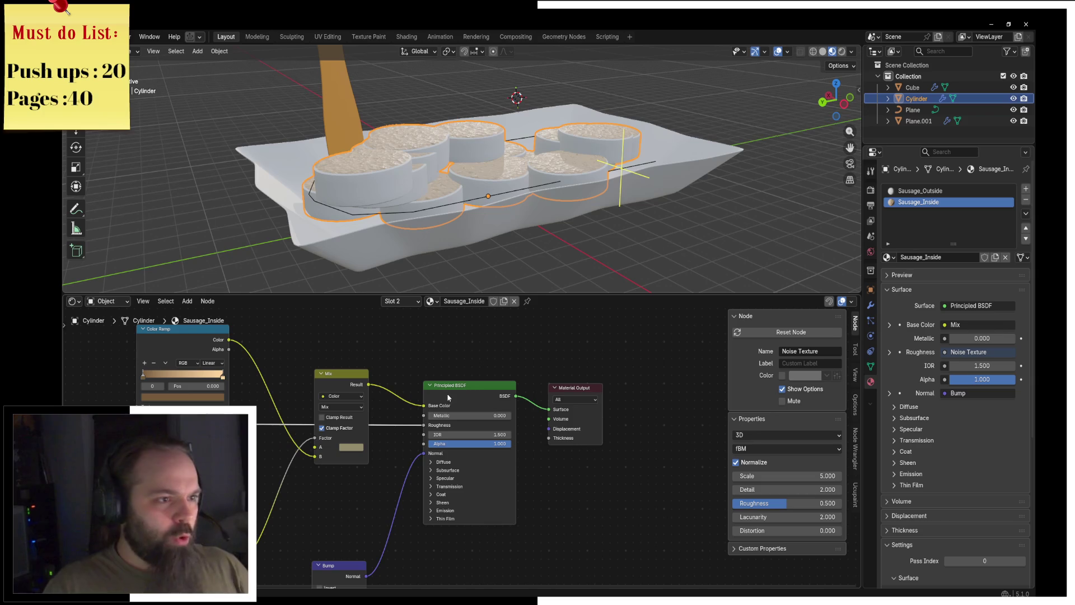
left_click_drag(836, 100, 821, 103)
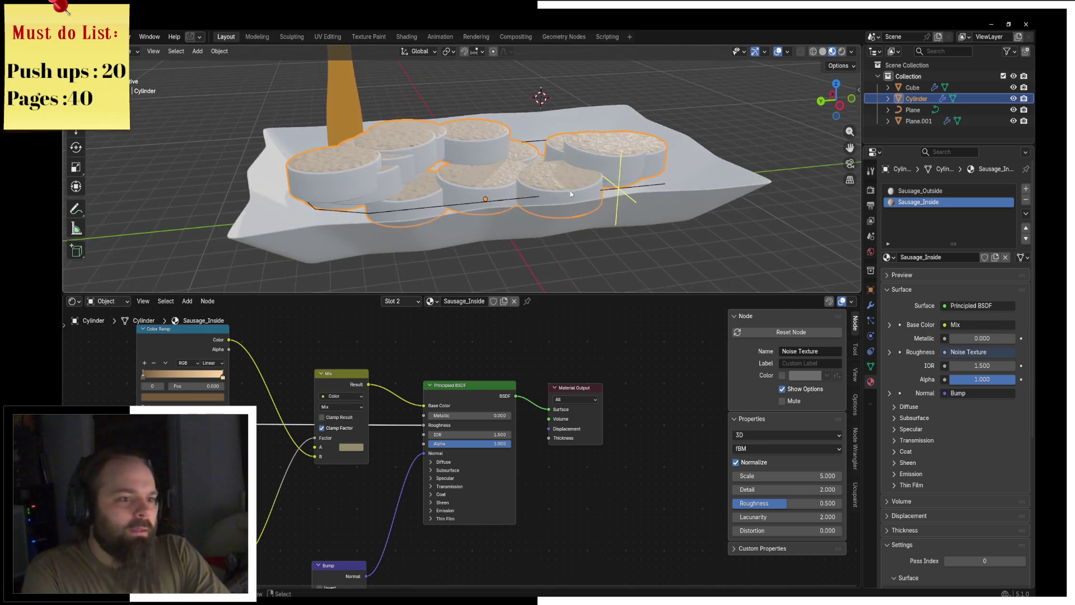
left_click(920, 191)
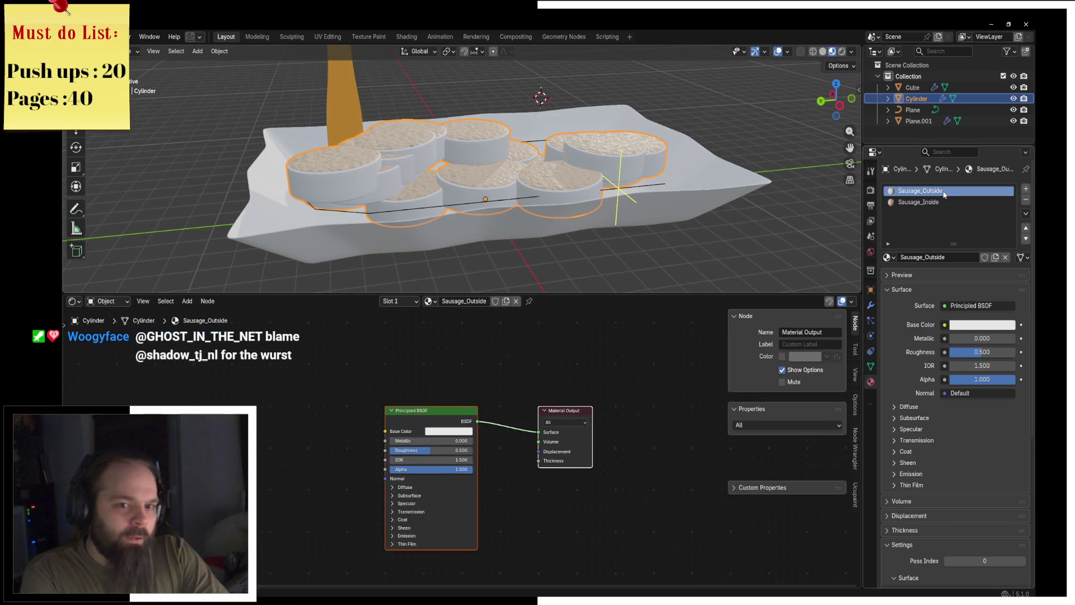
Add a Wave Texture to Sausage_Outside and preview it on the sausages.
middle_click_drag(556, 375, 618, 363)
key("shift+a")
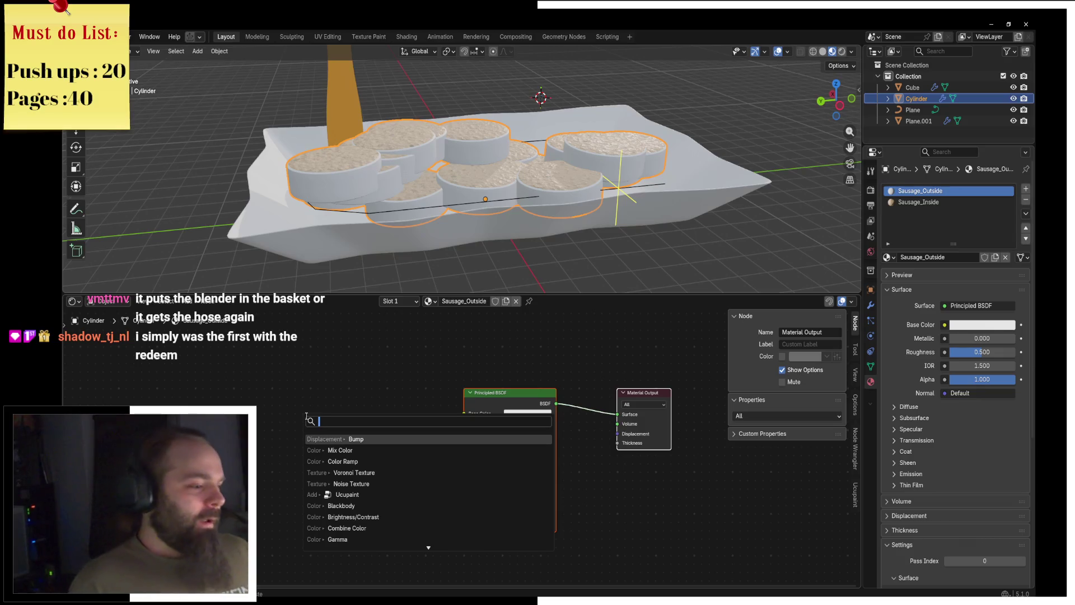
type("wave")
key("Down")
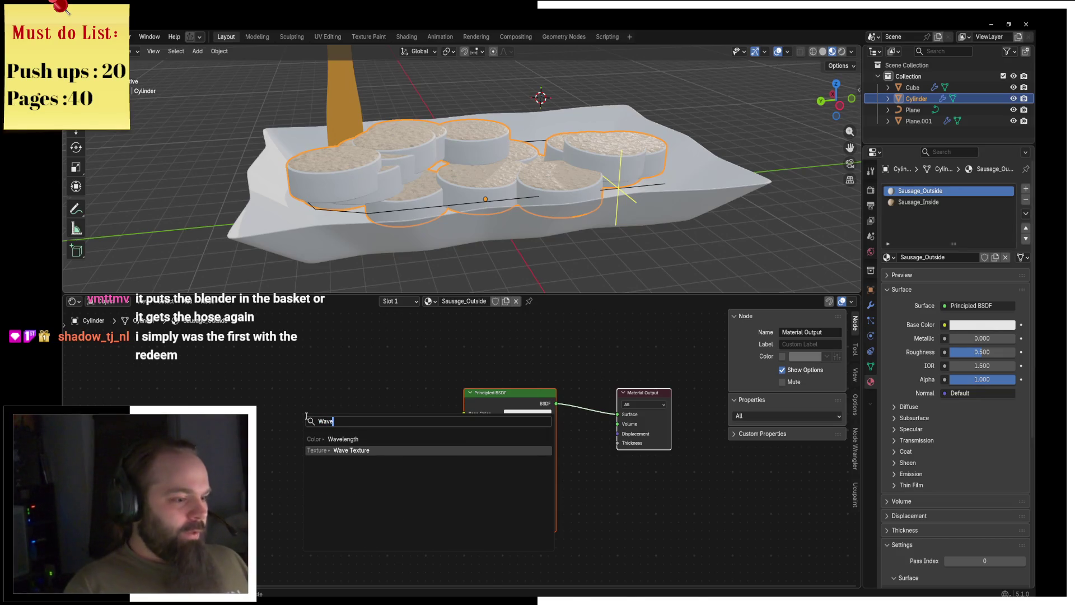
key("Return")
left_click(149, 381)
left_click(206, 394, "ctrl+shift")
middle_click_drag(207, 393, 346, 408)
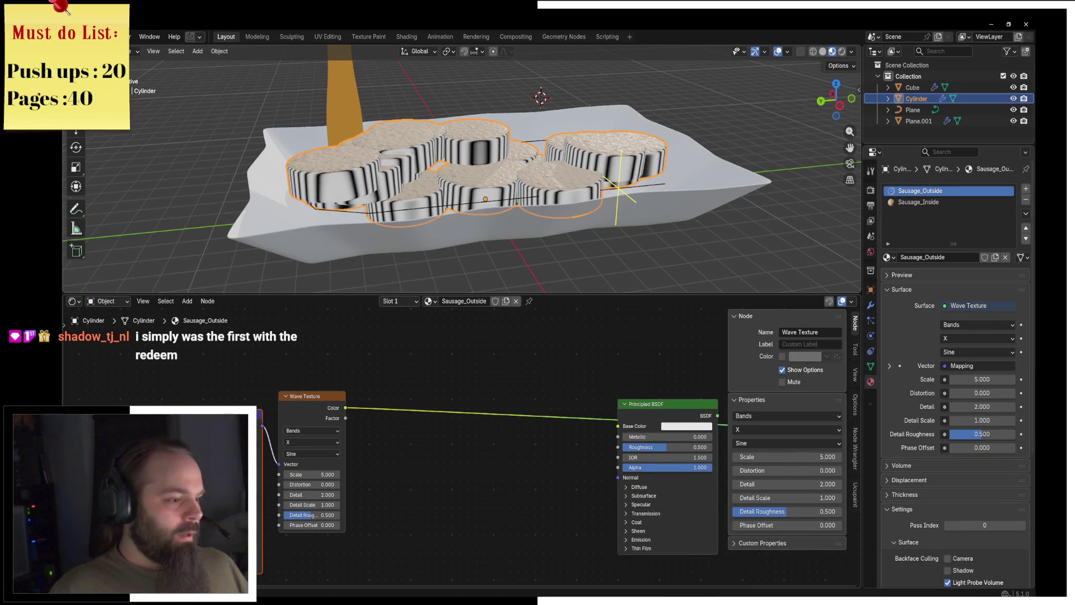
left_click_drag(325, 426, 342, 427)
Set the Wave Texture scale to 0.3, detail to 13.5 and distortion to 10.8.
double_click(331, 477)
type("0.8")
key("Return")
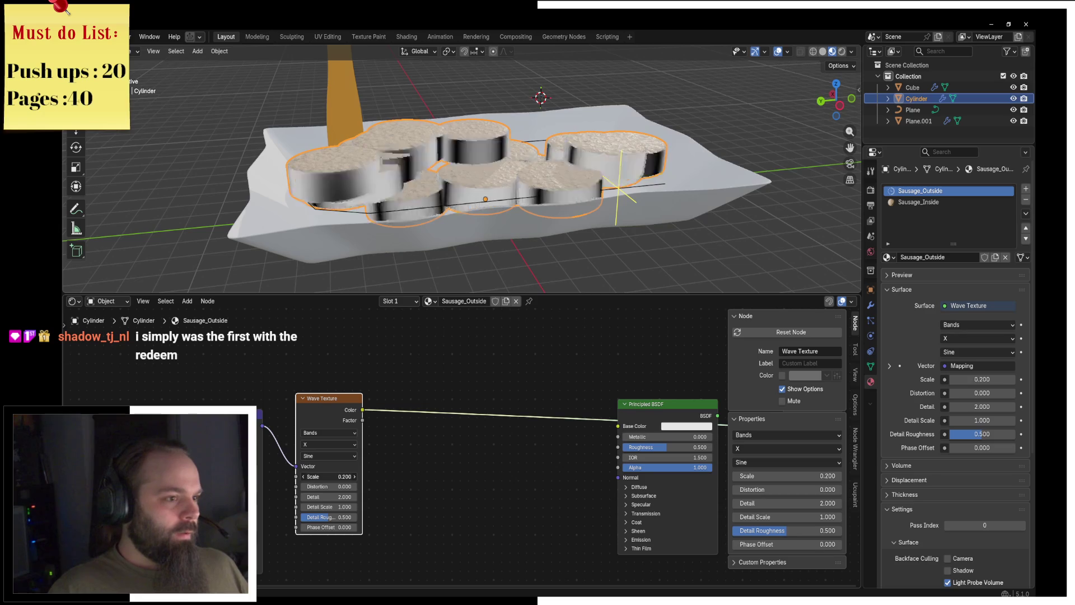
double_click(331, 477)
type("0.3")
key("Return")
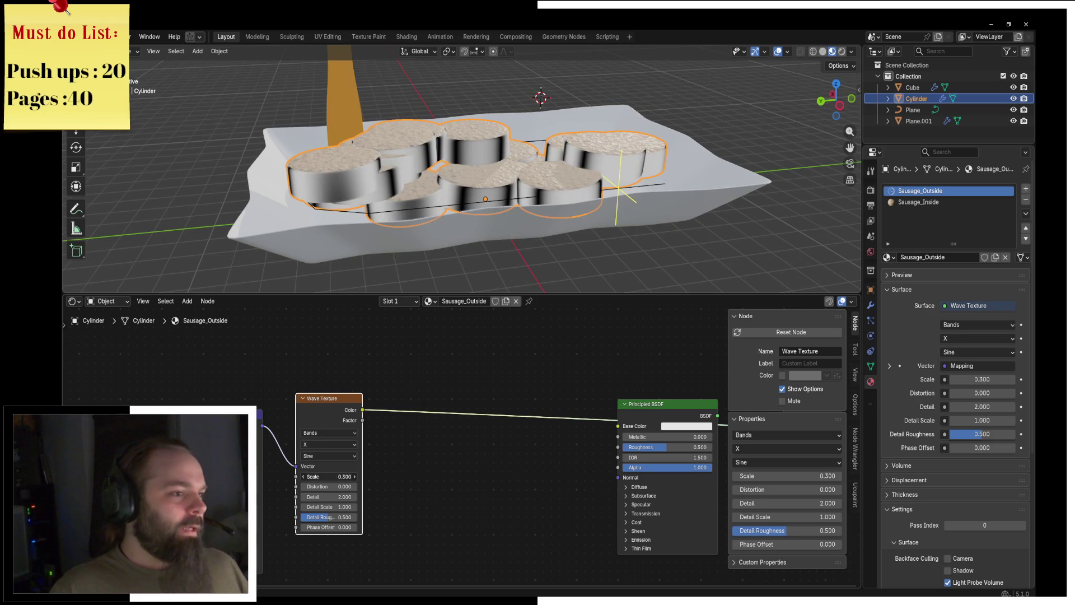
double_click(333, 497)
type("13.5")
key("Return")
double_click(330, 486)
type("5.2")
key("Return")
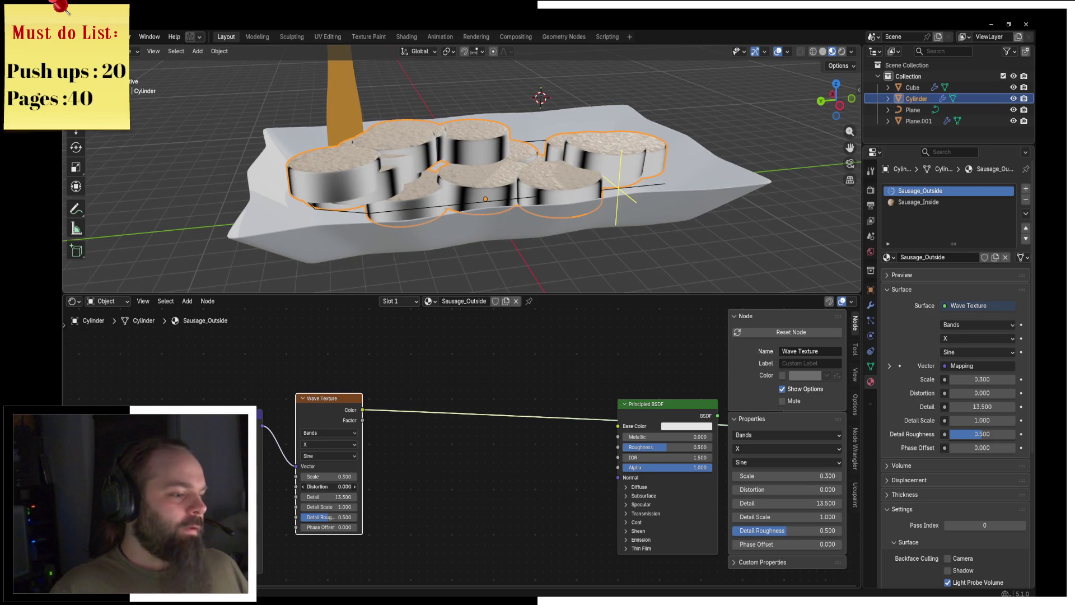
left_click_drag(330, 486, 369, 487)
middle_click_drag(426, 481, 383, 467)
key("shift+a")
Add a Mix color node, discarding a Color node added by mistake.
key("Escape")
key("shift+a")
left_click(386, 441)
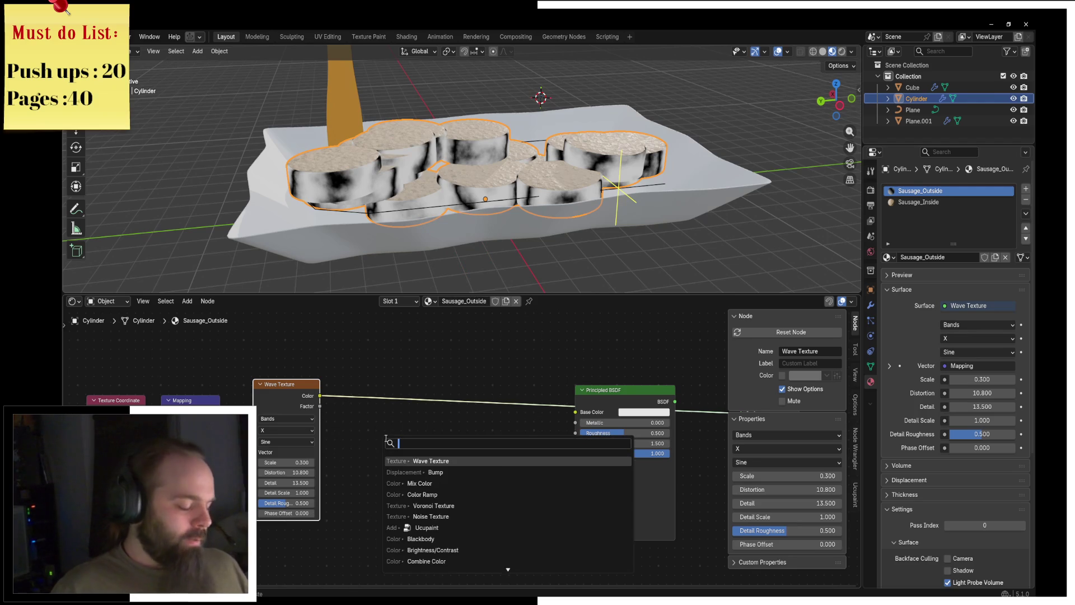
type("col")
key("Return")
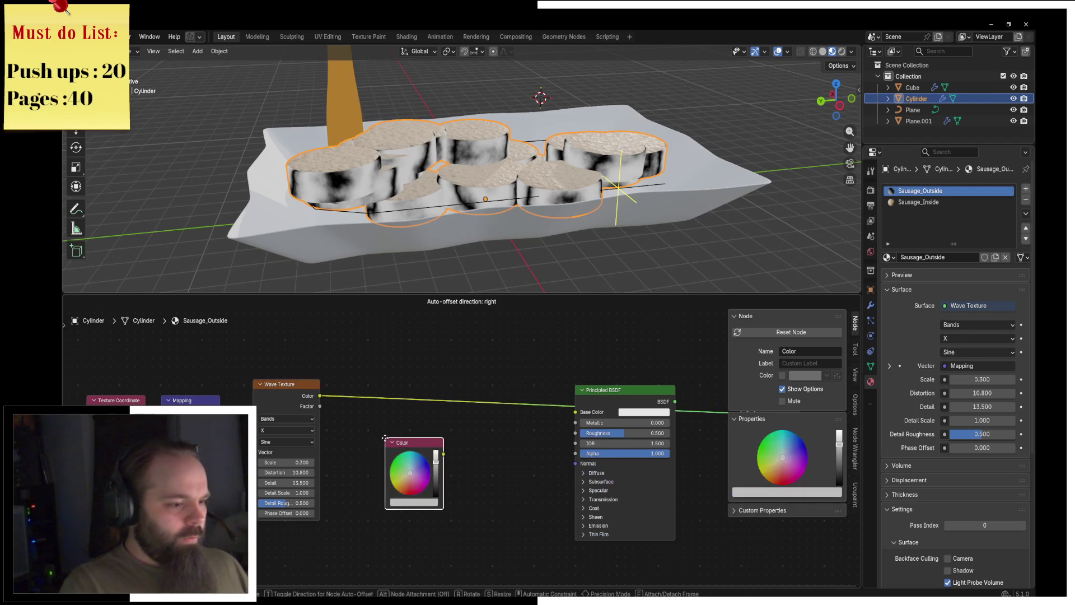
key("Escape")
key("shift+a")
left_click(383, 436)
type("mix co")
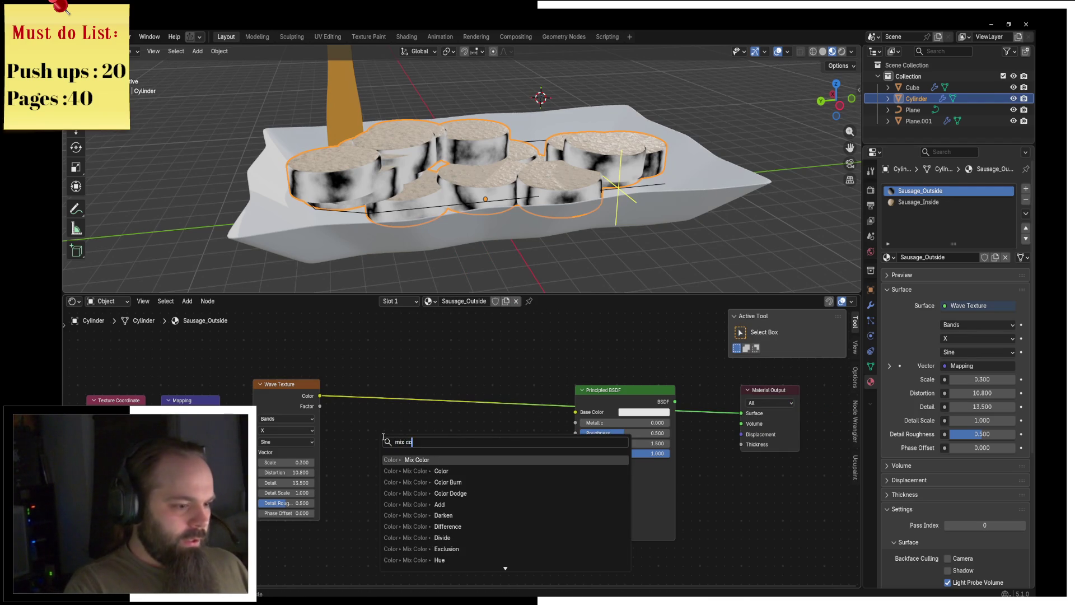
key("Return")
Insert the Mix node after the Wave Texture and feed its Result into Base Color.
left_click(491, 355)
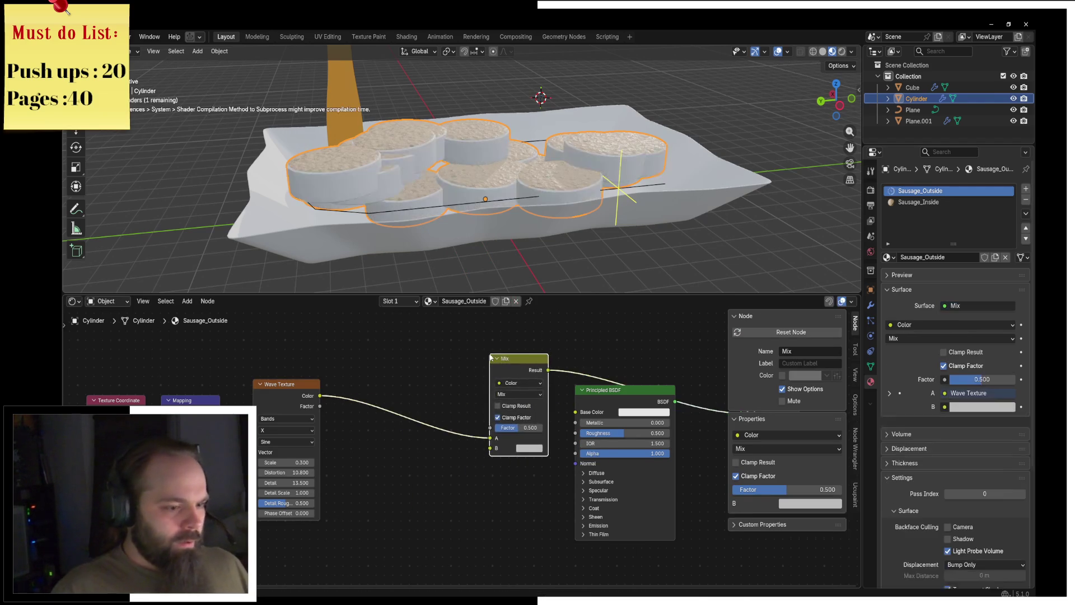
left_click_drag(525, 380, 484, 378)
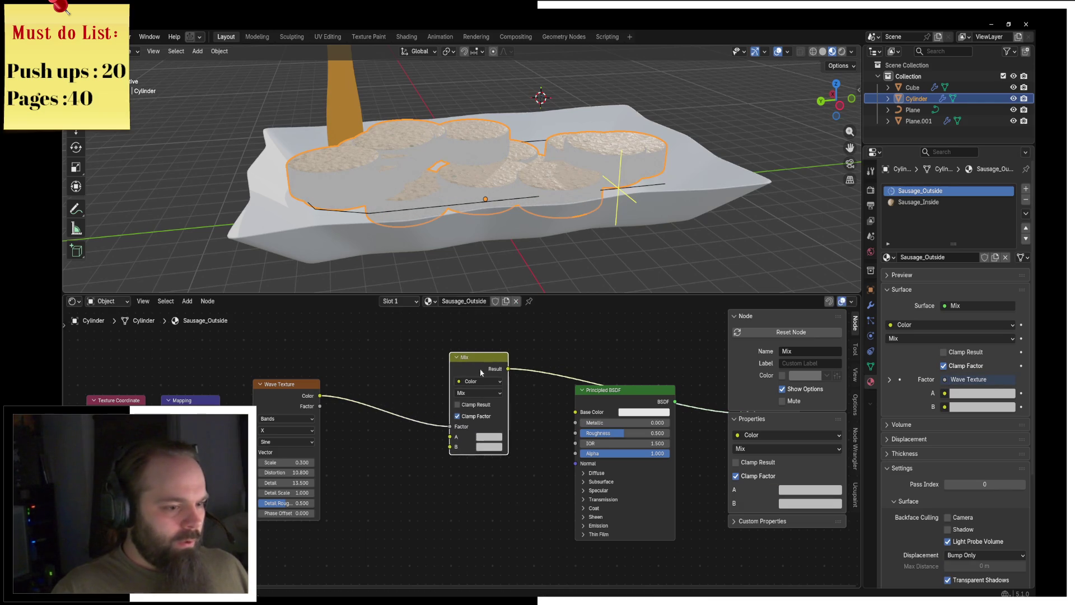
left_click(631, 409)
left_click_drag(577, 410, 647, 376)
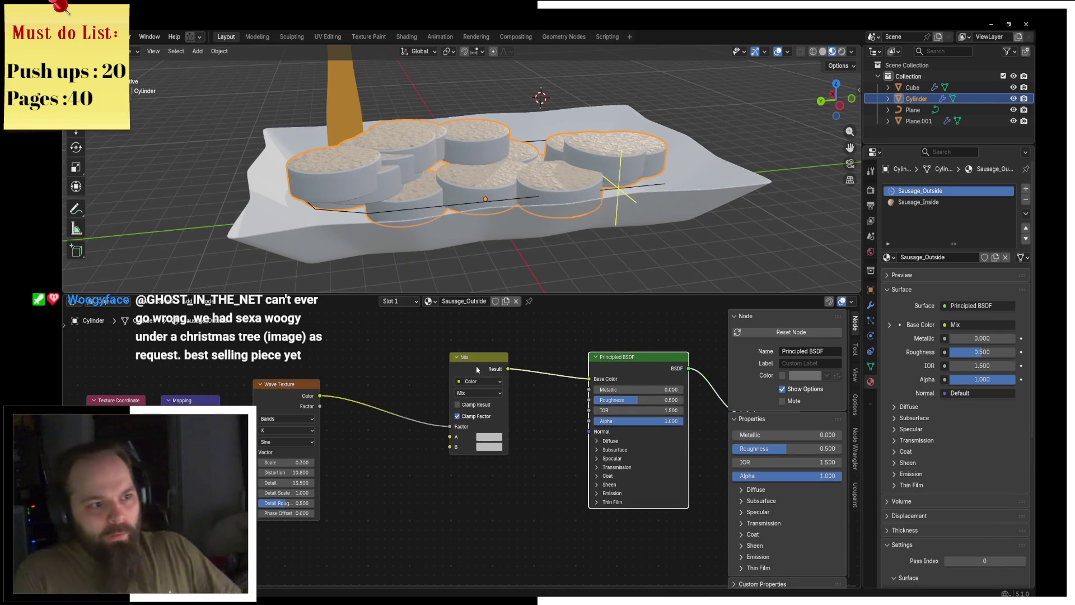
Set the Mix node's B colour to dark brown #352314.
middle_click_drag(490, 447, 564, 445)
left_click(564, 447)
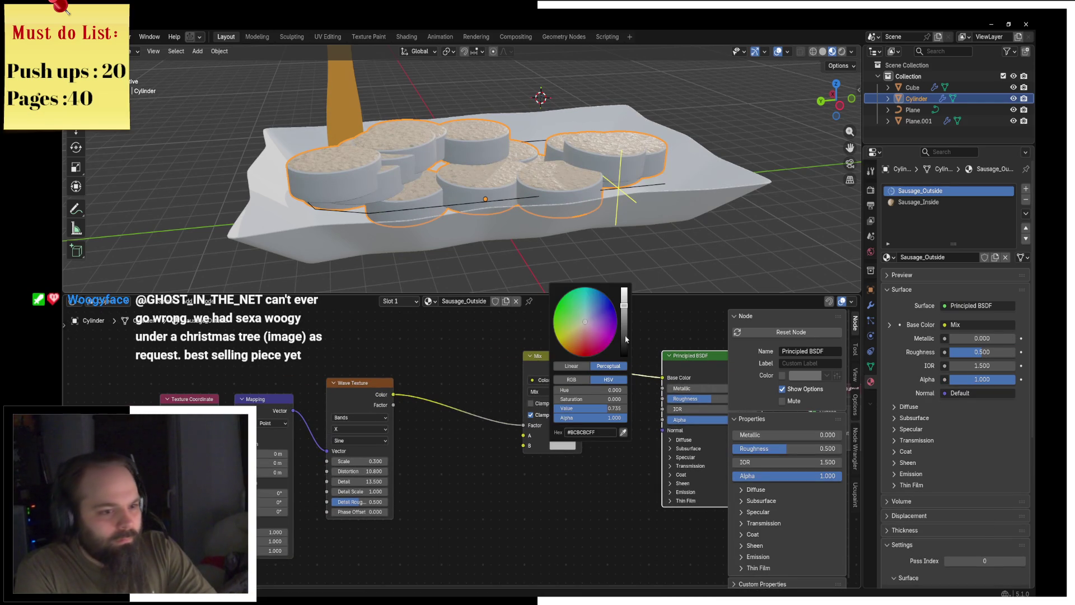
scroll(586, 345, "down", 10)
left_click_drag(586, 348, 575, 341)
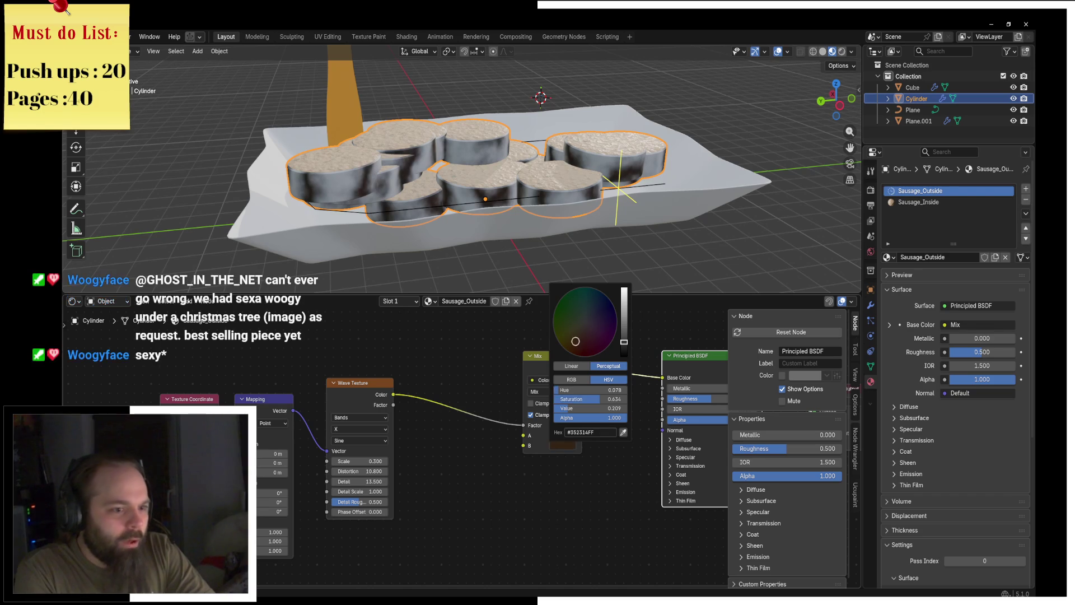
middle_click_drag(517, 427, 546, 433)
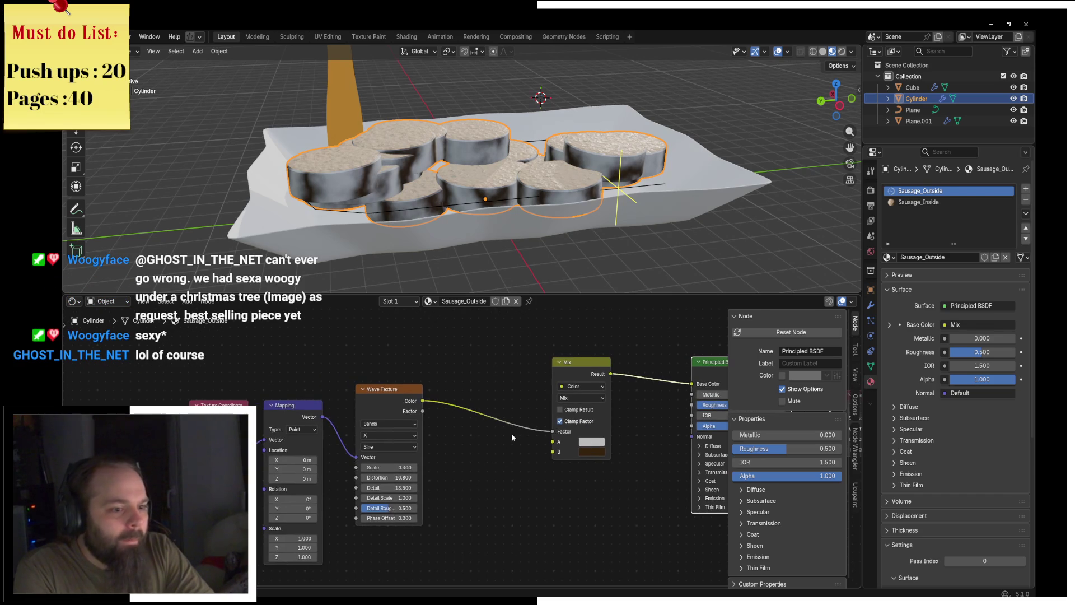
key("shift+a")
Insert a Color Ramp between Wave and Mix, moving the black stop to 0.300 and adding a stop.
type("color roa")
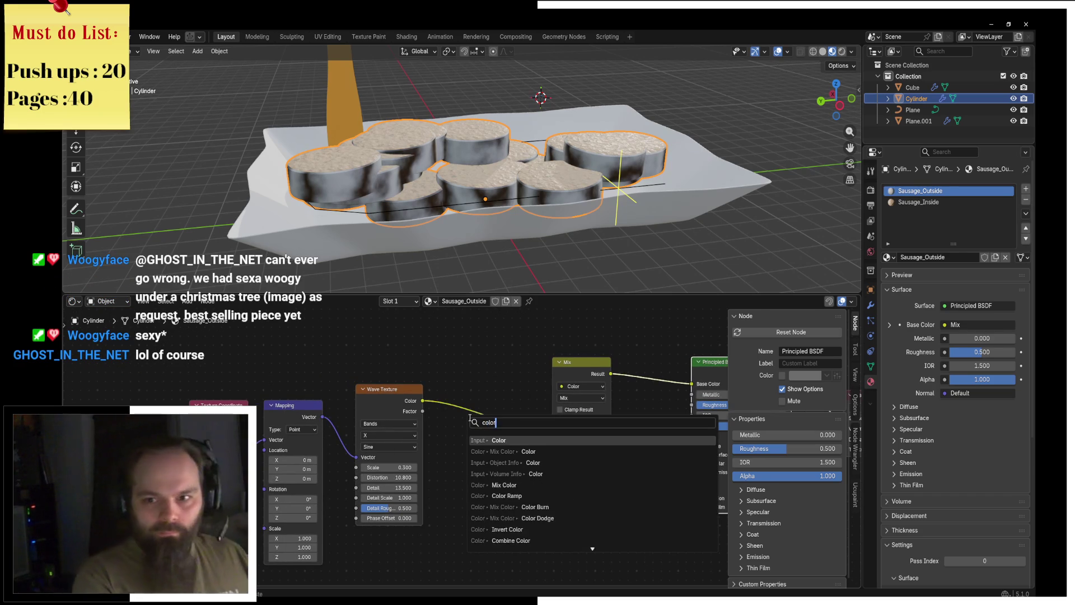
key("BackSpace")
key("BackSpace")
type("amp")
key("Return")
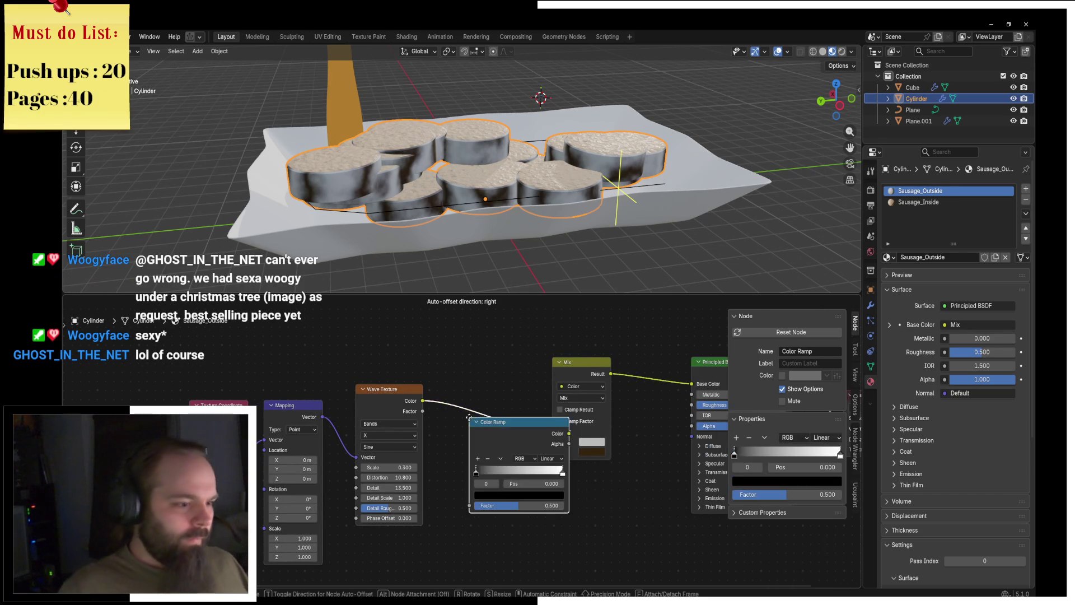
left_click(437, 376)
mouse_move(446, 431)
left_mouse_down()
mouse_move(529, 431)
mouse_move(504, 433)
left_mouse_up()
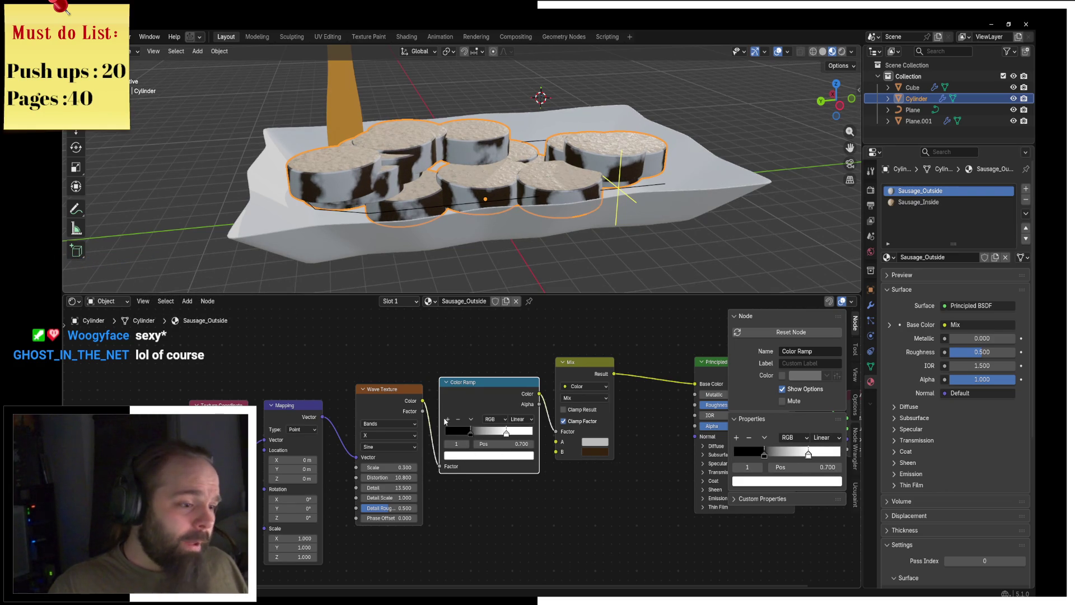
left_click(447, 420)
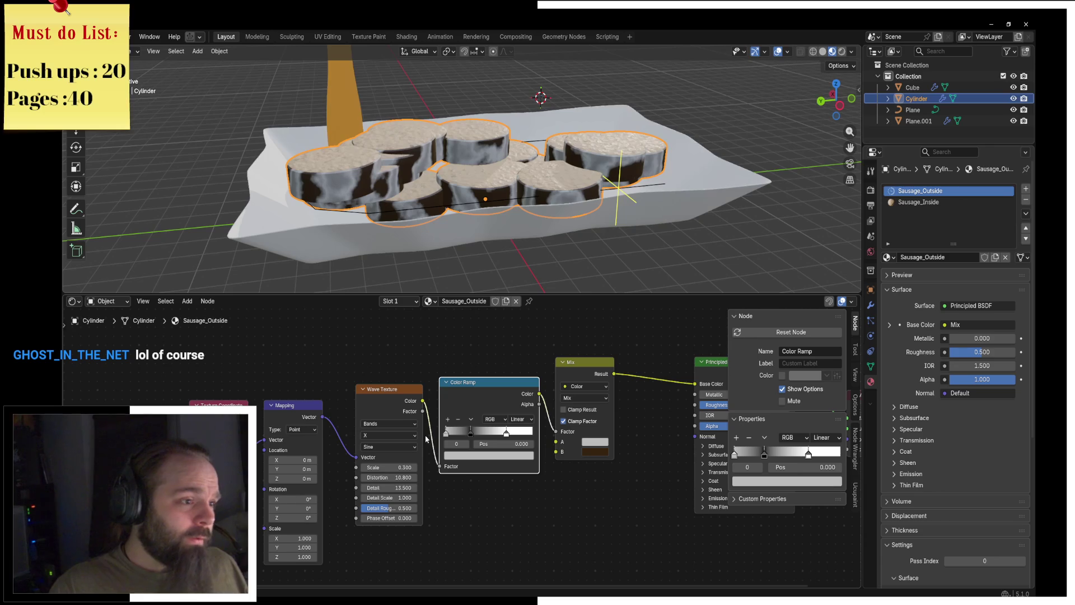
left_click(472, 433)
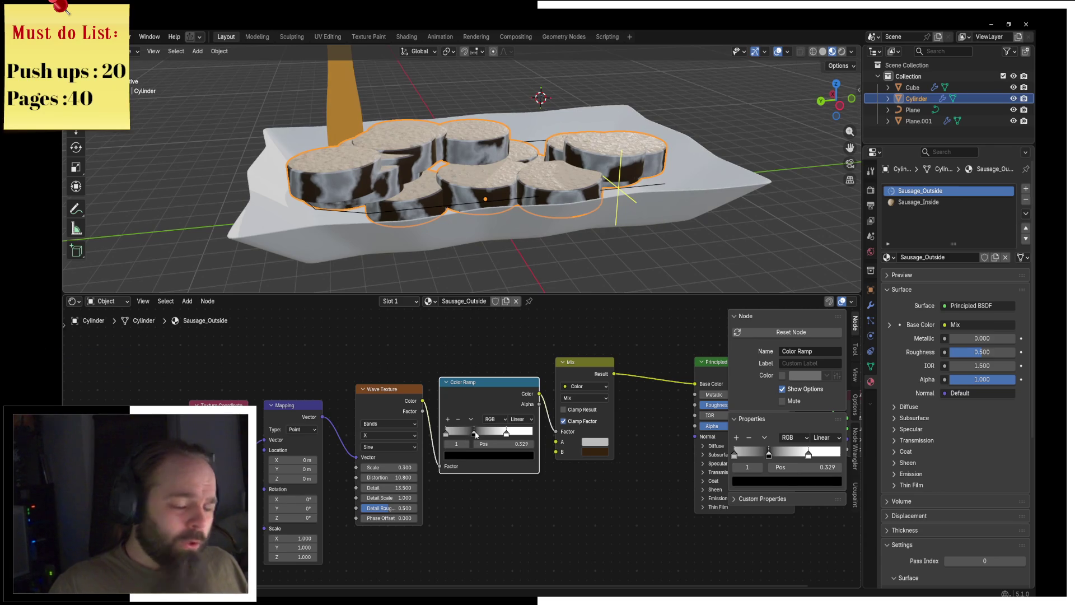
Move the Color Ramp and Mix nodes up and set the Mix A colour to cream.
mouse_move(478, 394)
left_mouse_down()
mouse_move(476, 325)
mouse_move(476, 342)
left_mouse_up()
middle_click_drag(476, 343, 376, 333)
left_click_drag(500, 368, 550, 348)
left_click(550, 422)
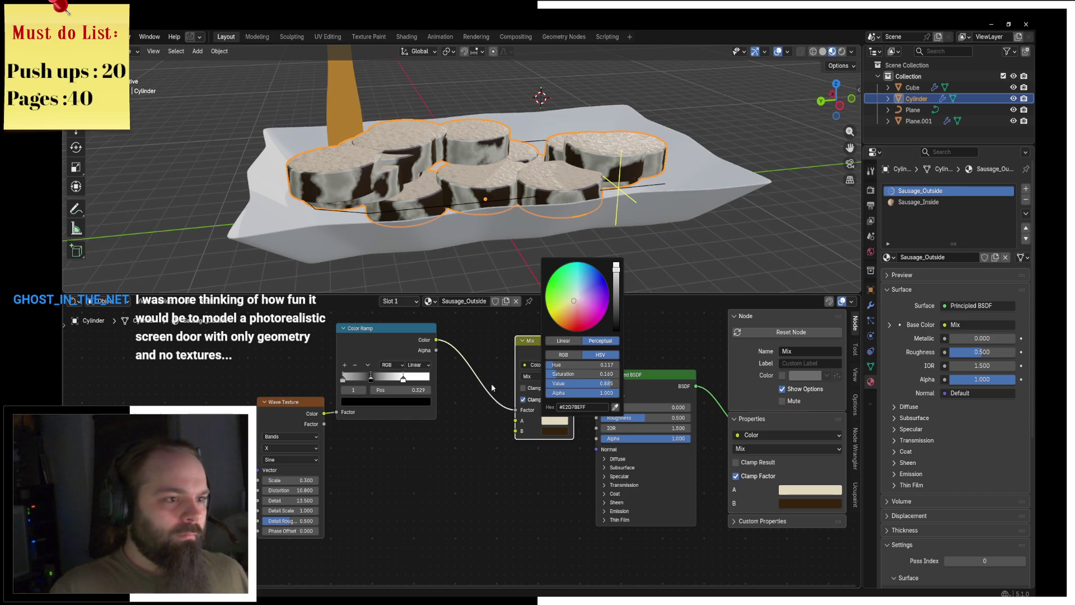
scroll(552, 388, "up", 1)
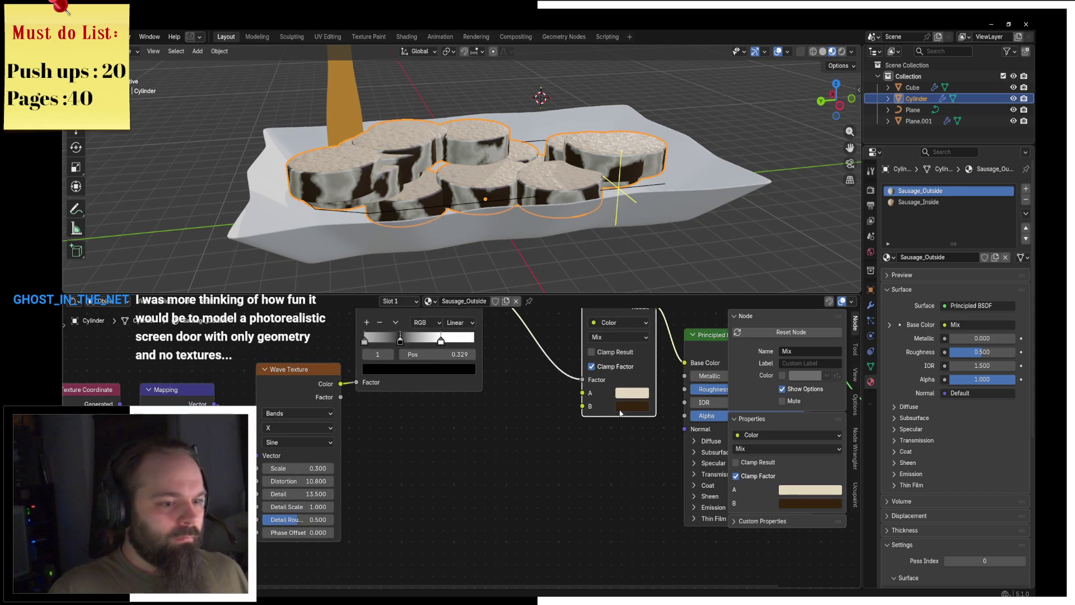
key("shift+a")
Add a Noise Texture with mapping coordinates and set its Scale to 1.500.
type("noise")
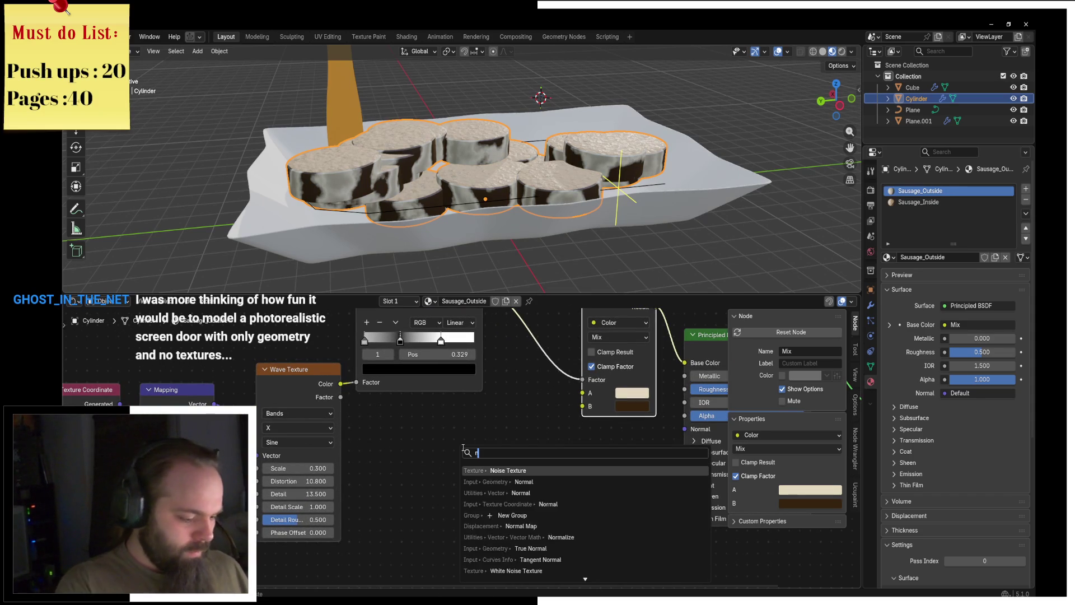
key("Return")
left_click(406, 521)
left_click(405, 521, "ctrl+shift")
key("ctrl+t")
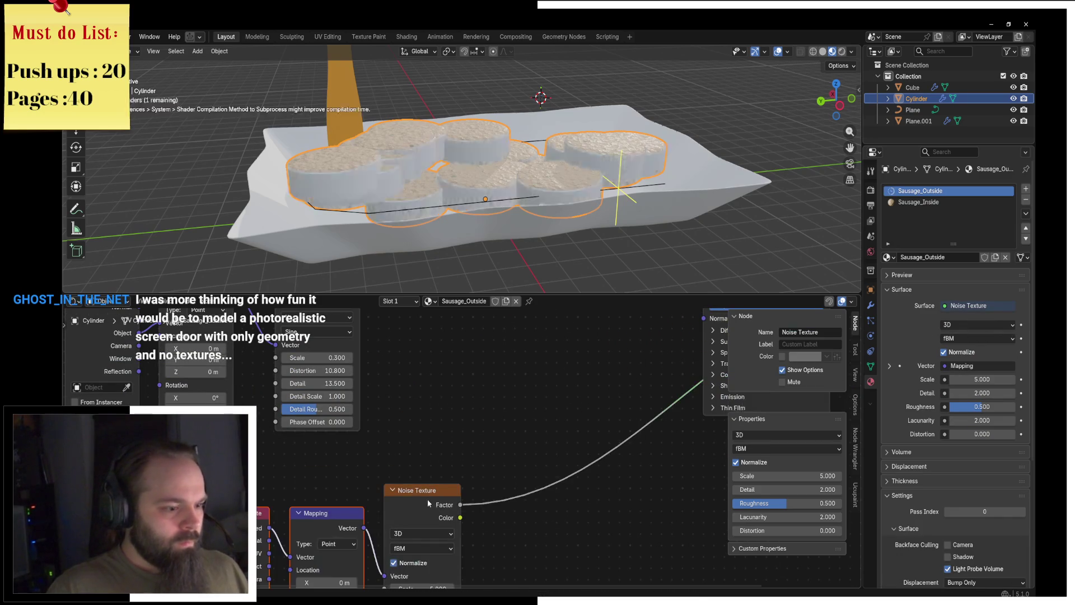
middle_click_drag(287, 561, 255, 491)
mouse_move(387, 525)
left_mouse_down()
mouse_move(409, 525)
mouse_move(364, 525)
left_mouse_up()
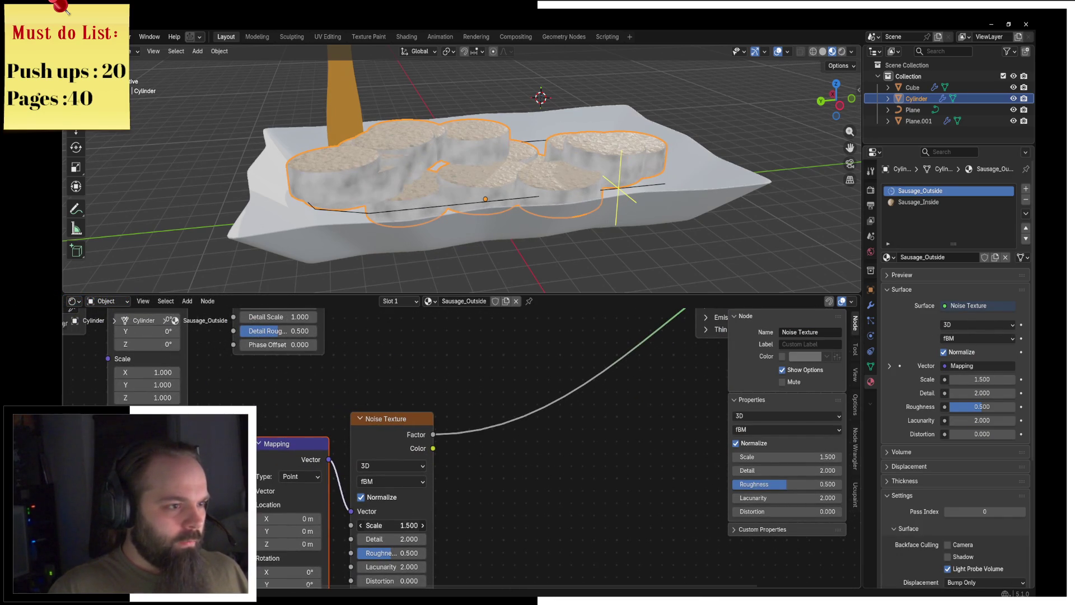
middle_click_drag(529, 381, 474, 410)
Insert a Color Ramp after the noise, with both stops set to dark reds.
key("shift+a")
type("color ramp")
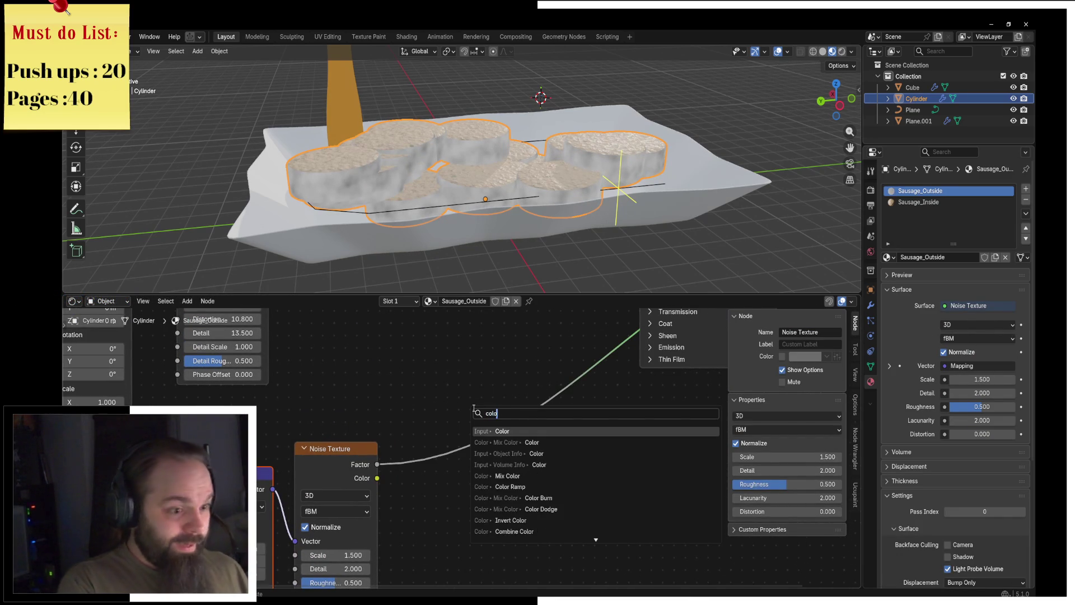
key("Return")
left_click(448, 408)
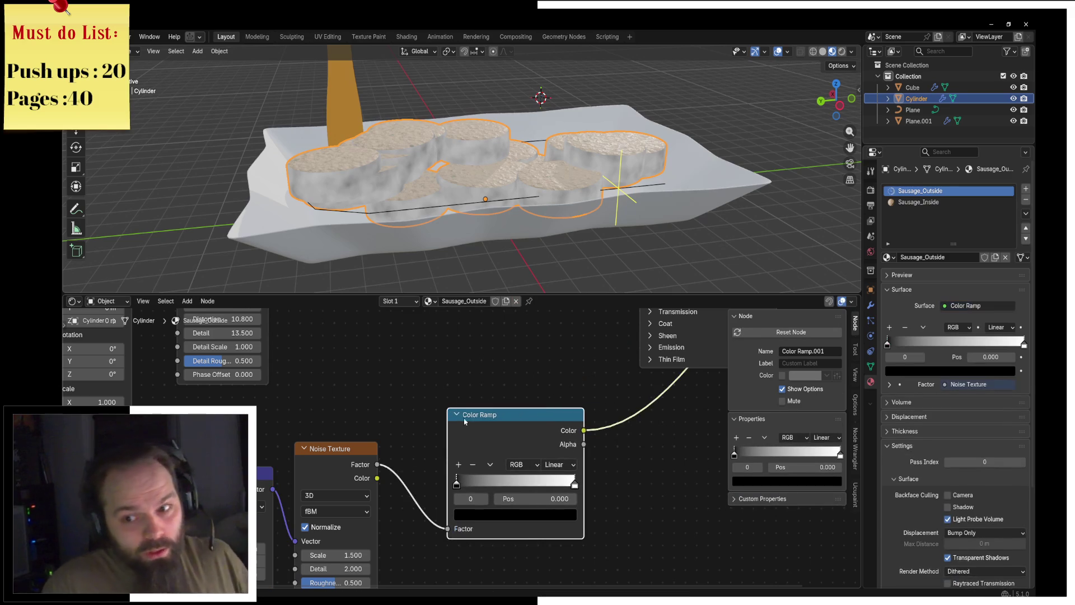
scroll(467, 523, "up", 2)
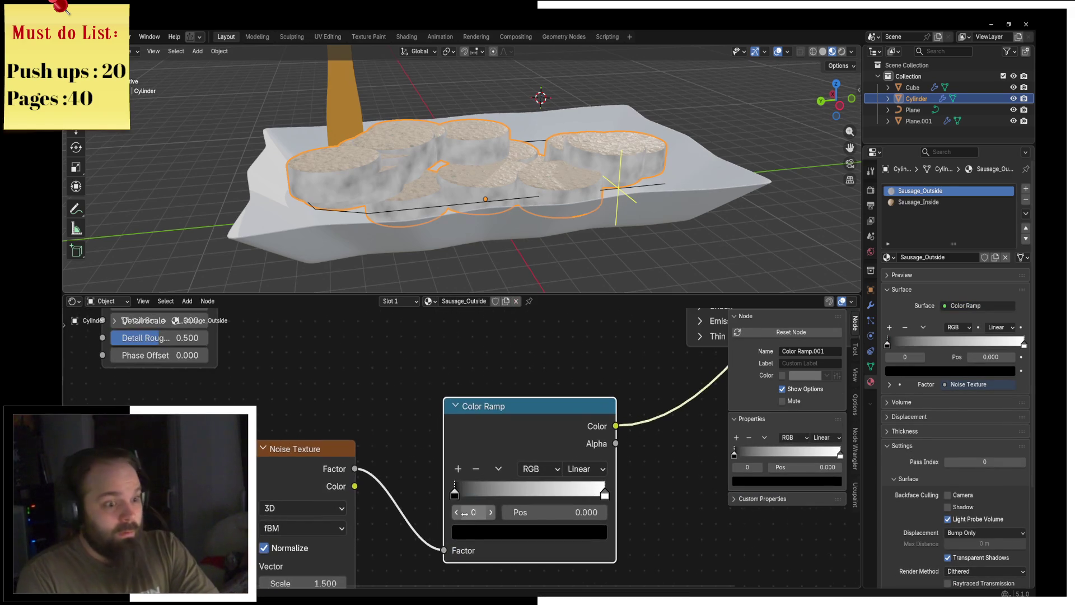
scroll(475, 534, "up", 1)
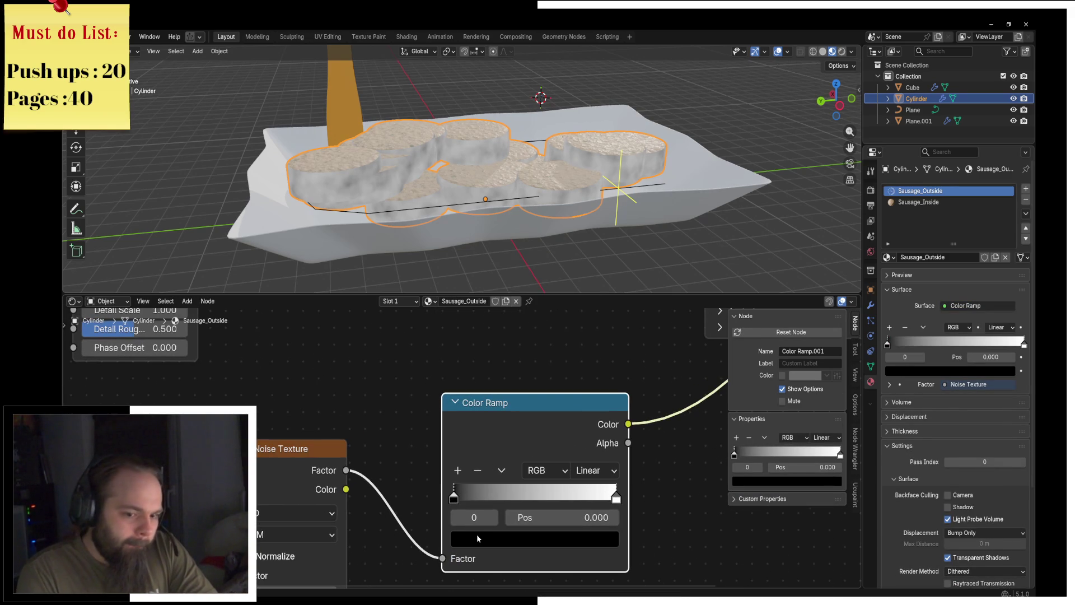
left_click(476, 533)
scroll(477, 533, "up", 2)
key("ctrl+v")
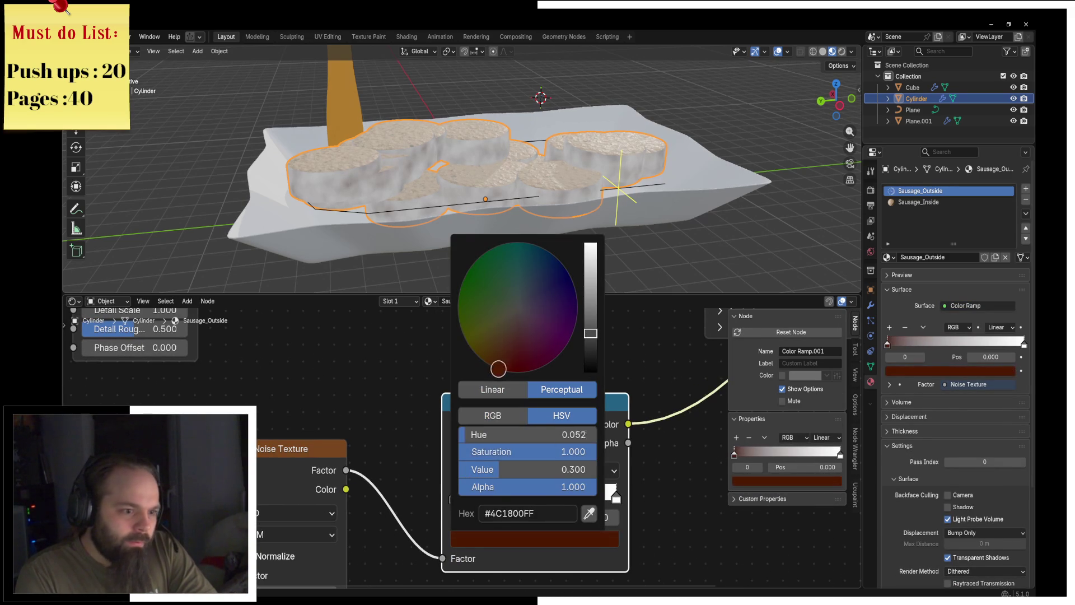
left_click(593, 499)
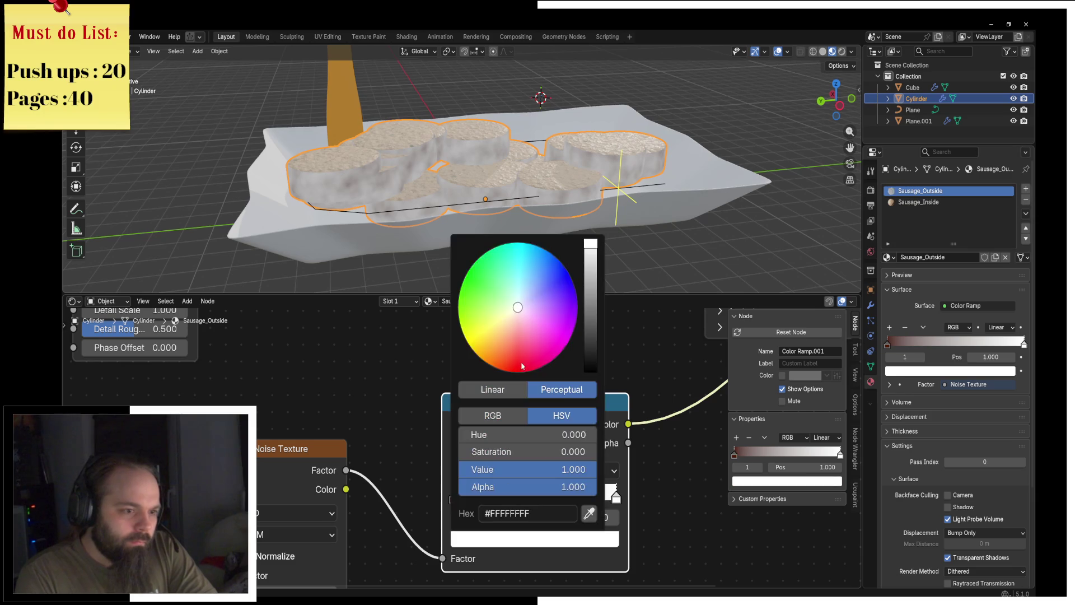
left_click(524, 538)
key("ctrl+v")
Bring the Mix node into view and begin linking the noise ramp to its B input.
scroll(581, 328, "down", 8)
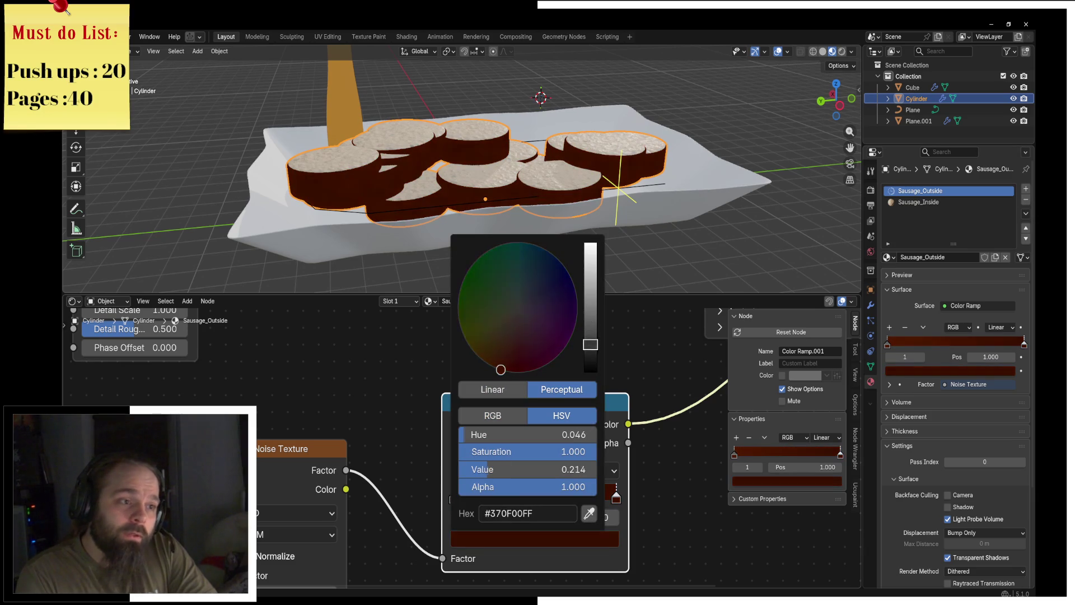
middle_click_drag(637, 347, 632, 352)
scroll(631, 352, "down", 4)
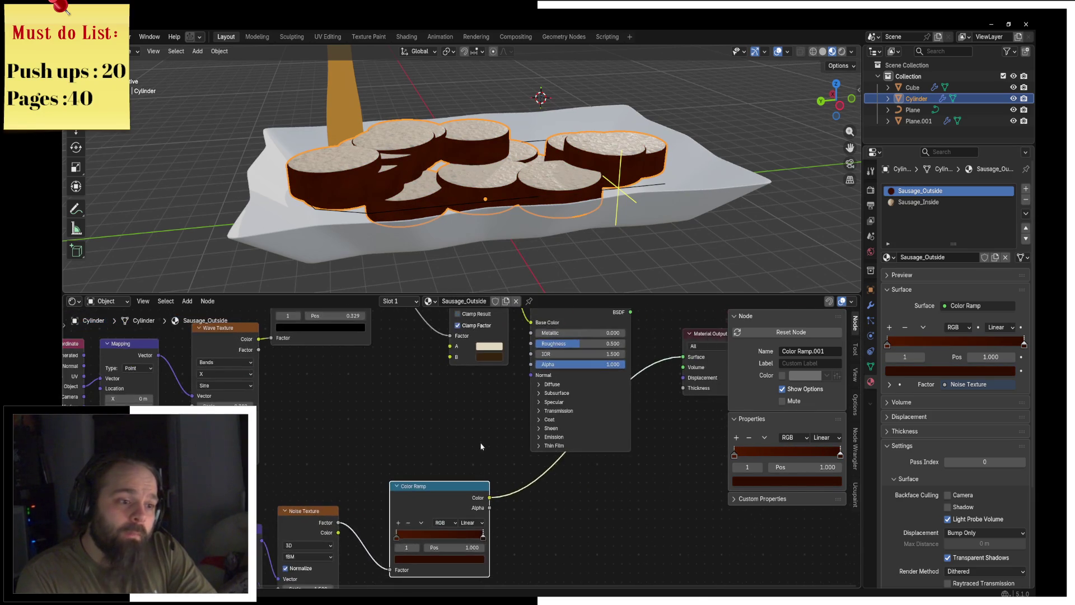
left_click_drag(456, 367, 450, 357)
Connect the noise Color Ramp to the Mix node's B input.
mouse_move(570, 320)
middle_mouse_down()
mouse_move(543, 381)
mouse_move(666, 367)
middle_mouse_up()
left_click(542, 377)
scroll(436, 415, "up", 1)
Retune the wave ramp stops to 0.170, 1.000 and 0.580, and brighten the left stop.
middle_click_drag(435, 414, 393, 427)
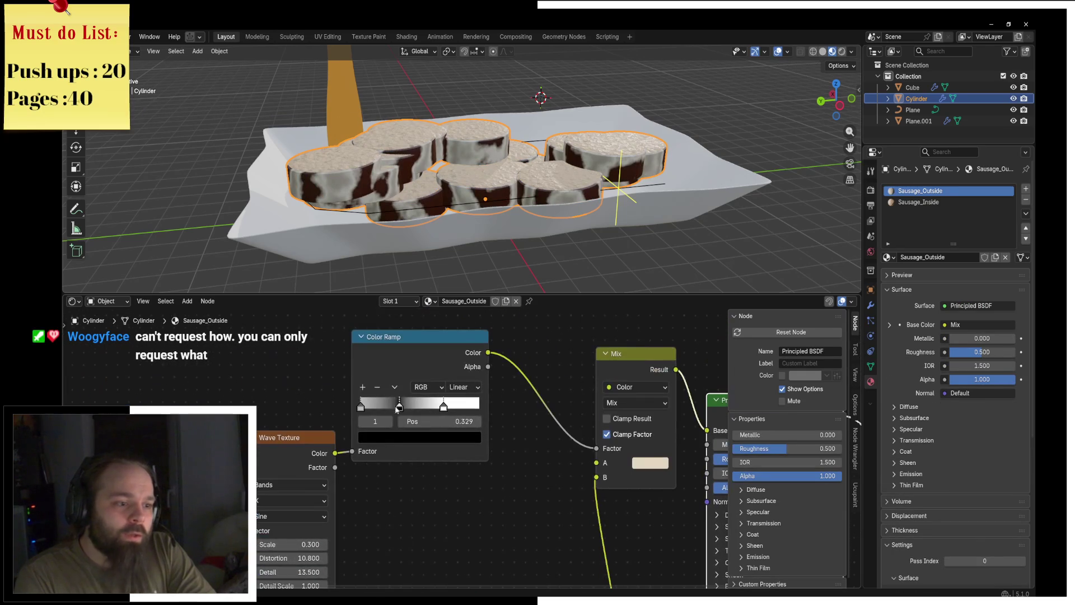
left_click_drag(403, 411, 376, 409)
mouse_move(444, 405)
left_mouse_down()
mouse_move(404, 404)
mouse_move(481, 405)
left_mouse_up()
left_click_drag(378, 407, 433, 411)
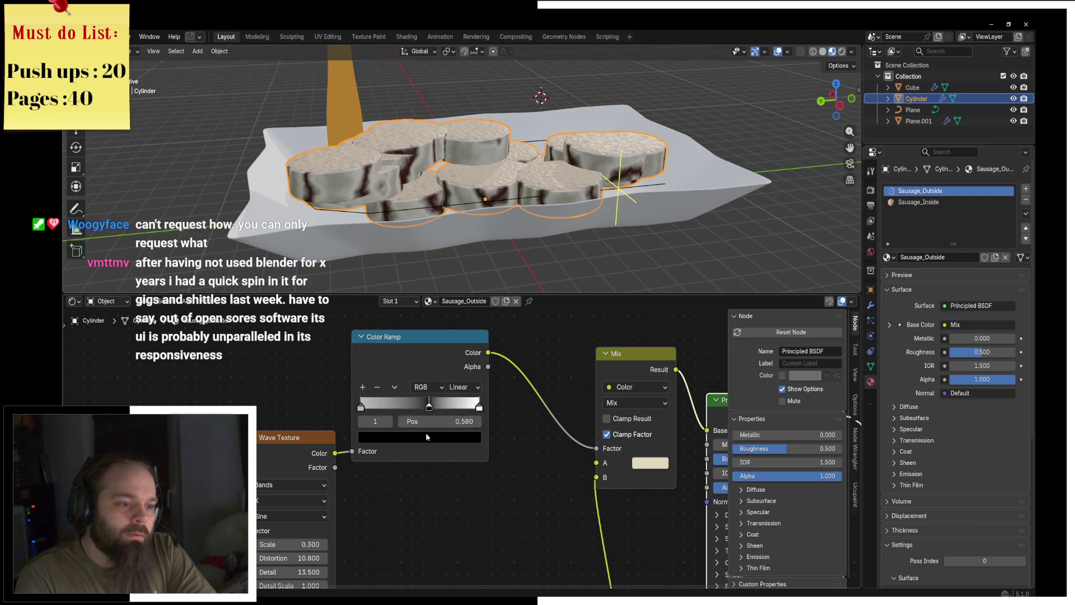
left_click(361, 407)
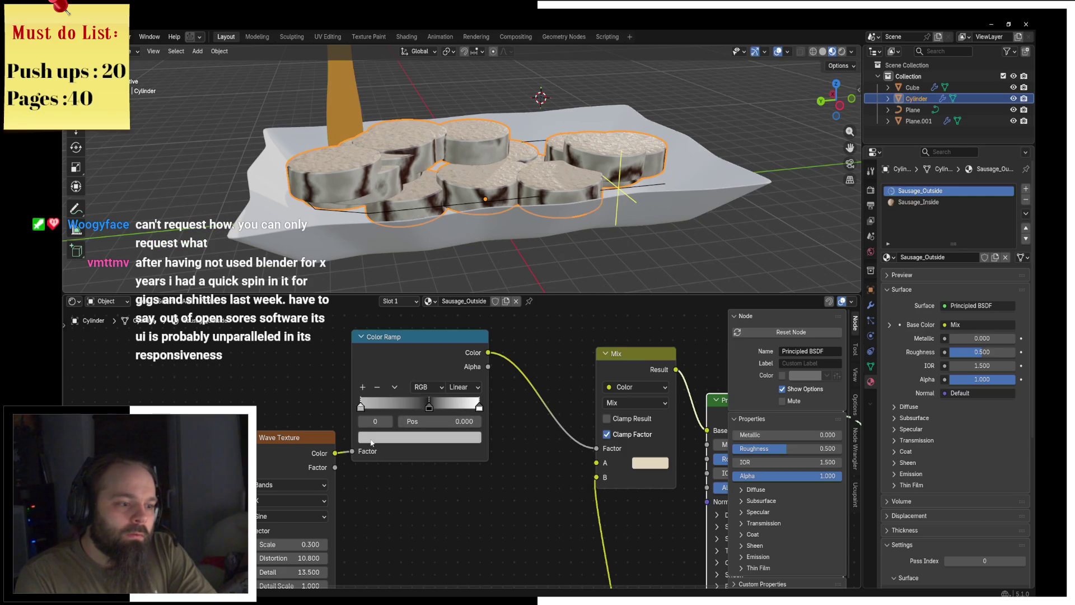
left_click(386, 437)
scroll(371, 442, "down", 1)
left_click(395, 440)
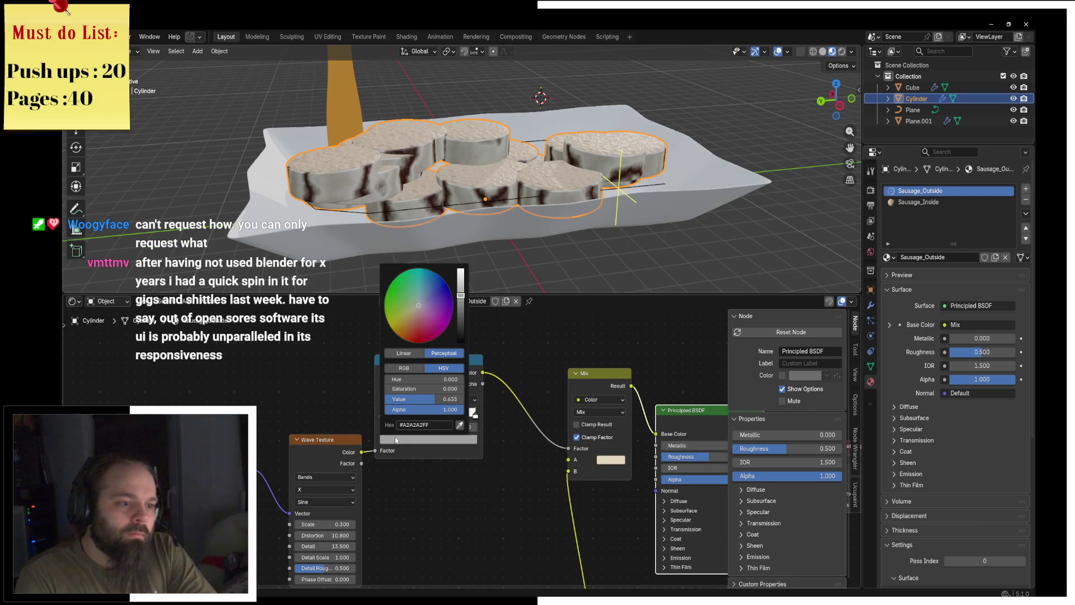
scroll(396, 440, "up", 3)
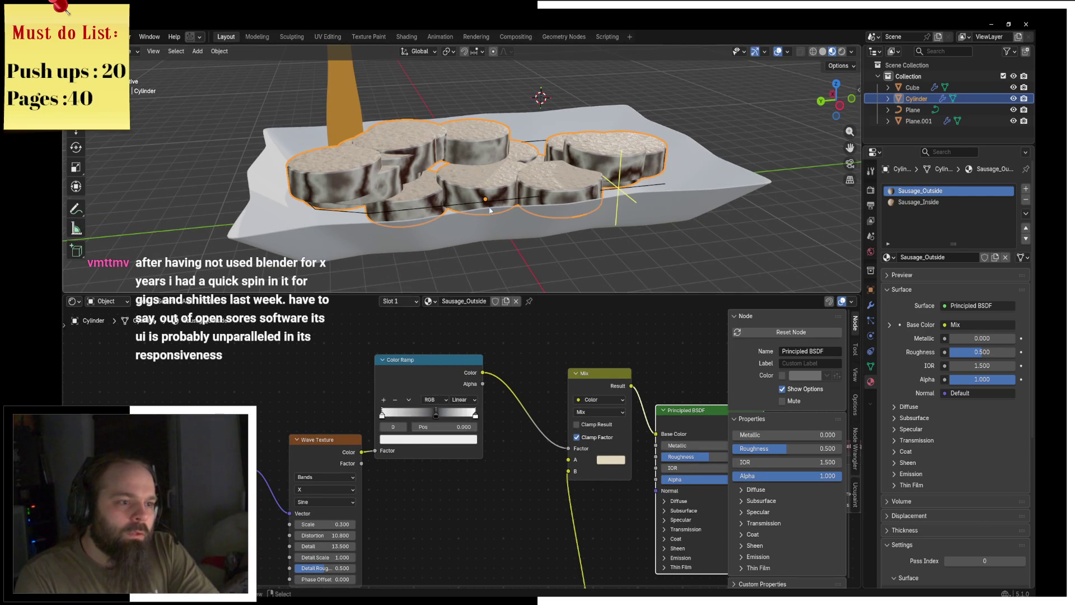
Set the Principled BSDF Roughness to 0.000 and view the tray from above.
middle_click_drag(526, 435, 371, 404)
left_click_drag(566, 425, 520, 425)
mouse_move(532, 230)
middle_mouse_down()
mouse_move(502, 222)
mouse_move(506, 241)
mouse_move(512, 183)
mouse_move(448, 194)
middle_mouse_up()
key("shift+a")
Add a plane, move it along X over the sausages and scale it much larger.
mouse_move(521, 211)
left_click(566, 211)
key("g")
key("x")
key("x")
key("x")
left_click(537, 260)
key("s")
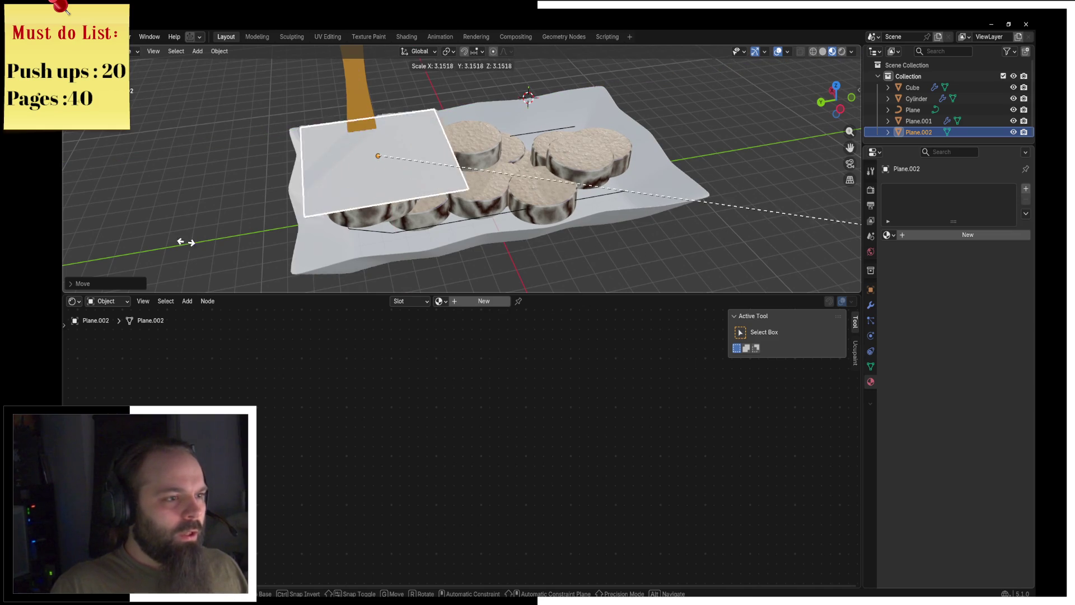
left_click(585, 227)
key("g")
key("x")
left_click(577, 218)
In Edit Mode, subdivide the plane four times into a dense grid.
key("ctrl+Tab")
key("F3")
type("subdiv")
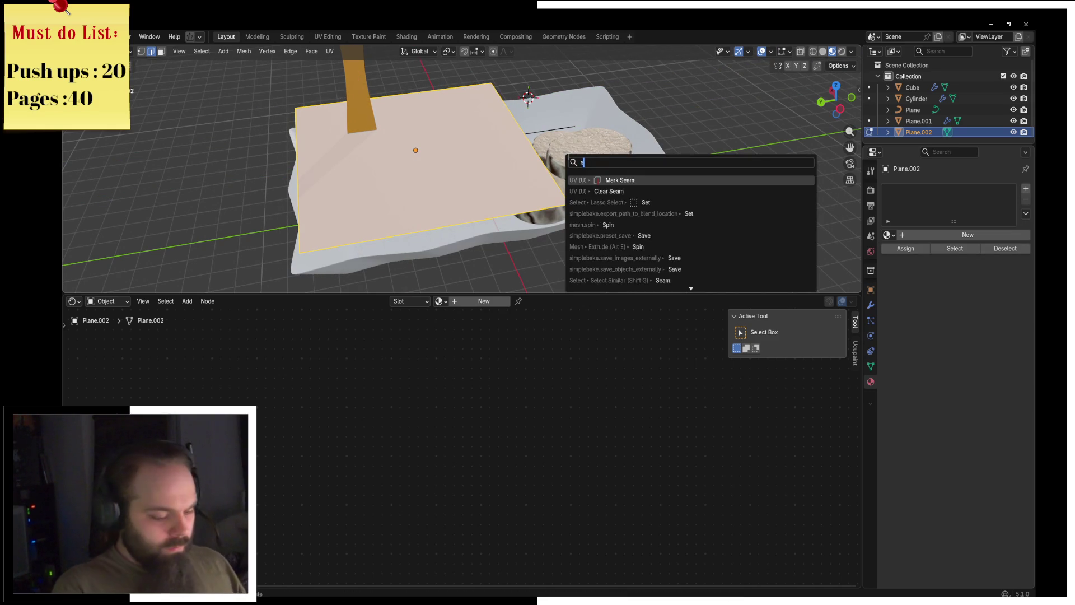
key("Return")
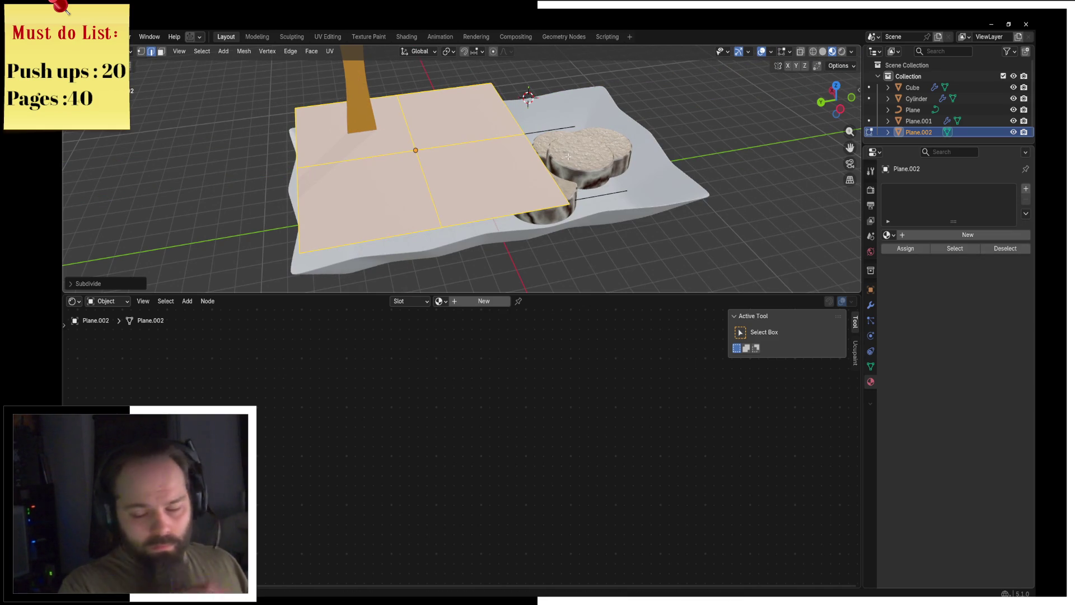
key("F3")
key("Return")
key("F3")
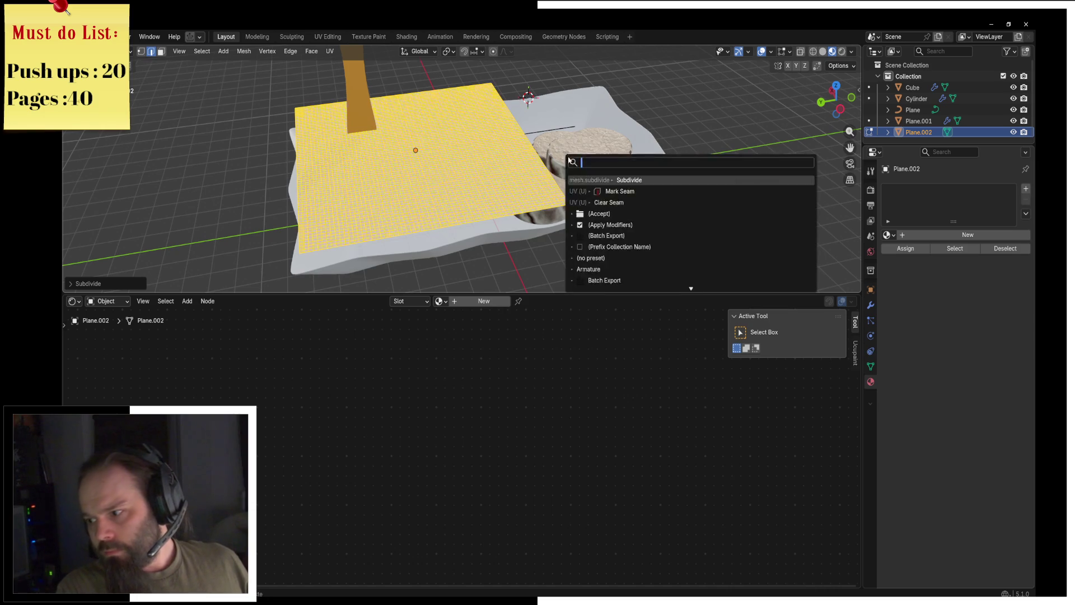
key("Return")
key("F3")
key("Return")
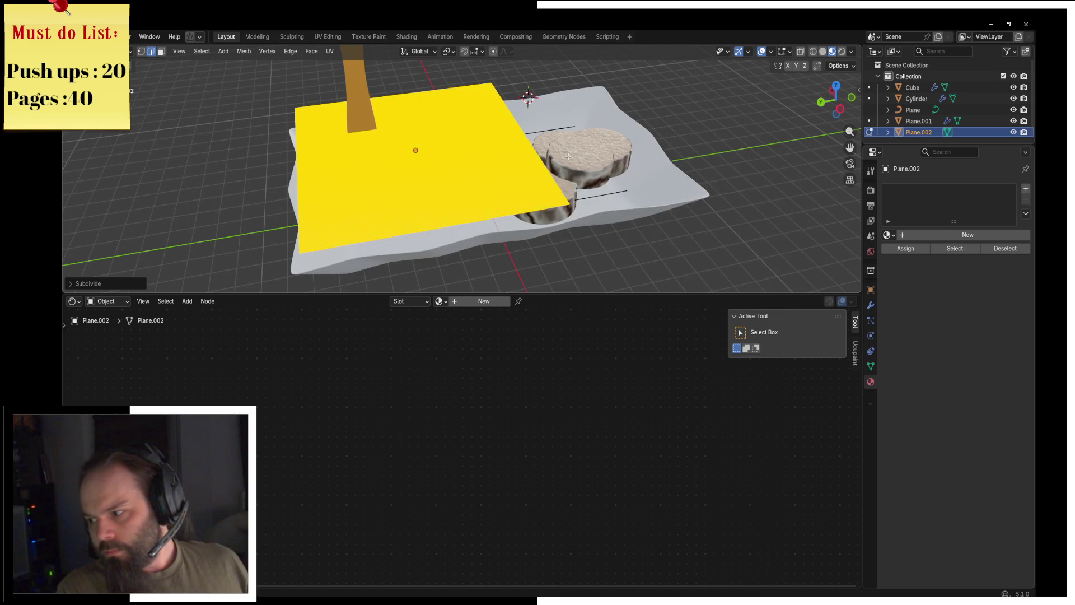
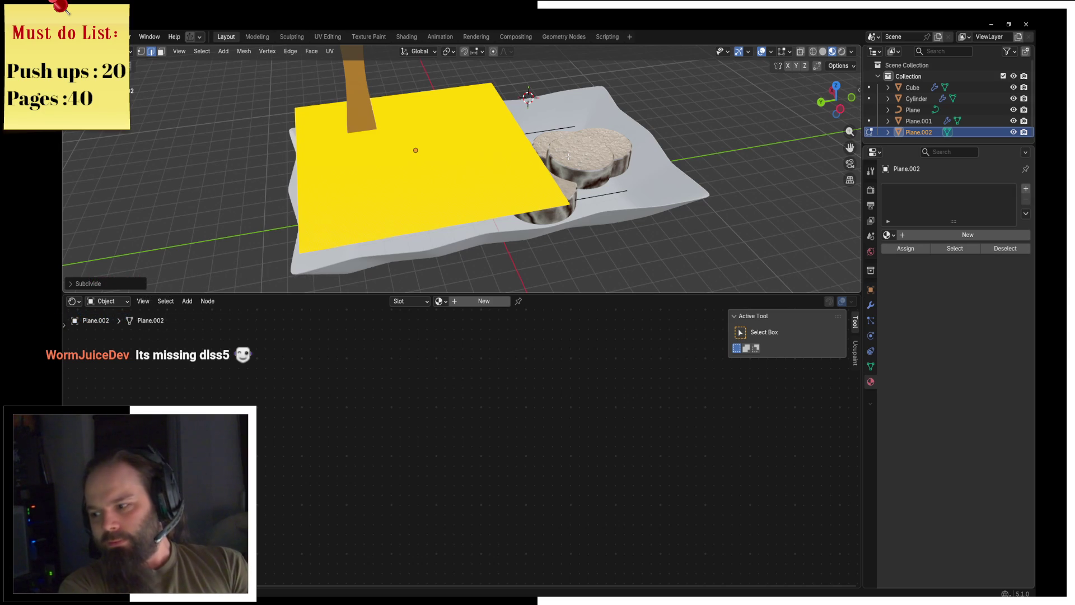
Un-Subdivide the plane's faces twice to coarsen its grid.
mouse_move(540, 146)
middle_mouse_down()
mouse_move(492, 146)
mouse_move(482, 157)
middle_mouse_up()
scroll(482, 158, "up", 3)
key("z")
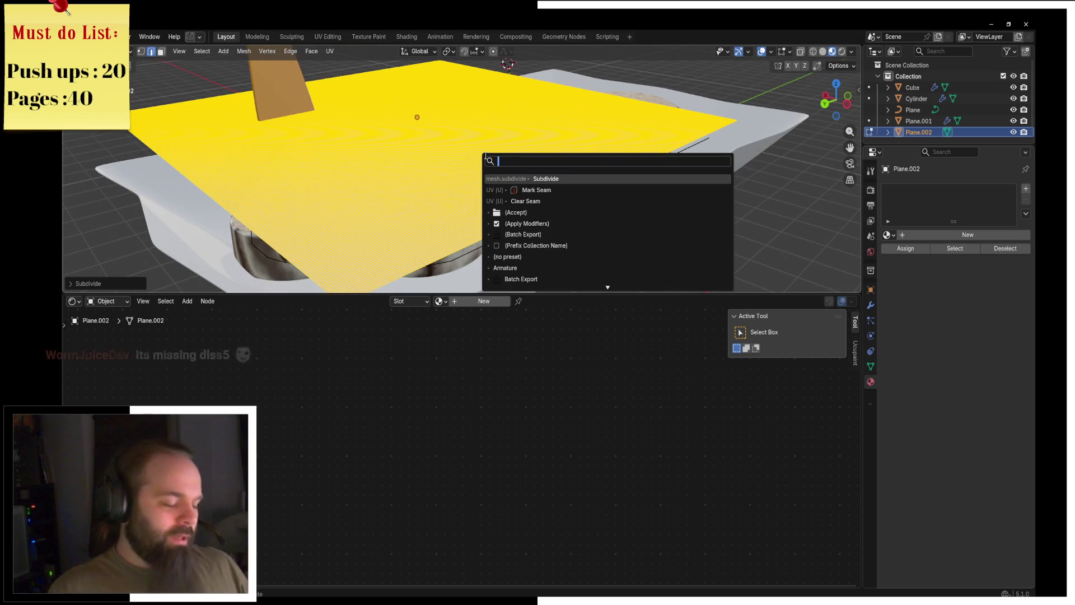
type("unsub")
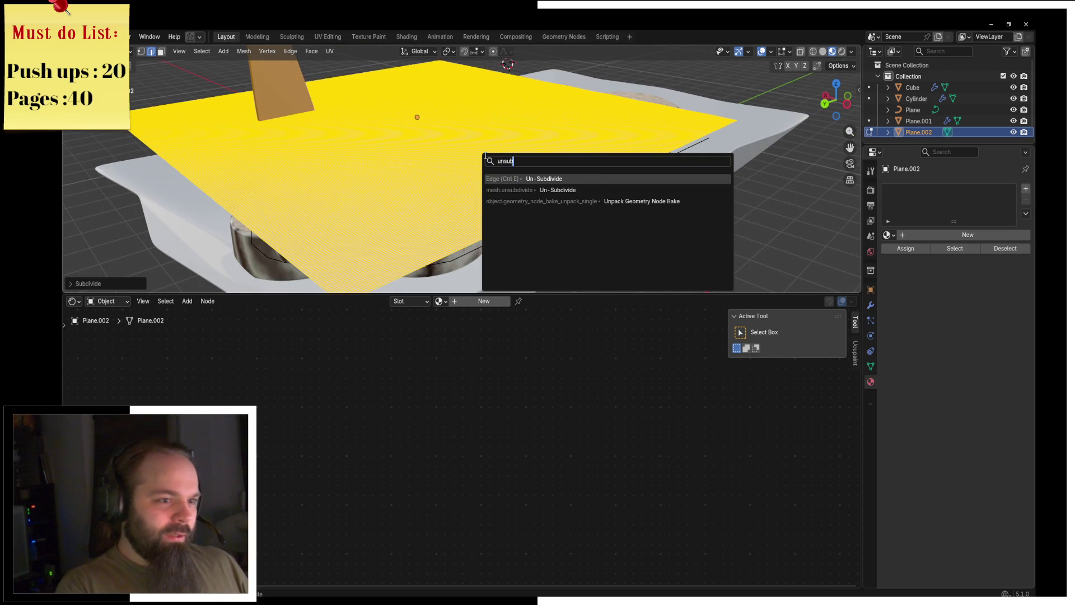
key("Return")
key("F3")
left_click(525, 177)
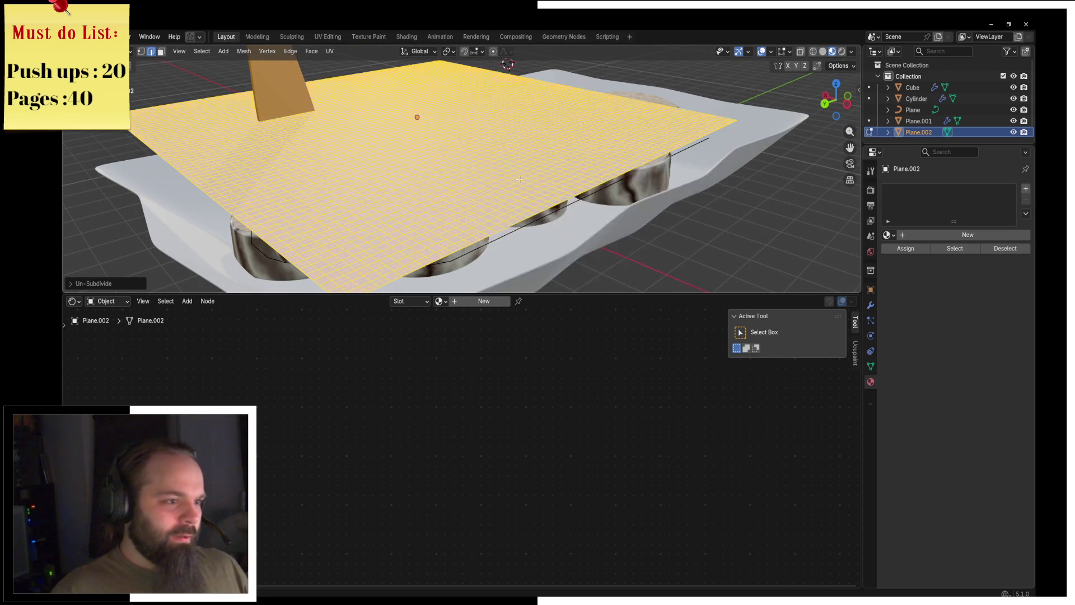
Select the whole plane and lower it along Z onto the cylinders.
key("alt+a")
middle_click_drag(463, 185, 537, 159)
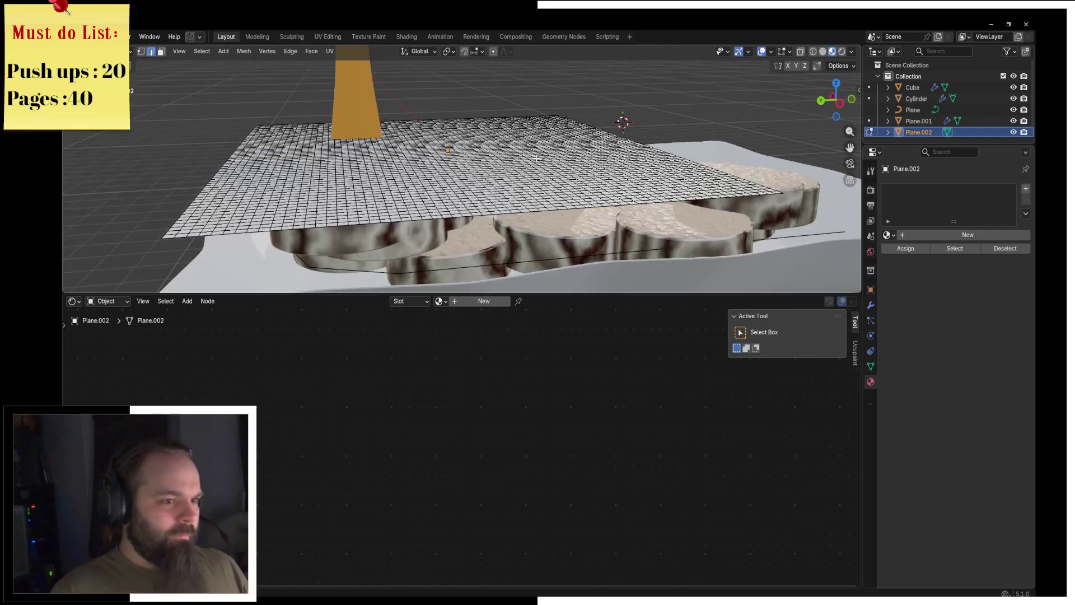
key("a")
key("g")
key("z")
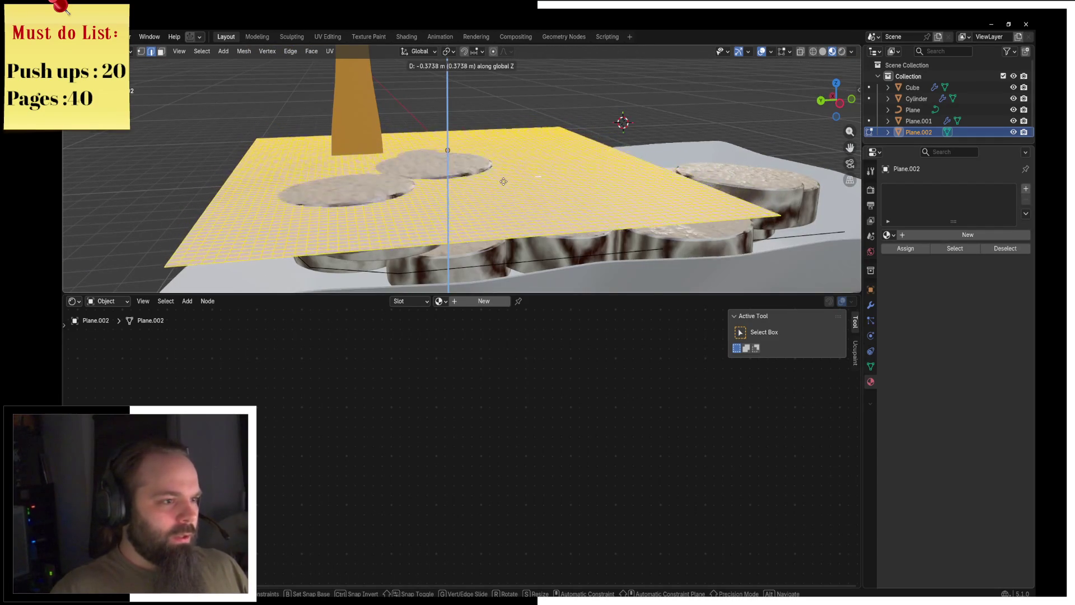
left_click(509, 177)
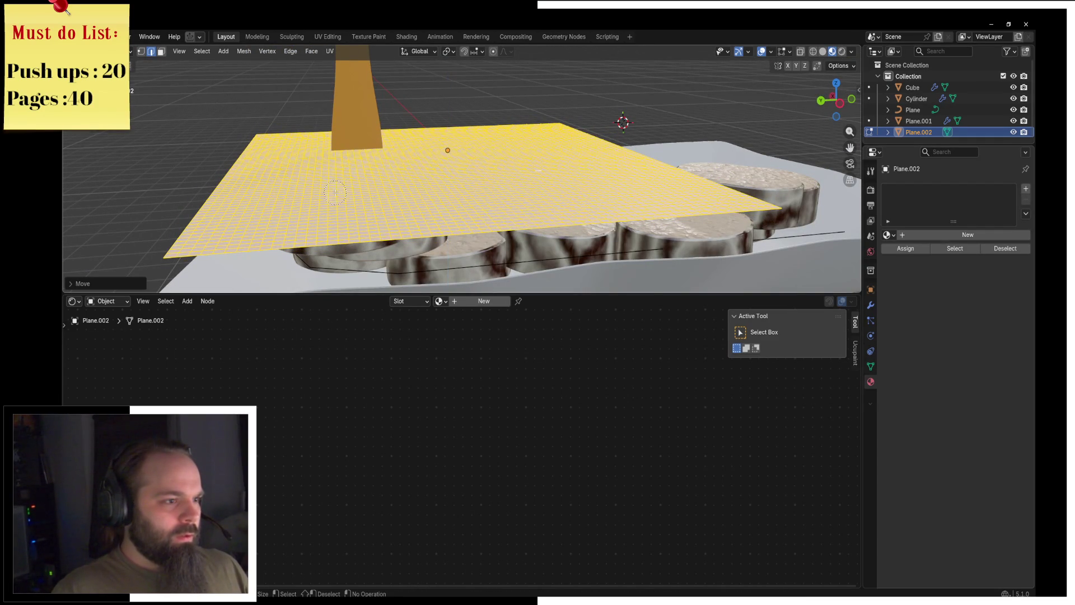
Circle-select a patch of faces over the cylinders and raise it along Z.
middle_click_drag(313, 197, 451, 162)
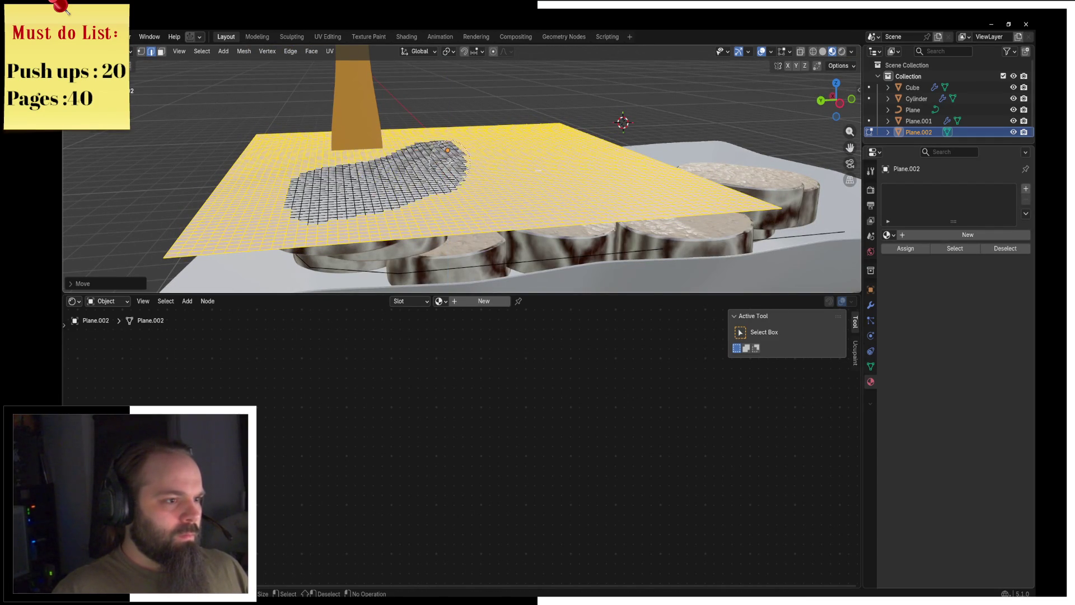
key("Escape")
key("g")
key("z")
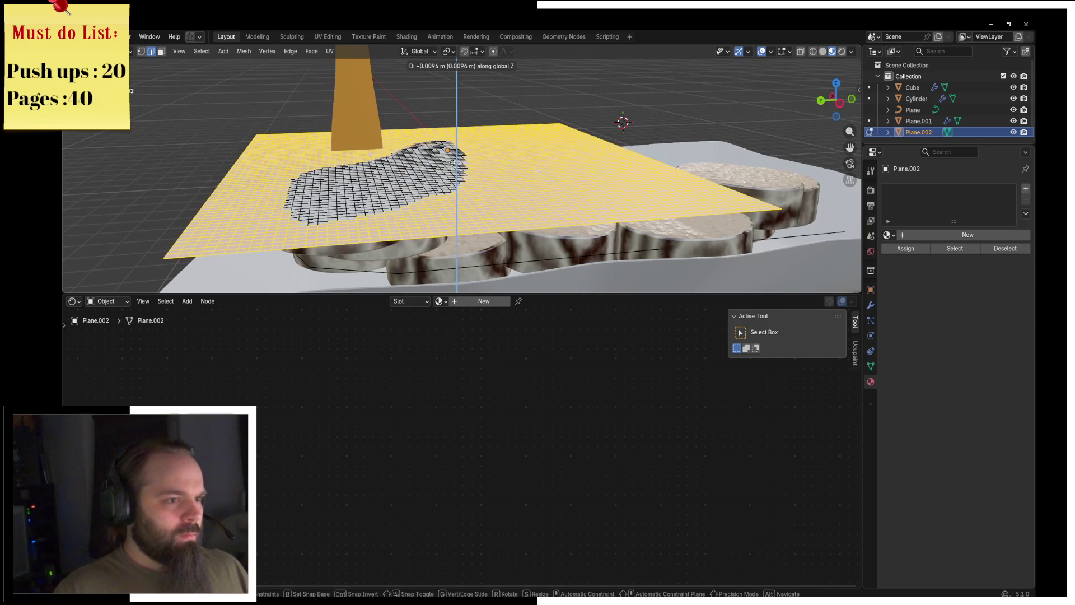
left_click(460, 163)
key("c")
key("Escape")
key("g")
key("z")
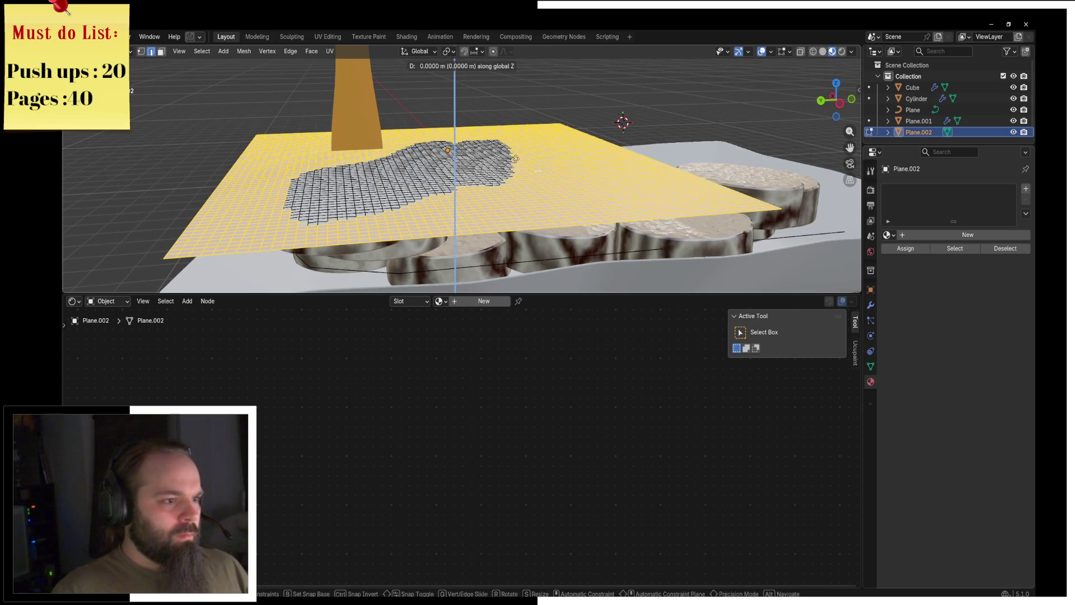
left_click(514, 168)
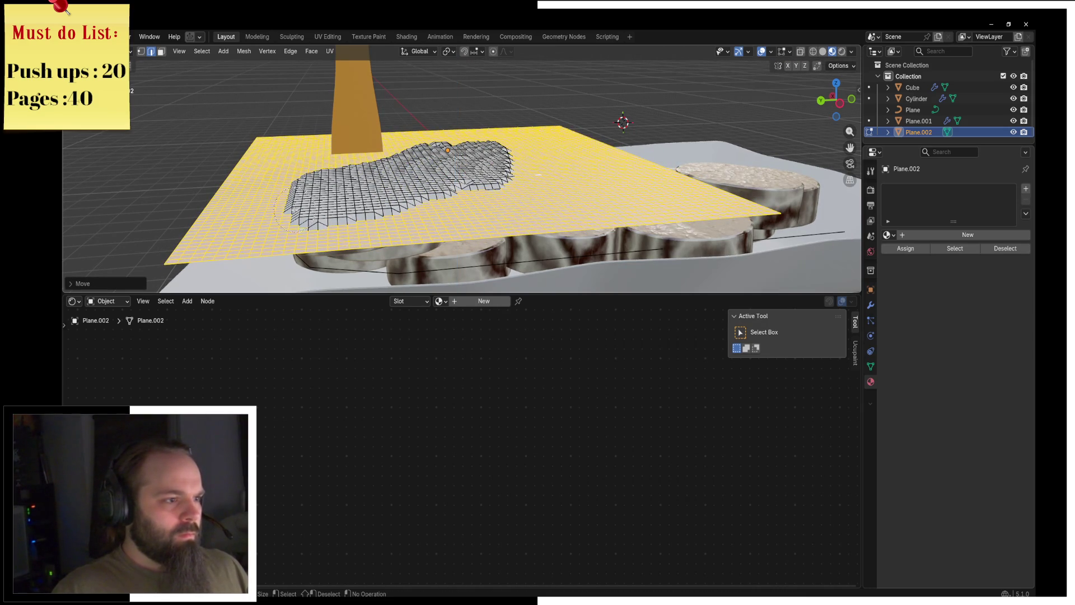
Lift the selected faces further into a stepped mound, deselect all, and view from the front.
key("g")
key("z")
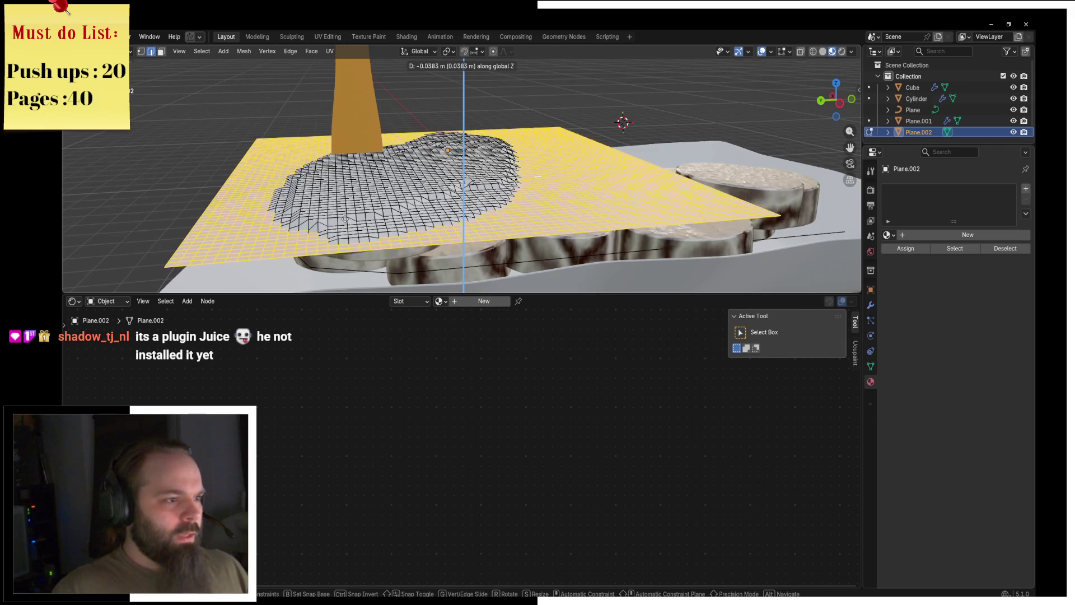
key("Escape")
key("g")
left_click(688, 218)
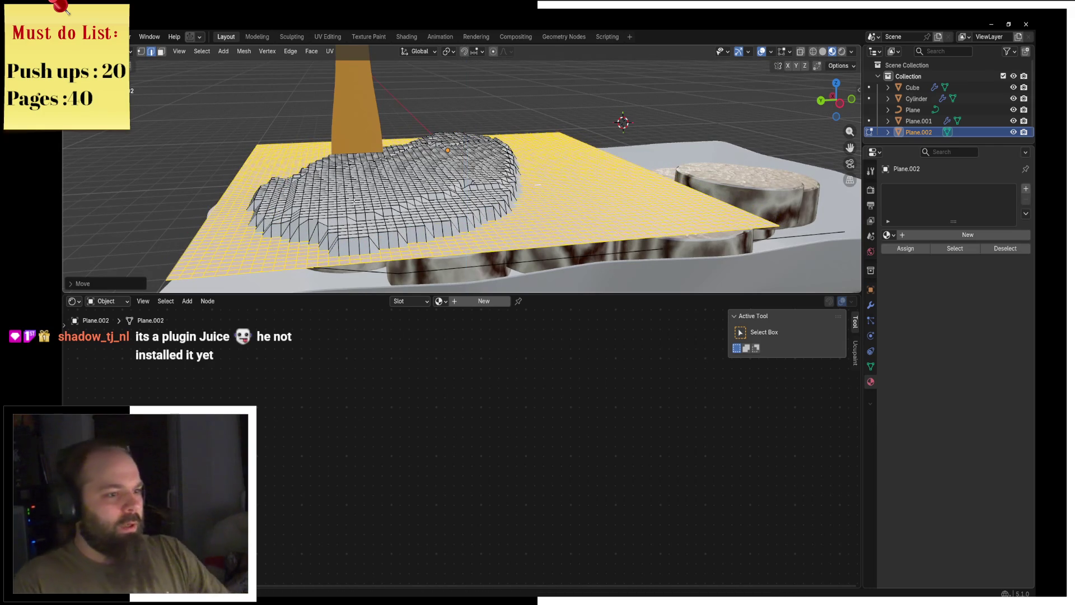
key("alt+a")
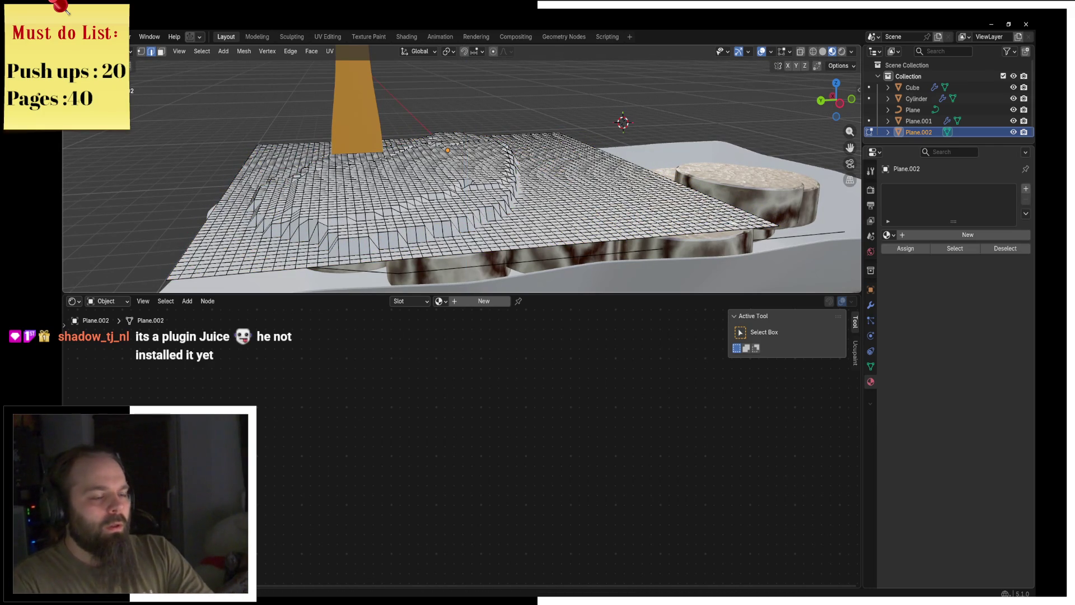
key("KP_1")
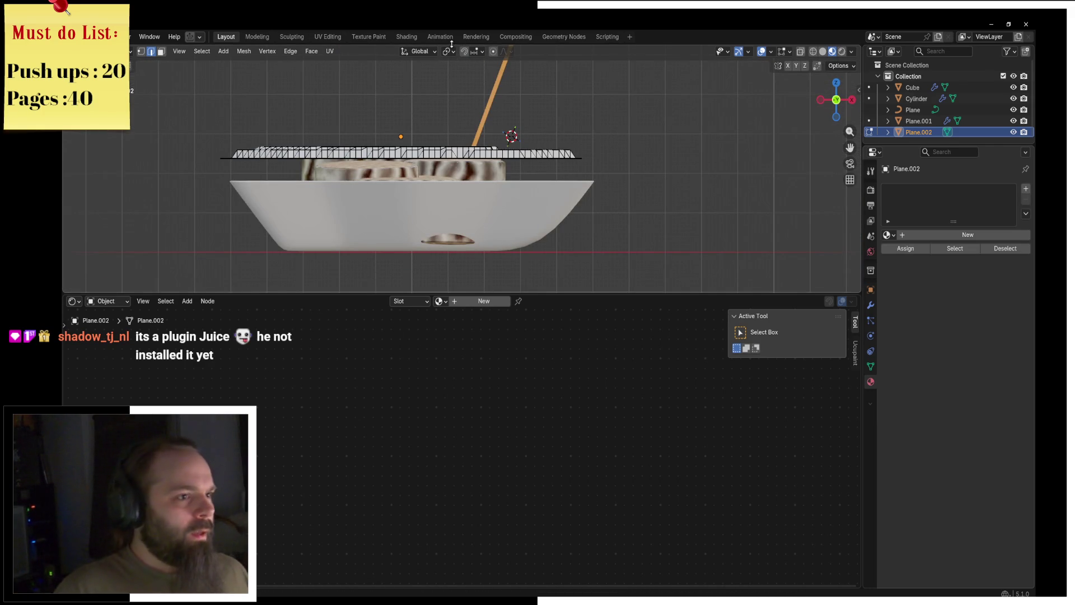
In wireframe, select the linked plane and move and scale it with proportional editing into an arch.
key("z")
left_click(313, 149)
key("l")
key("g")
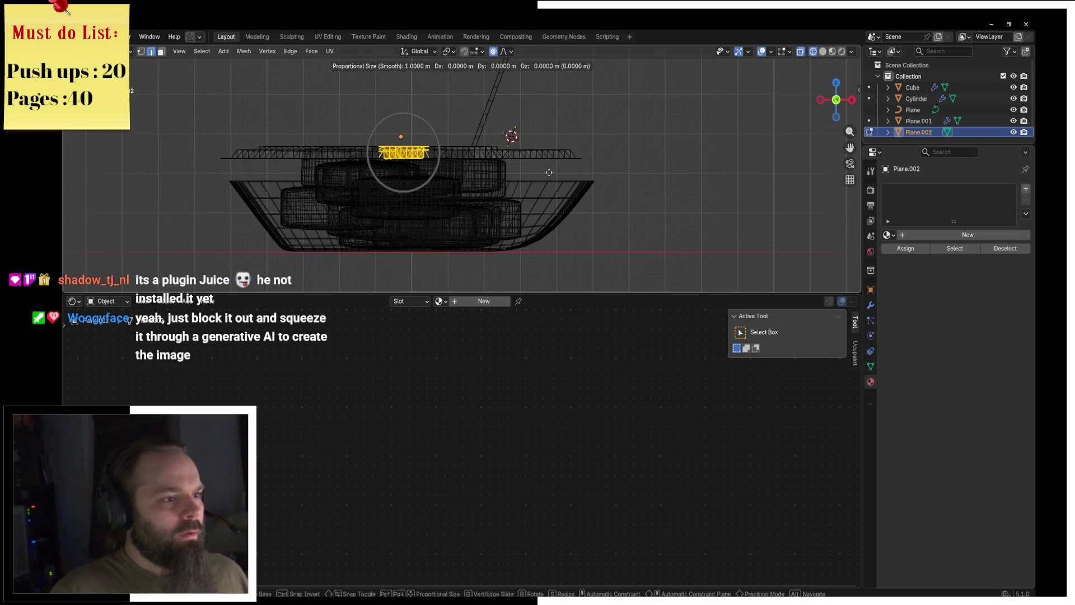
scroll(552, 170, "down", 13)
scroll(545, 157, "down", 5)
left_click(545, 157)
key("s")
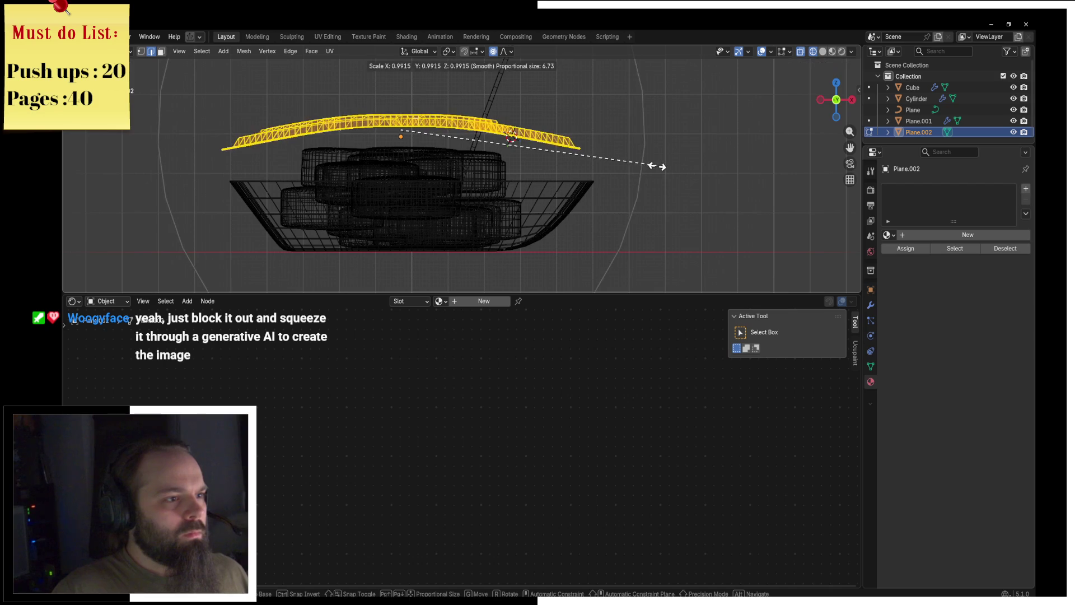
left_click(720, 281)
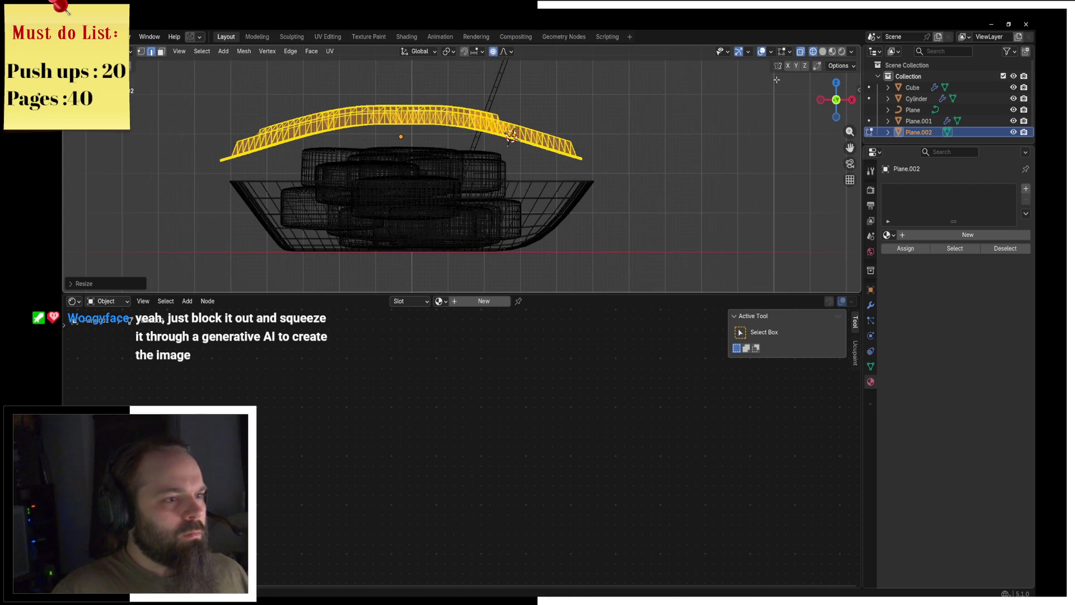
Lower the arched plane along Z onto the bowl, narrow it, and return to solid shading.
key("g")
key("z")
left_click(619, 186)
key("s")
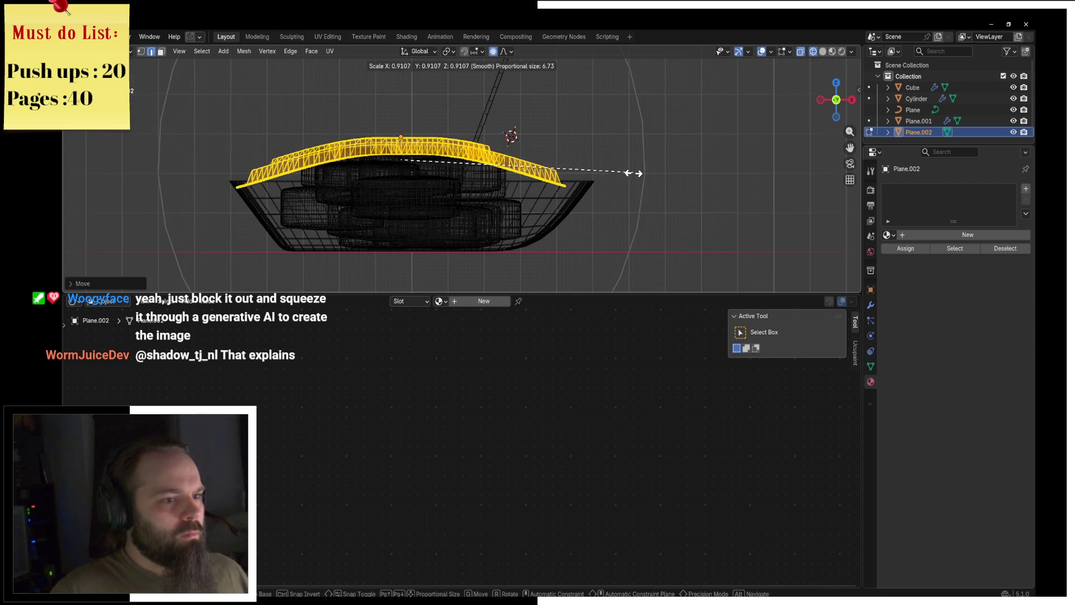
left_click(632, 174)
key("z")
left_click(700, 173)
mouse_move(700, 173)
middle_mouse_down()
mouse_move(562, 164)
mouse_move(625, 178)
middle_mouse_up()
Shift the plane along X and nudge a small patch of faces vertically.
key("g")
key("x")
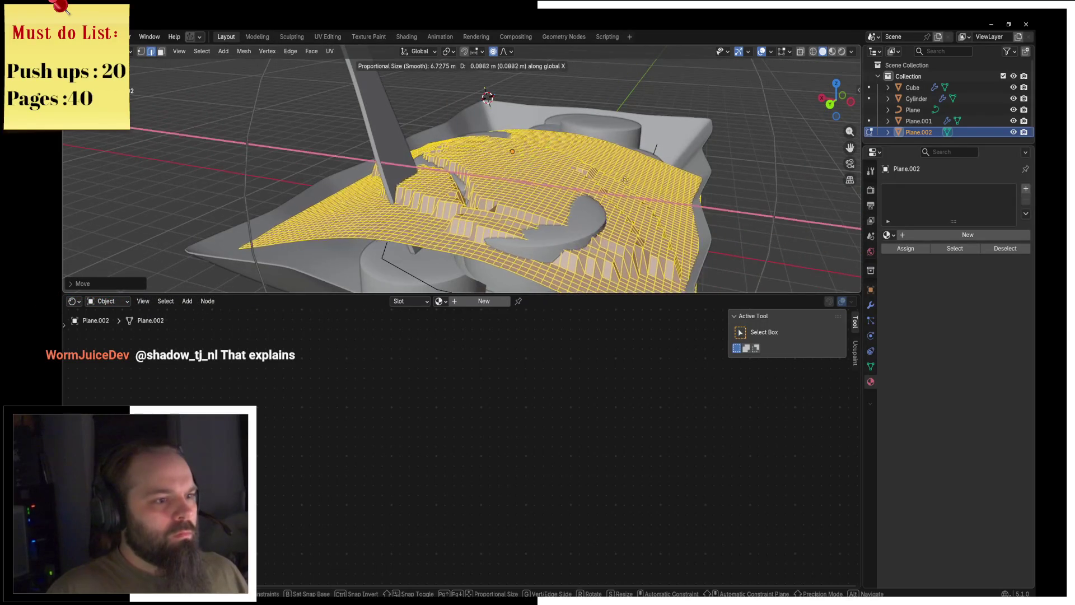
left_click(621, 186)
left_click(577, 203)
key("ctrl+KP_Add")
key("ctrl+KP_Add")
key("g")
key("z")
left_click(574, 200)
key("ctrl+Tab")
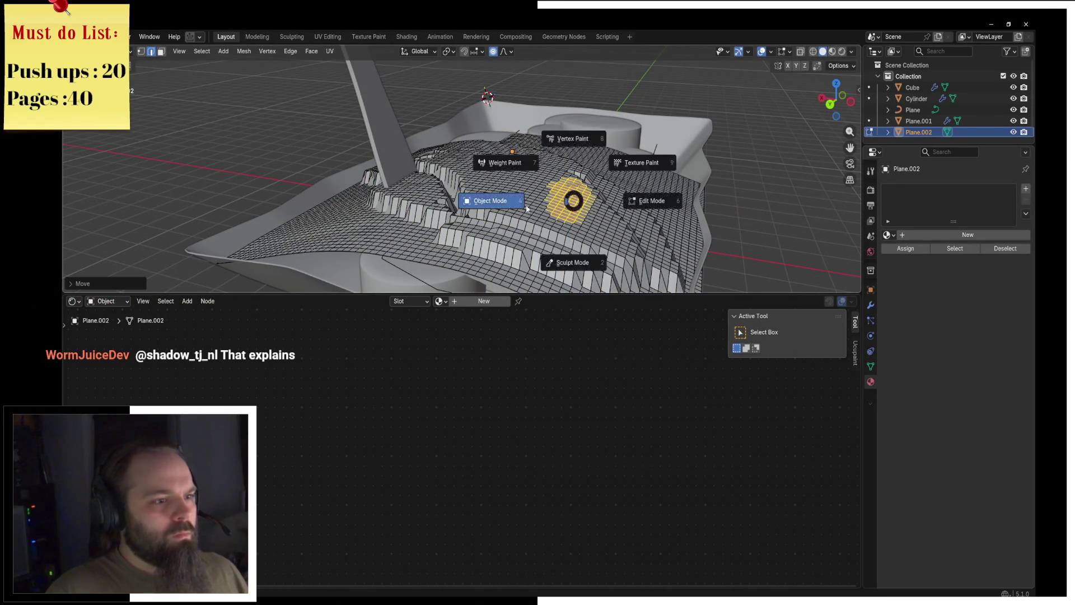
Back in Object Mode, add a Subdivision modifier to the plane.
left_click(493, 199)
left_click(871, 305)
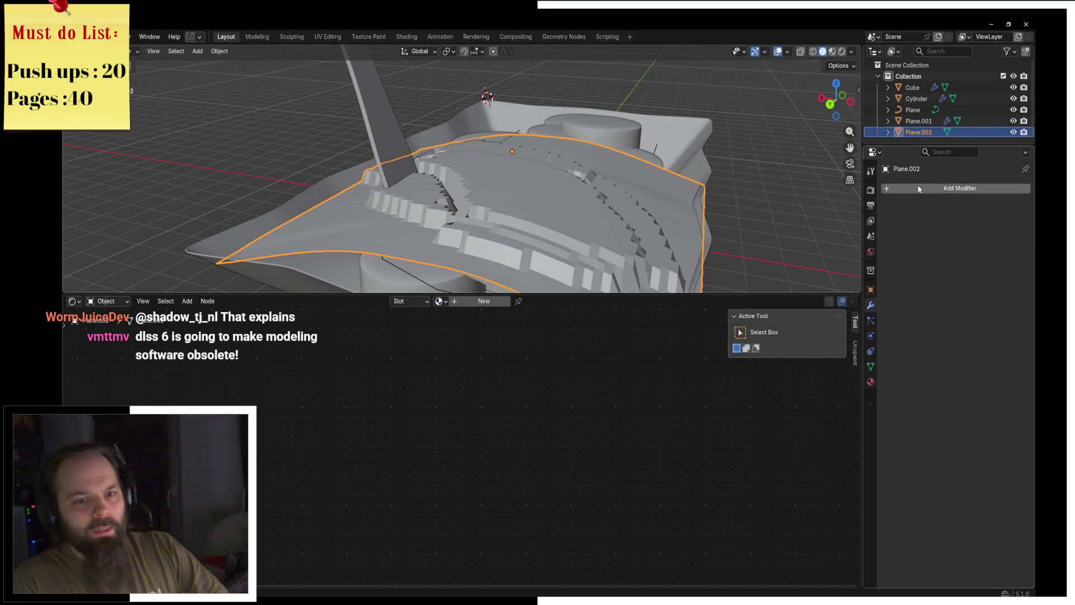
left_click(960, 188)
left_click(818, 219)
mouse_move(750, 212)
middle_mouse_down()
mouse_move(493, 168)
mouse_move(599, 182)
middle_mouse_up()
Search for Un-Subdivide in Object Mode, then dismiss the command search.
key("F3")
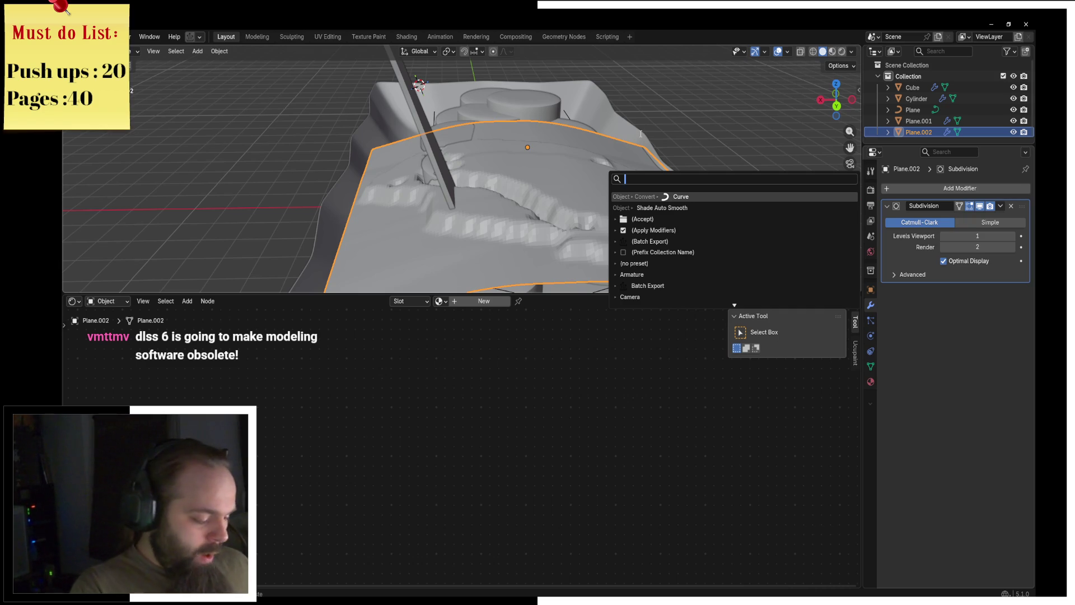
type("uns")
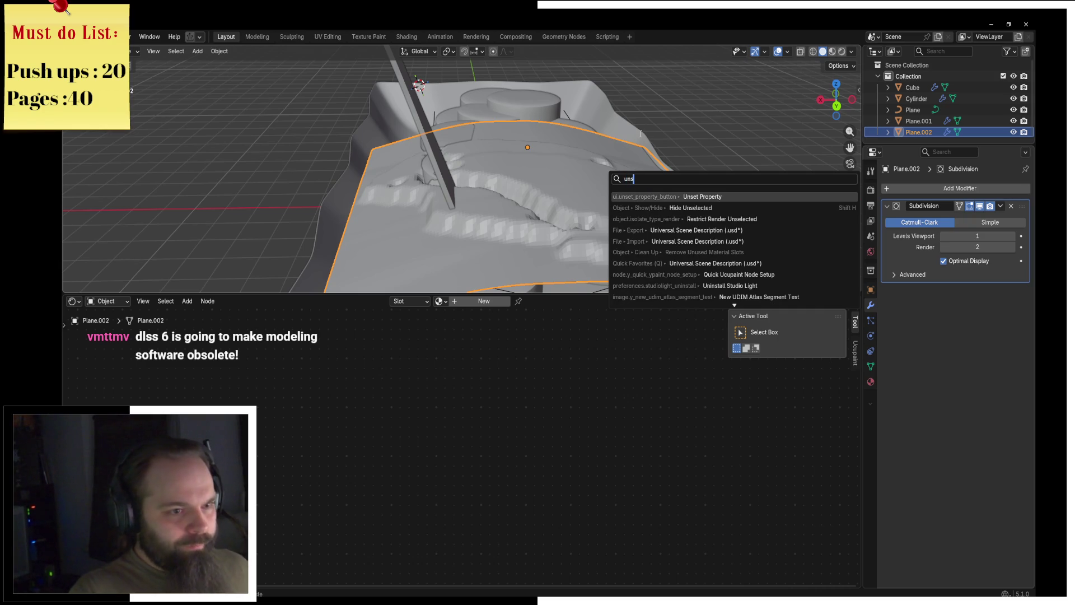
type("ub")
key("BackSpace")
key("BackSpace")
key("BackSpace")
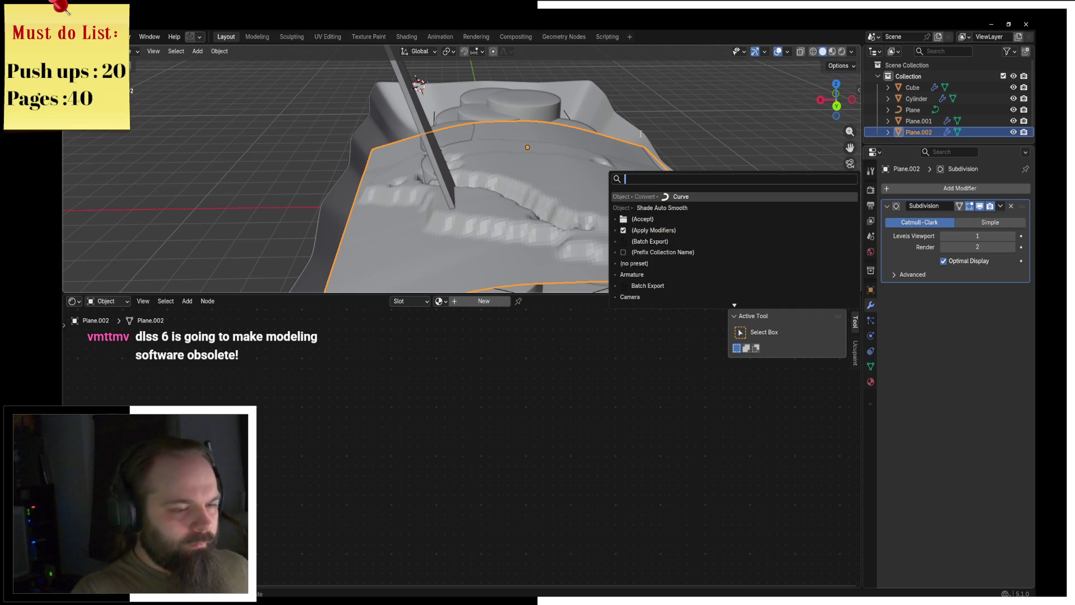
type("unsub")
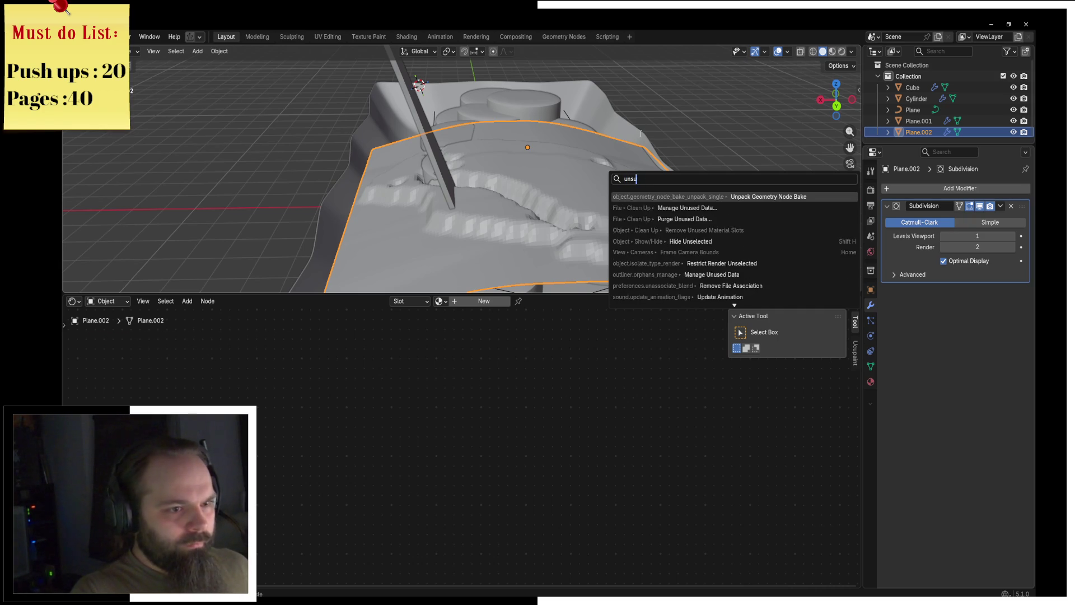
key("Escape")
key("F3")
key("Escape")
key("F3")
key("Escape")
Enter Edit Mode, select all geometry, and run Un-Subdivide.
key("ctrl+Tab")
left_click(678, 152)
key("F3")
key("Escape")
key("a")
key("F3")
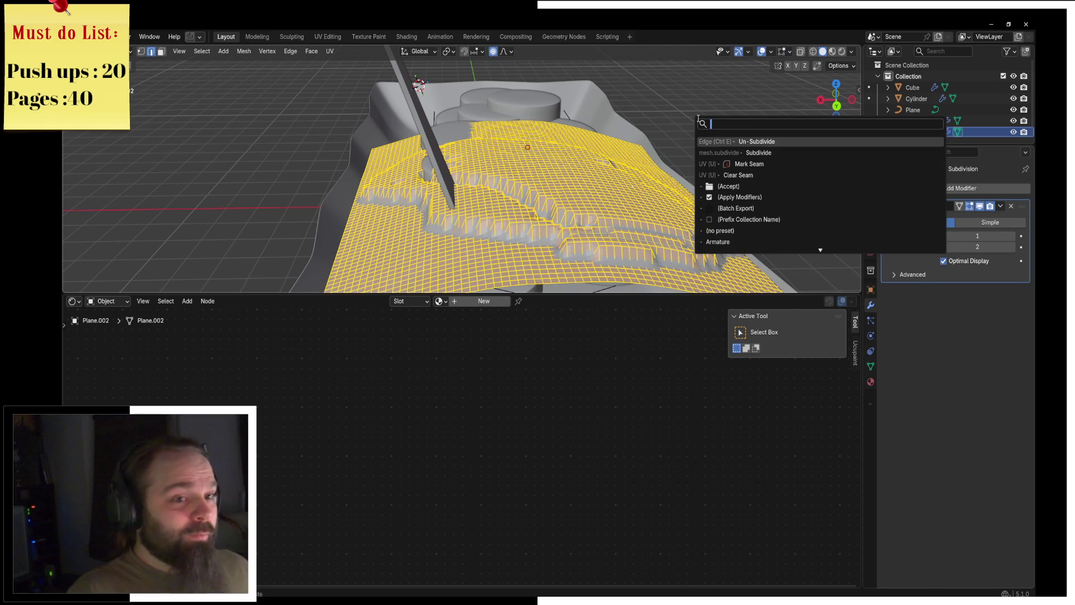
key("Return")
Run Un-Subdivide twice more, then return the plane to Object Mode.
key("F3")
key("Return")
key("F3")
key("Return")
key("ctrl+Tab")
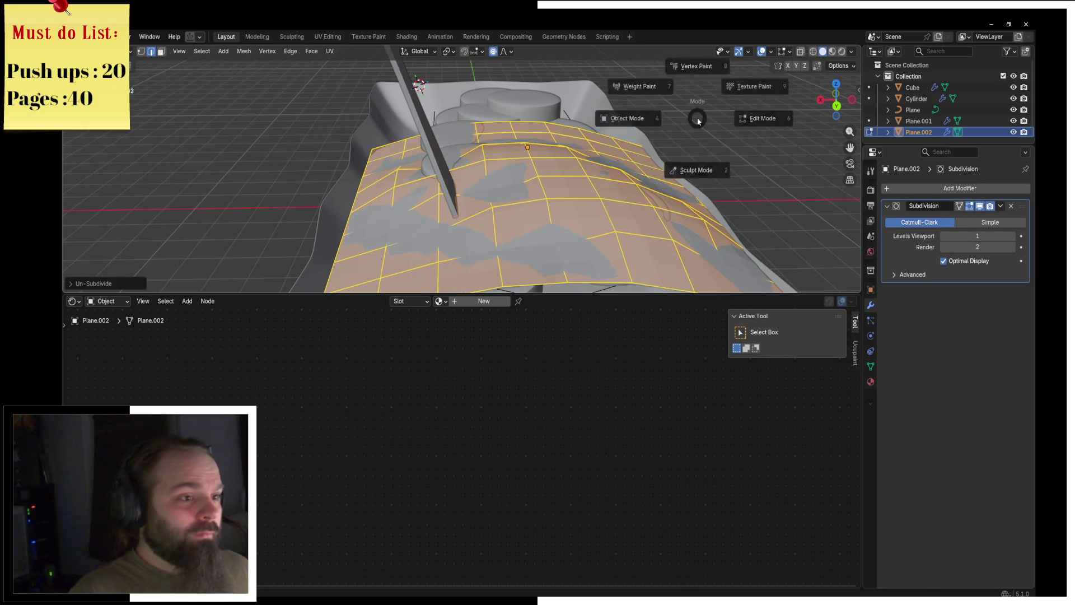
left_click(616, 118)
scroll(590, 137, "down", 3)
Shift the cloth plane along X, then lower it along Z.
key("g")
key("x")
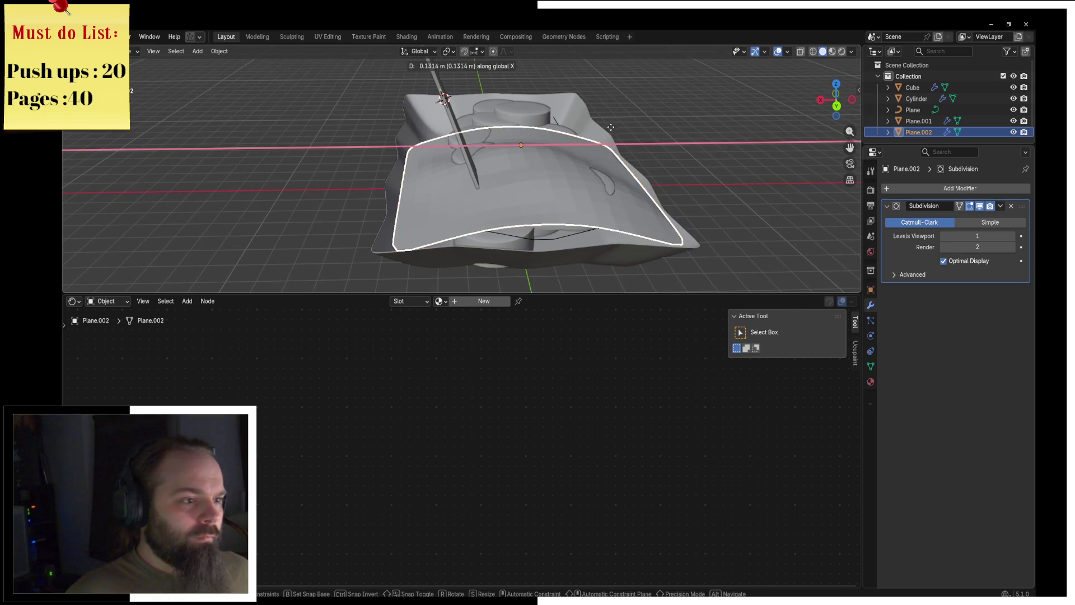
left_click(604, 133)
key("g")
key("z")
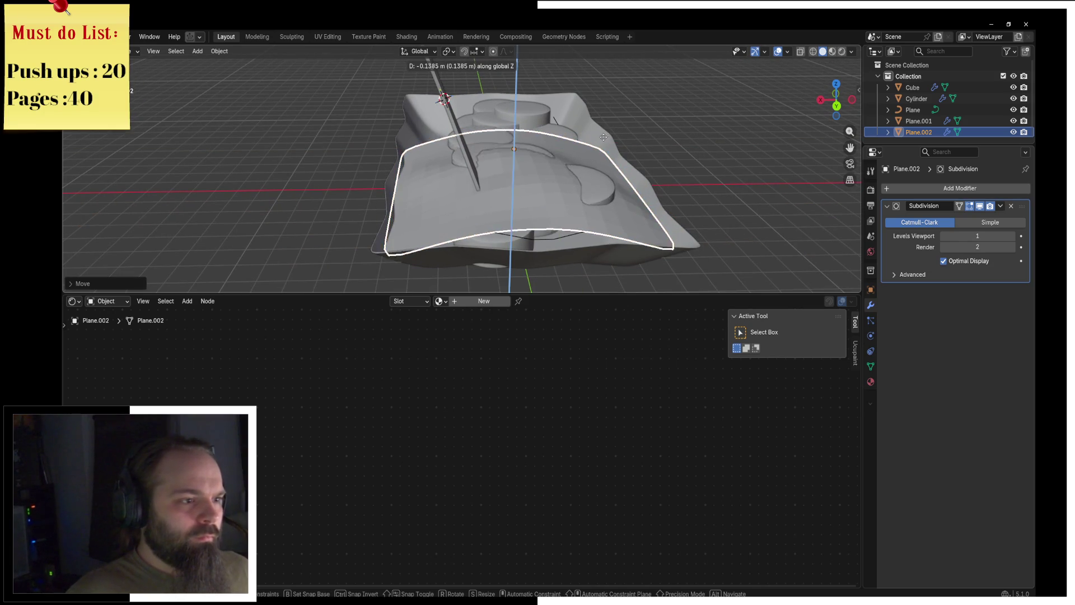
left_click(581, 153)
In Edit Mode, circle-select edges and pull them down along Z with proportional falloff.
key("ctrl+Tab")
left_click(648, 152)
key("alt+a")
key("c")
key("g")
key("z")
scroll(597, 178, "down", 11)
scroll(596, 178, "up", 16)
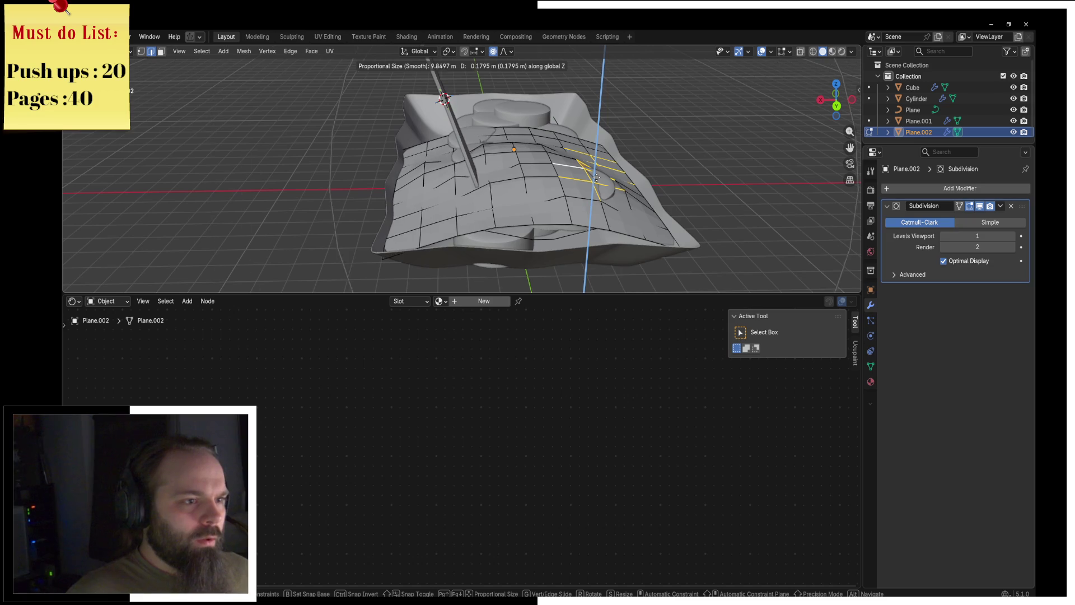
scroll(599, 175, "up", 12)
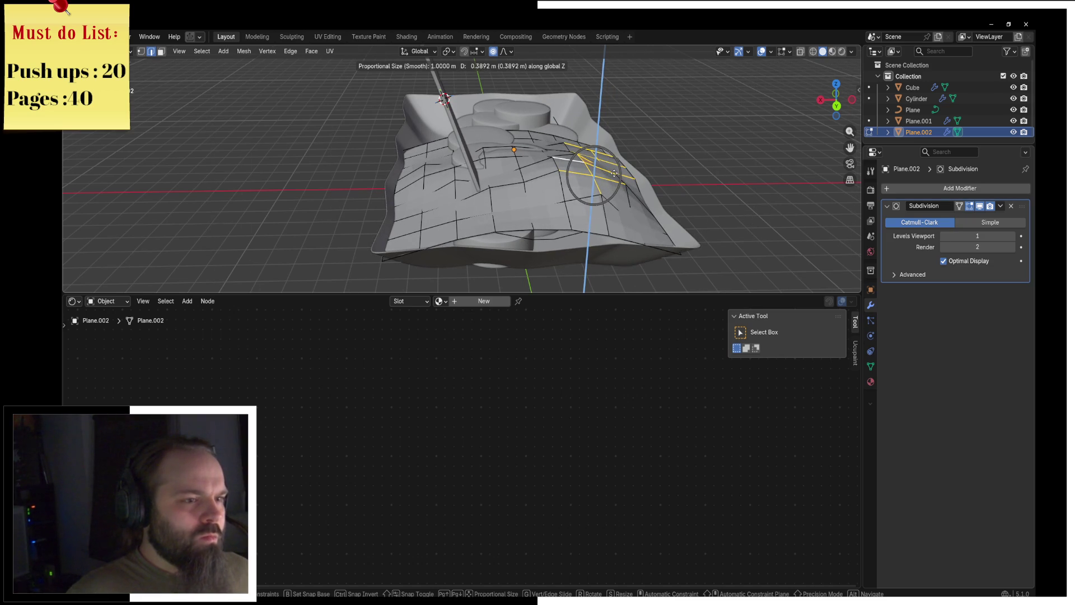
left_click(614, 174)
Readjust the edges vertically, then extrude the border edge loop downward and scale it slightly inward.
middle_click_drag(614, 174, 548, 178)
key("g")
key("z")
left_click(494, 152)
mouse_move(493, 151)
middle_mouse_down()
mouse_move(432, 223)
mouse_move(445, 209)
middle_mouse_up()
left_click(445, 209, "alt")
key("e")
key("z")
key("s")
left_click(428, 229)
key("g")
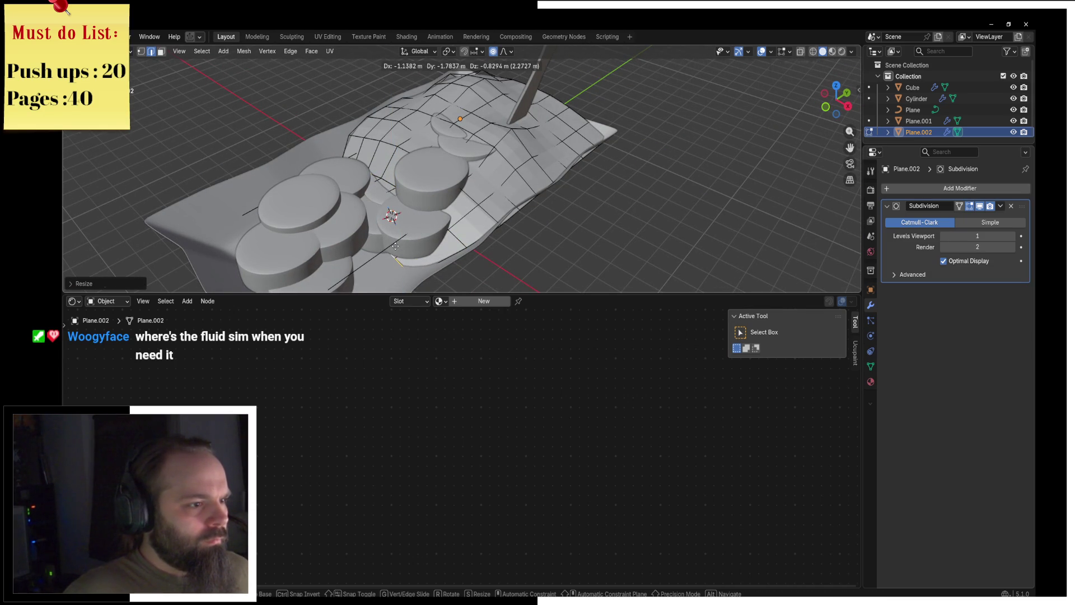
left_click(395, 246)
key("Tab")
Lower the border edge loop further along Z with falloff, then return to Object Mode.
middle_click_drag(361, 212, 631, 163)
key("ctrl+Tab")
left_click(672, 161)
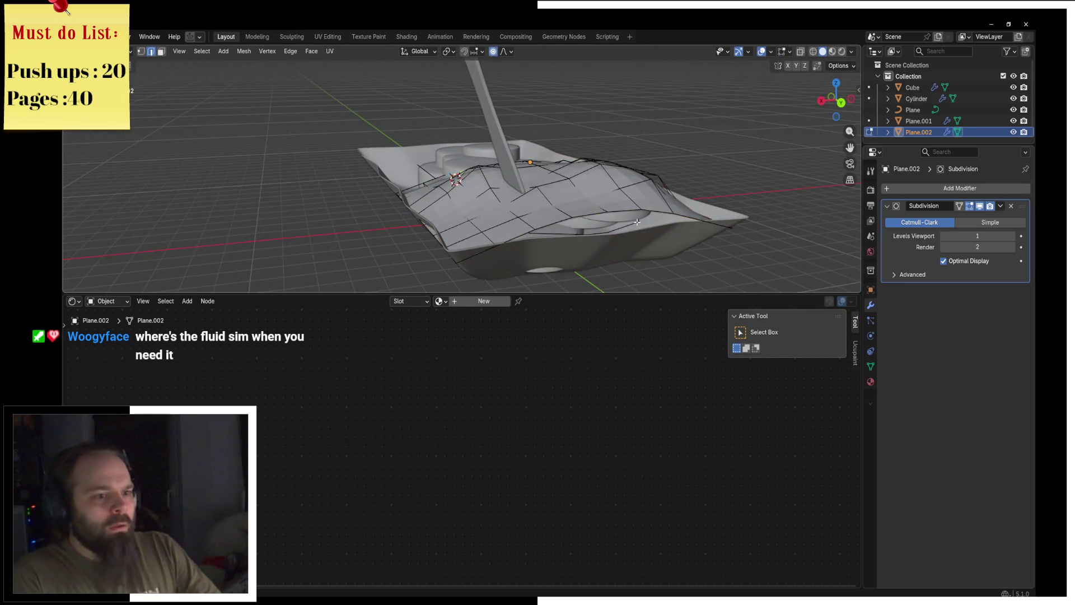
middle_click(472, 253)
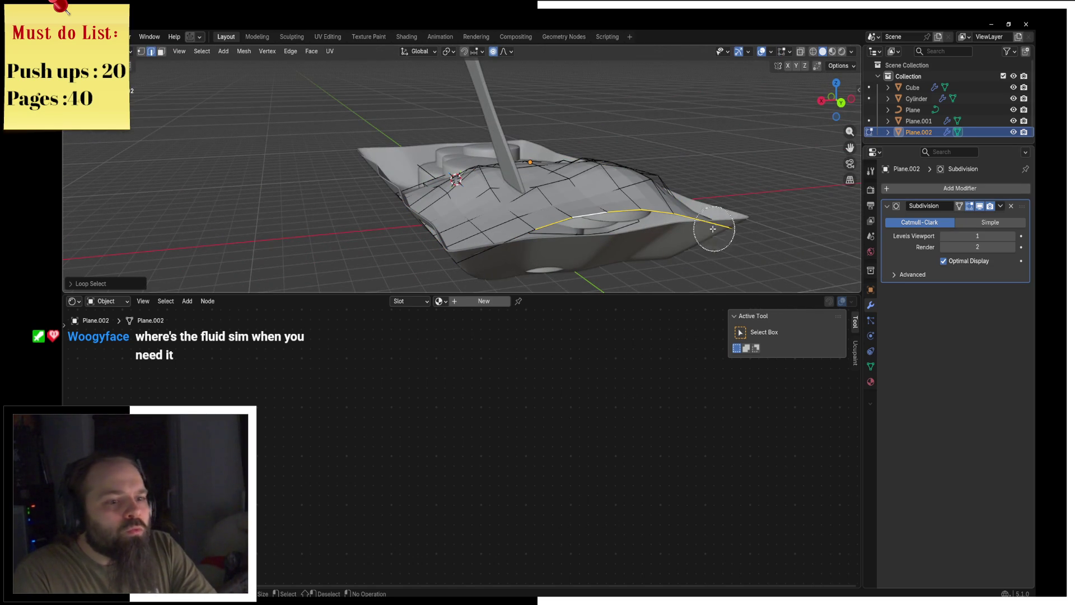
key("Escape")
key("g")
key("z")
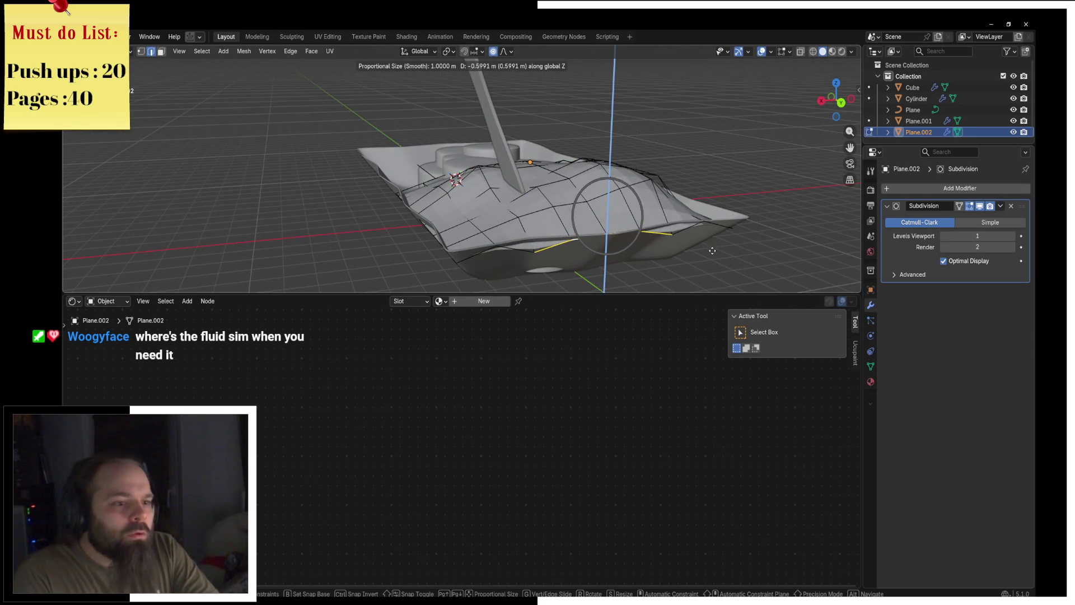
left_click(707, 249)
key("g")
key("y")
right_click(699, 247)
key("ctrl+Tab")
left_click(623, 242)
Apply Shade Auto Smooth, adding a 30° Smooth by Angle modifier to the plane.
key("F3")
mouse_move(624, 242)
middle_mouse_down()
mouse_move(552, 213)
mouse_move(642, 150)
mouse_move(545, 166)
mouse_move(490, 160)
mouse_move(523, 143)
middle_mouse_up()
left_click(598, 244)
left_click(545, 167)
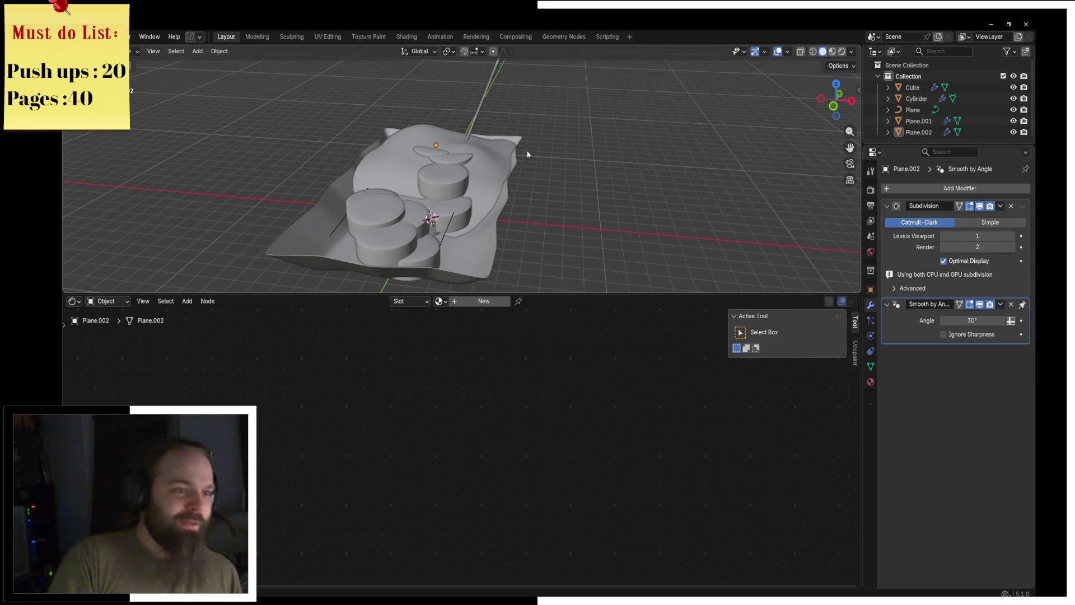
left_click(475, 153)
Give the draped Plane.002 a new material with a red base colour.
left_click(490, 152)
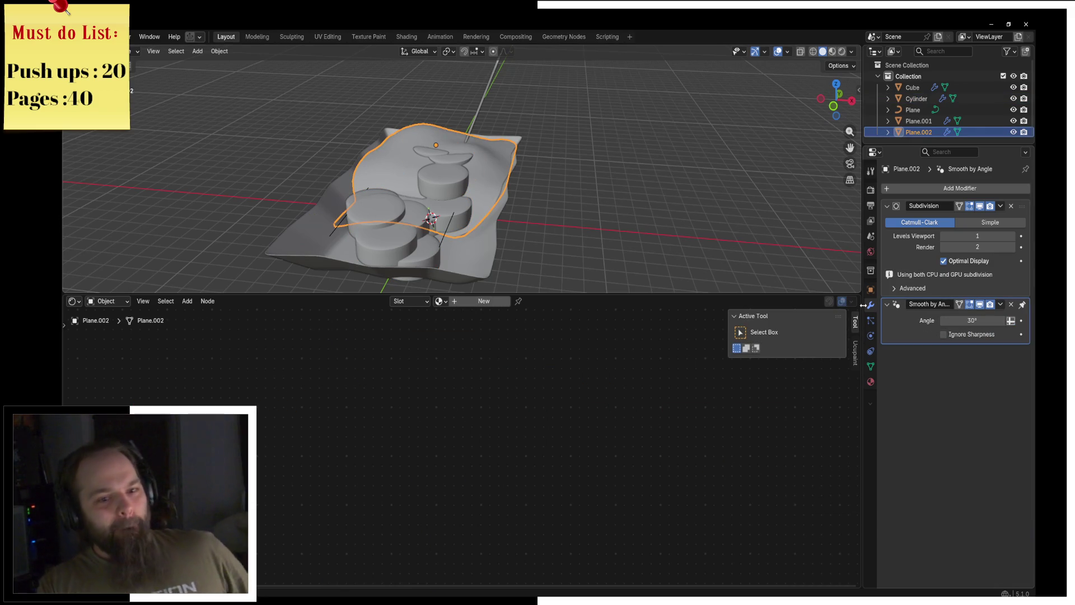
left_click(871, 382)
left_click(912, 236)
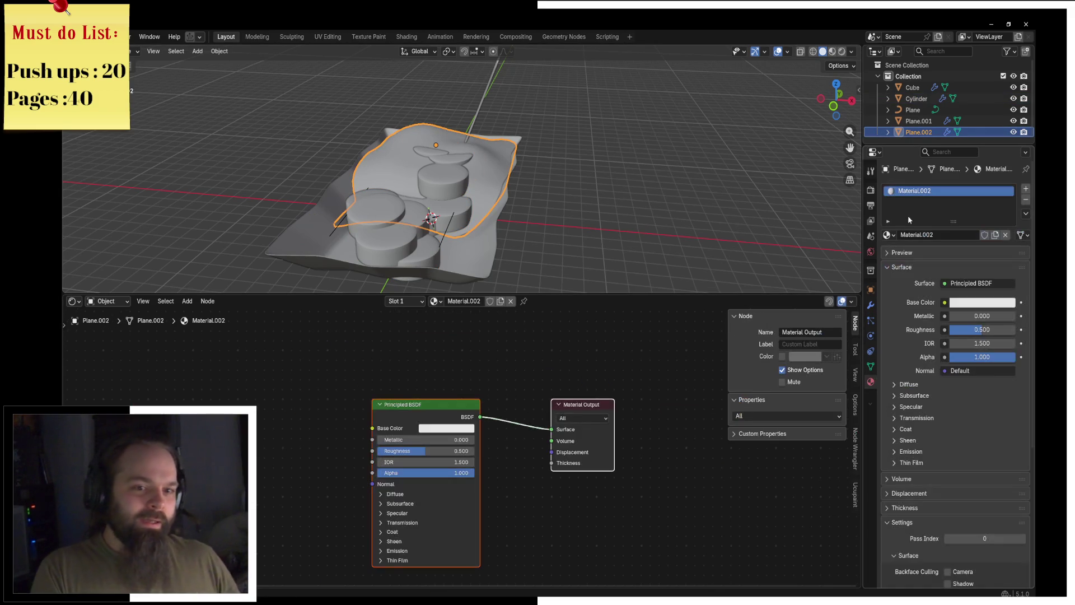
left_click(956, 303)
left_click_drag(965, 198, 965, 200)
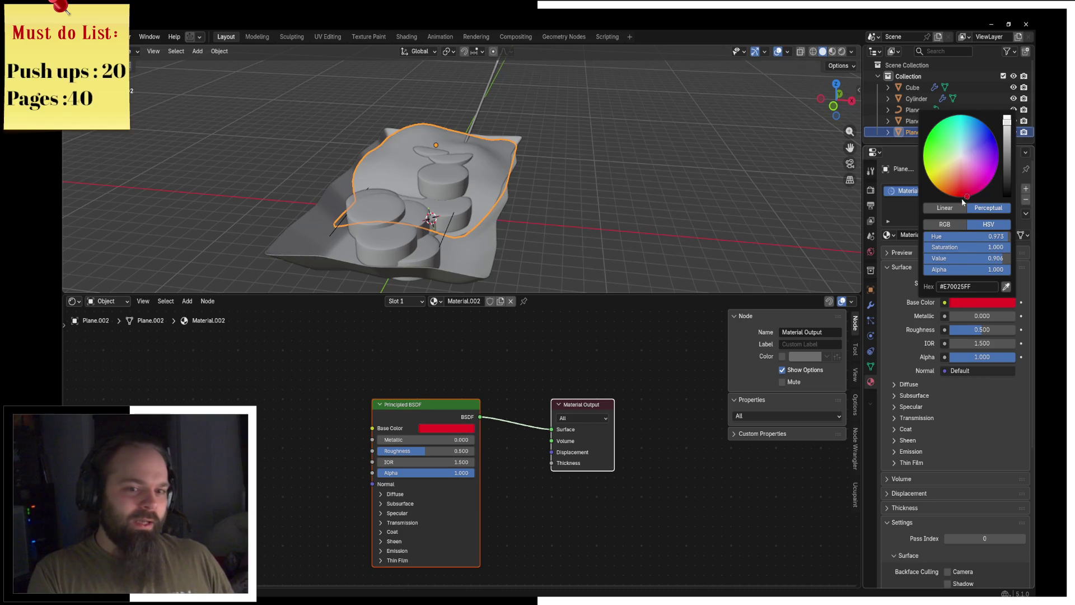
Add a Noise Texture node with texture coordinates and mapping attached.
middle_click_drag(159, 413, 280, 404)
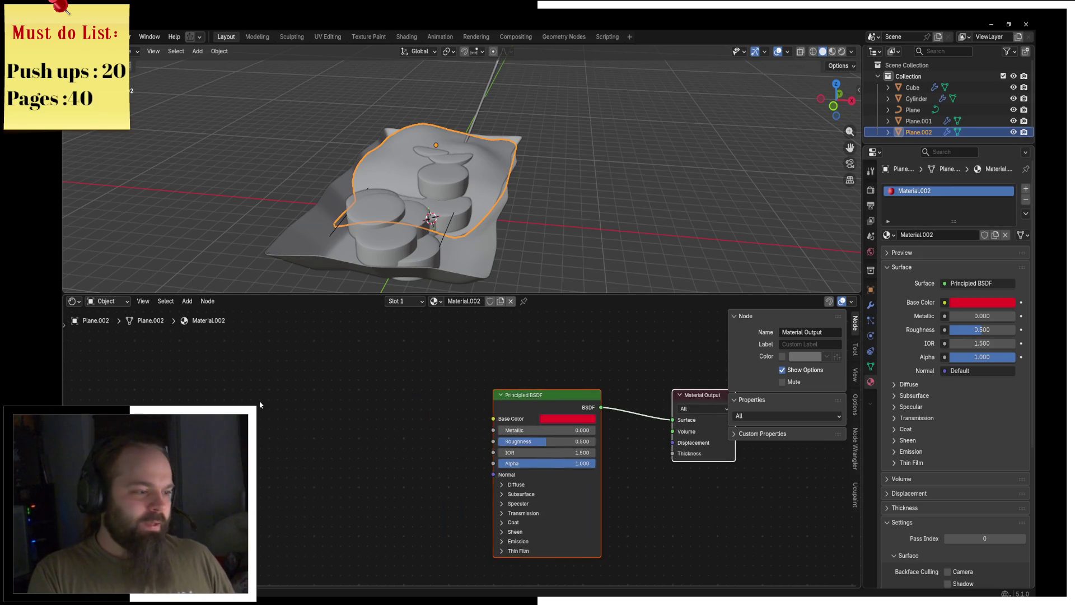
key("shift+a")
type("n")
key("Return")
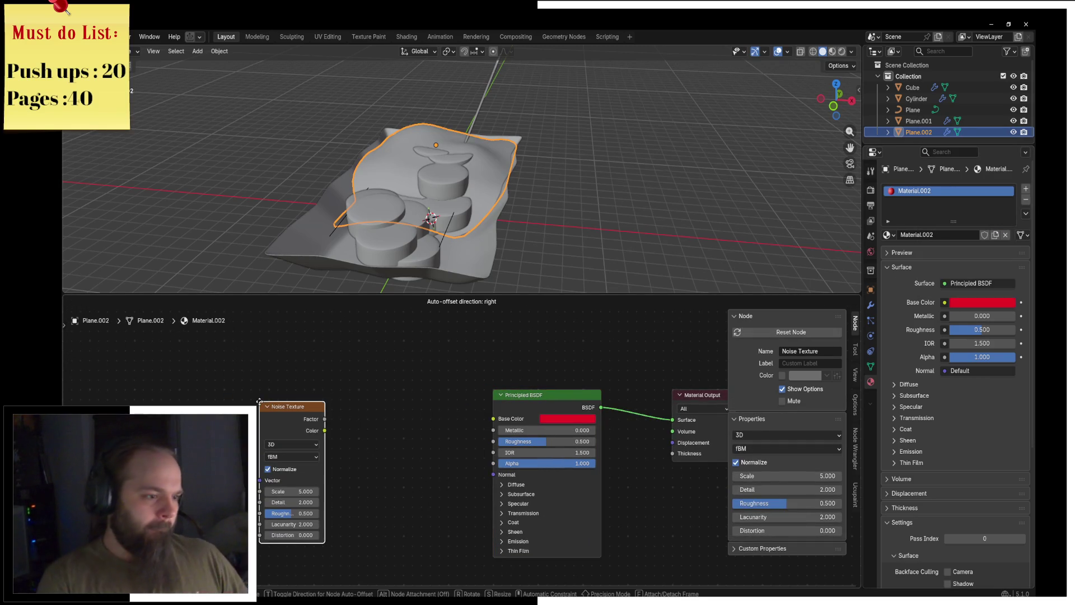
key("ctrl+t")
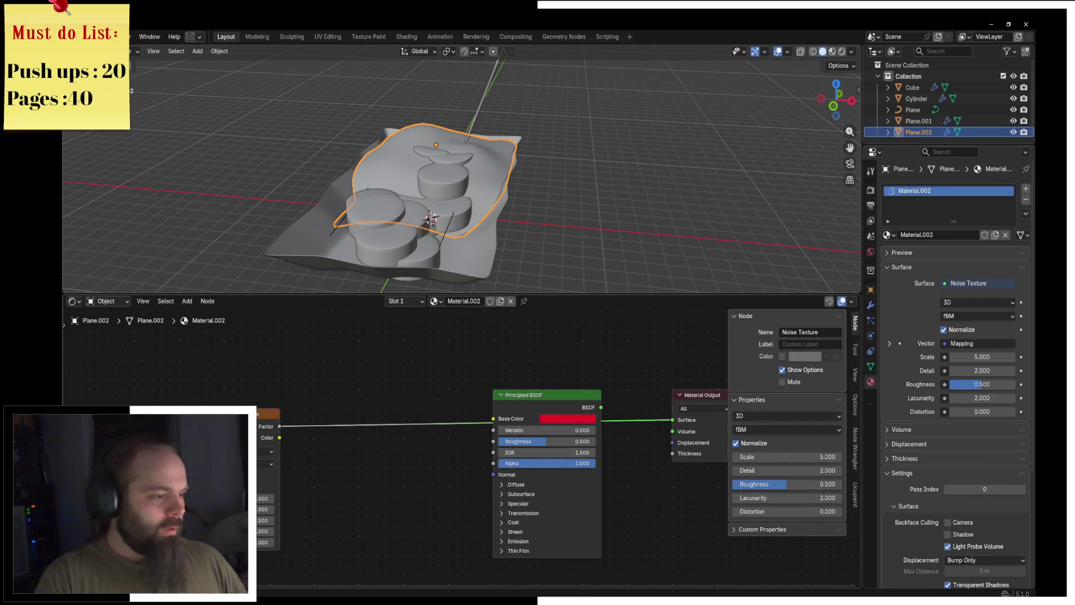
left_click(269, 416)
middle_click_drag(268, 416, 298, 388)
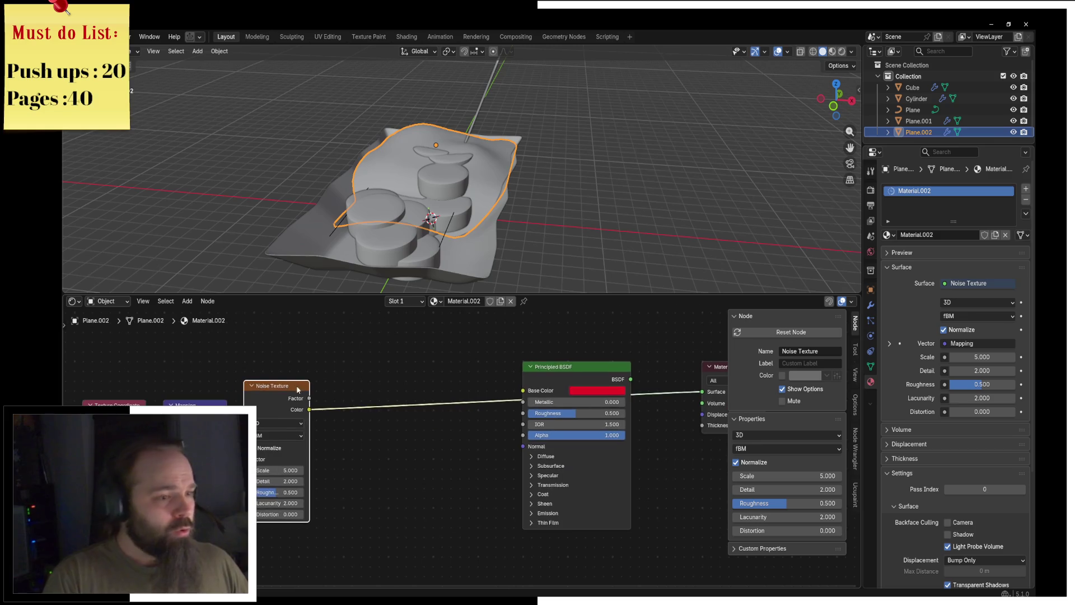
Switch to Material Preview and drop a Color Ramp onto the noise link.
key("z")
left_click(448, 274)
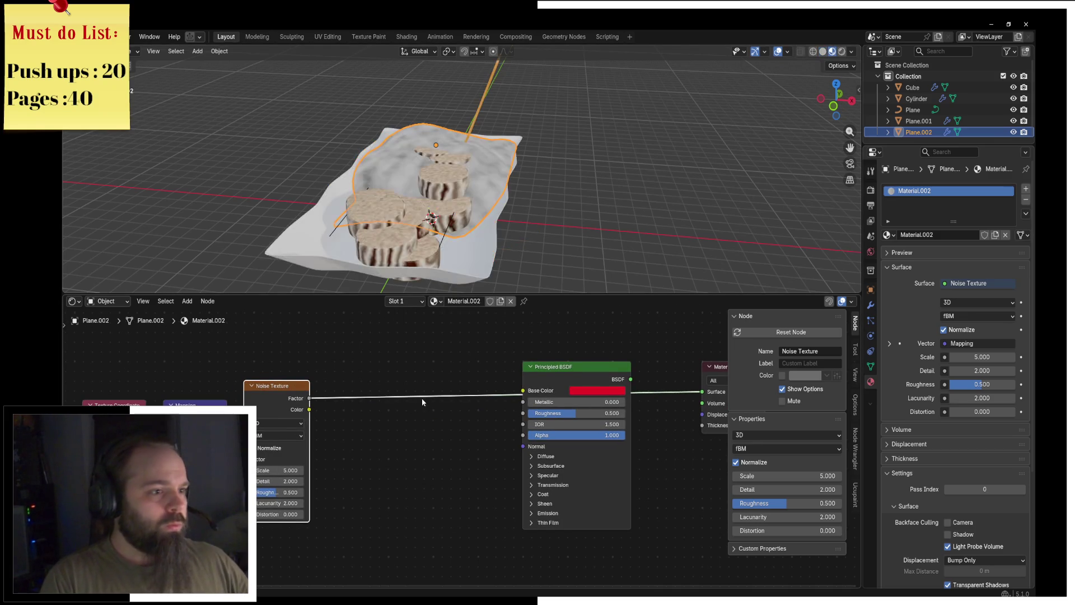
key("shift+a")
type("color ra")
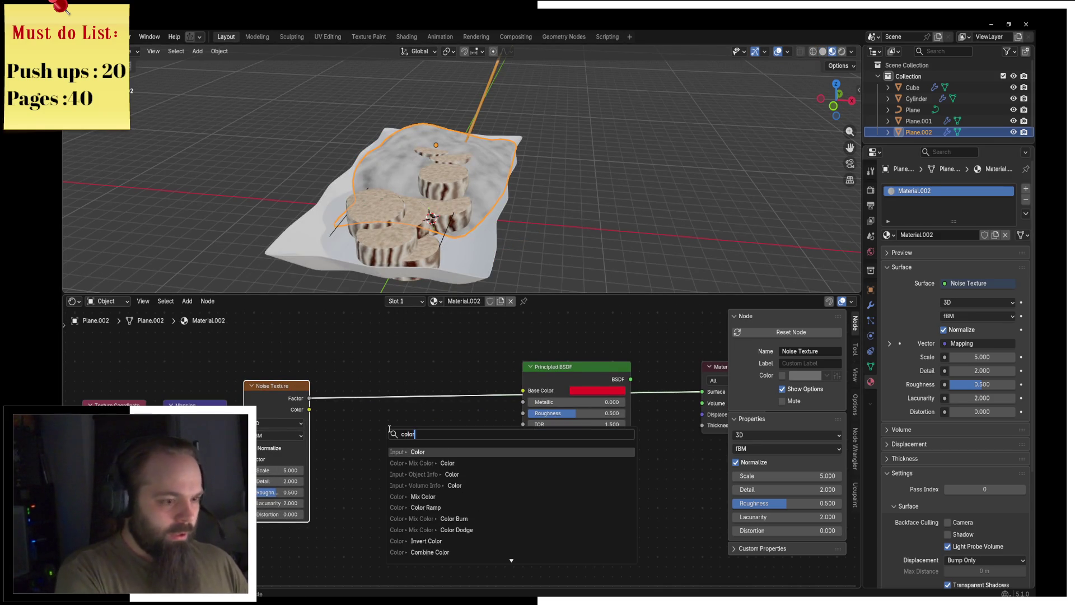
key("Return")
left_click(361, 363)
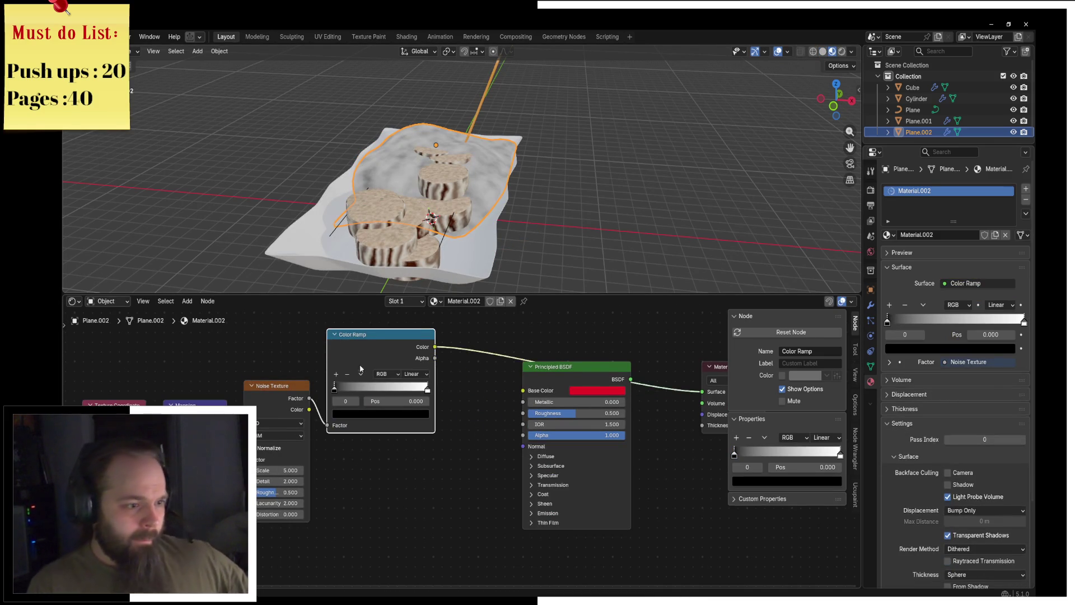
Move the Color Ramp's black stop to 0.145 and make it dark red.
left_click_drag(339, 391, 353, 393)
left_click(365, 414)
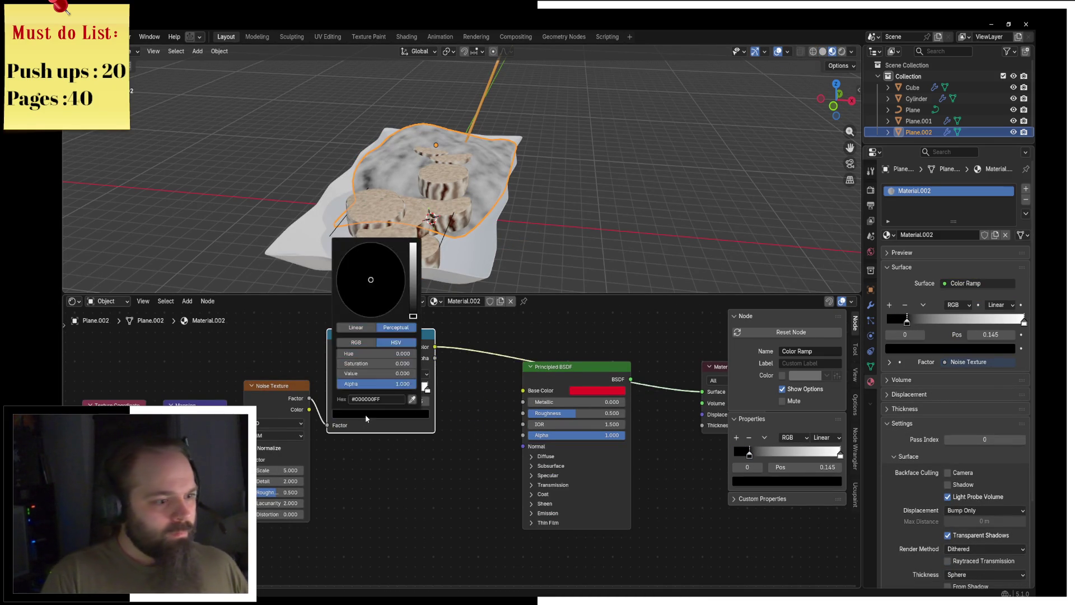
left_click_drag(413, 315, 413, 292)
left_click(370, 317)
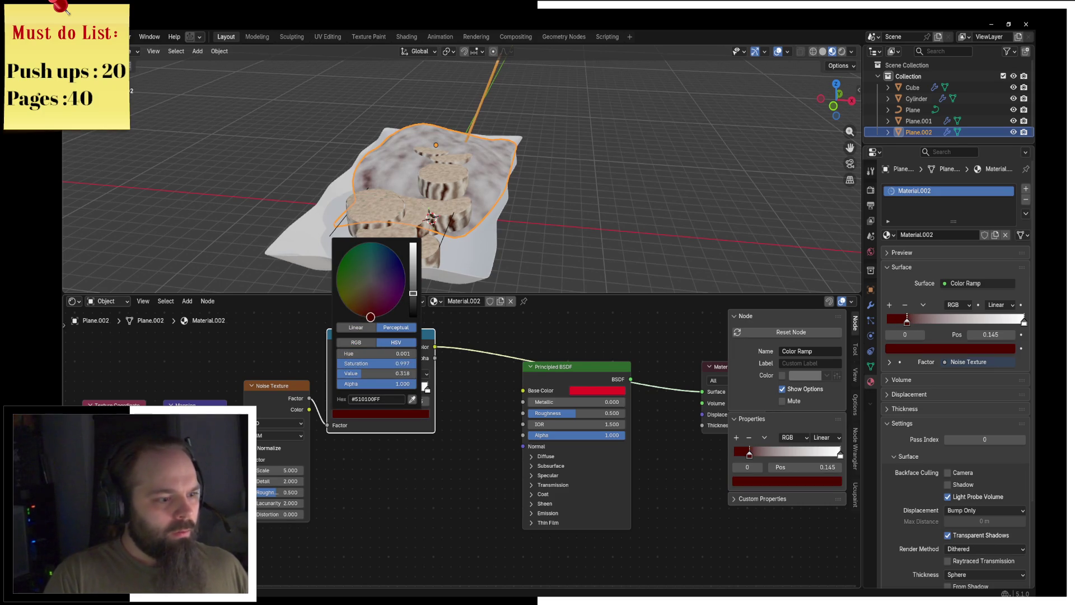
left_click(425, 389)
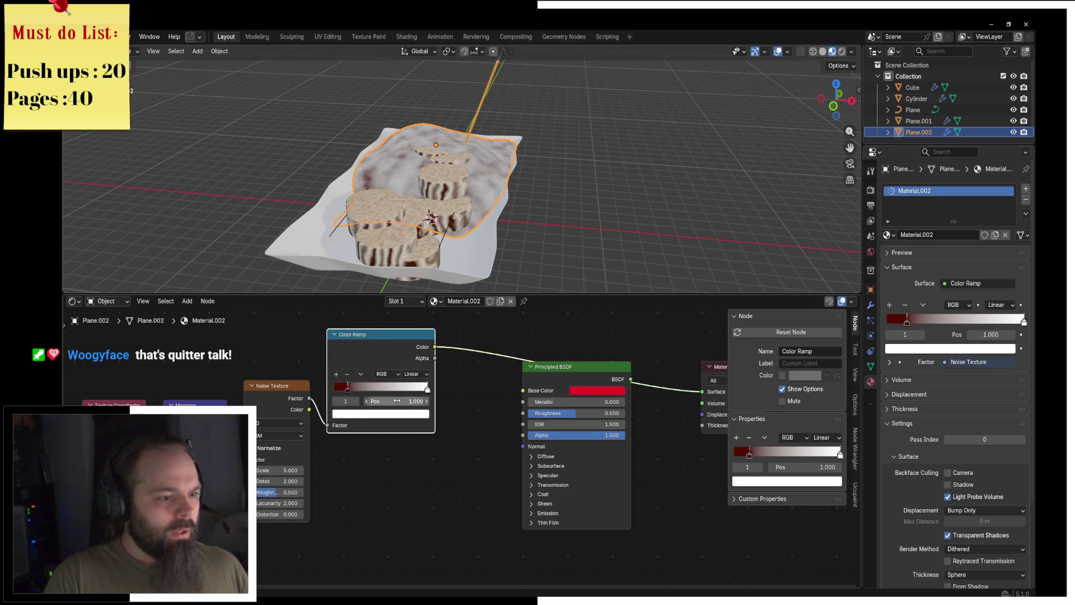
Darken the ramp's right stop to a dark red-brown.
left_click(379, 415)
left_click(368, 314)
left_click_drag(368, 315, 372, 317)
mouse_move(413, 245)
left_mouse_down()
mouse_move(413, 305)
mouse_move(416, 293)
left_mouse_up()
left_click(369, 308)
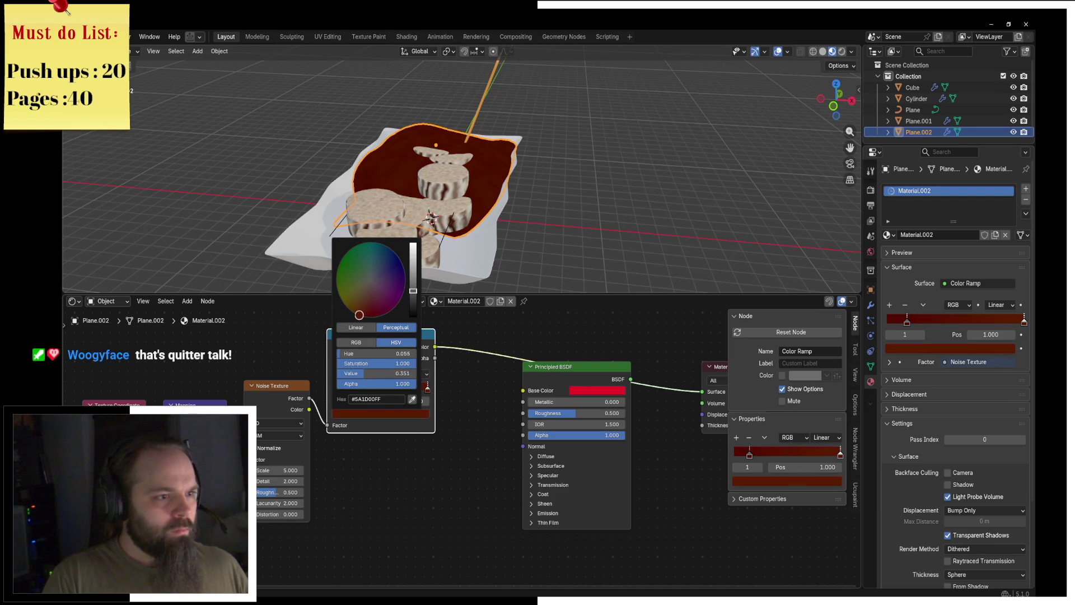
Connect the Color Ramp's Color output to the Principled BSDF Base Color.
middle_click_drag(429, 348, 392, 350)
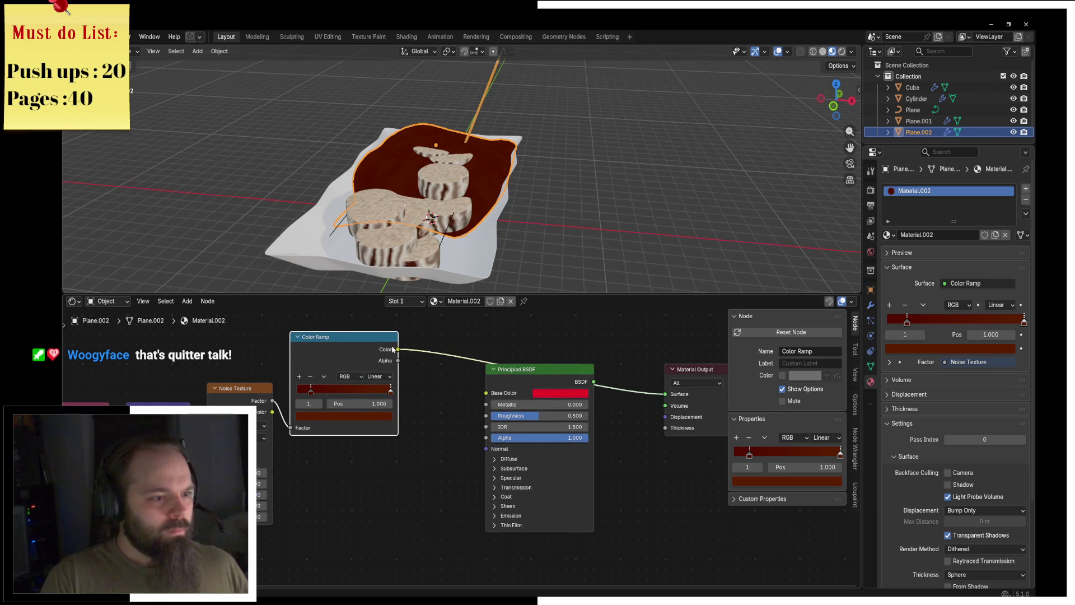
left_click(504, 386, "ctrl+shift")
mouse_move(496, 396)
left_mouse_down()
mouse_move(487, 393)
mouse_move(485, 416)
left_mouse_up()
key("shift+a")
left_click(351, 448)
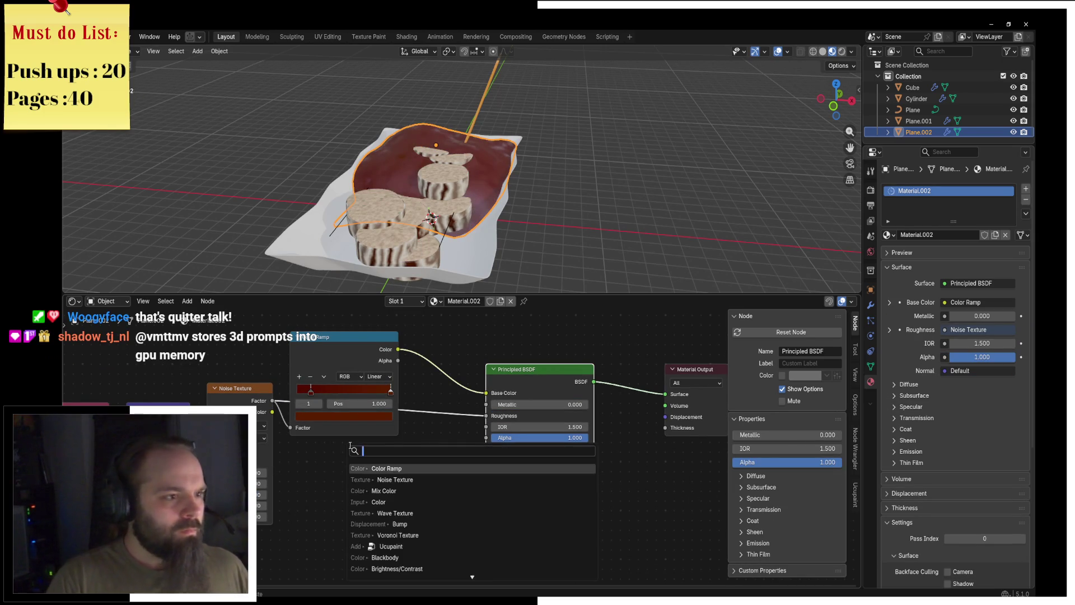
Add a Color Ramp on the roughness link and dim its white stop to grey.
type("color ramp")
key("Return")
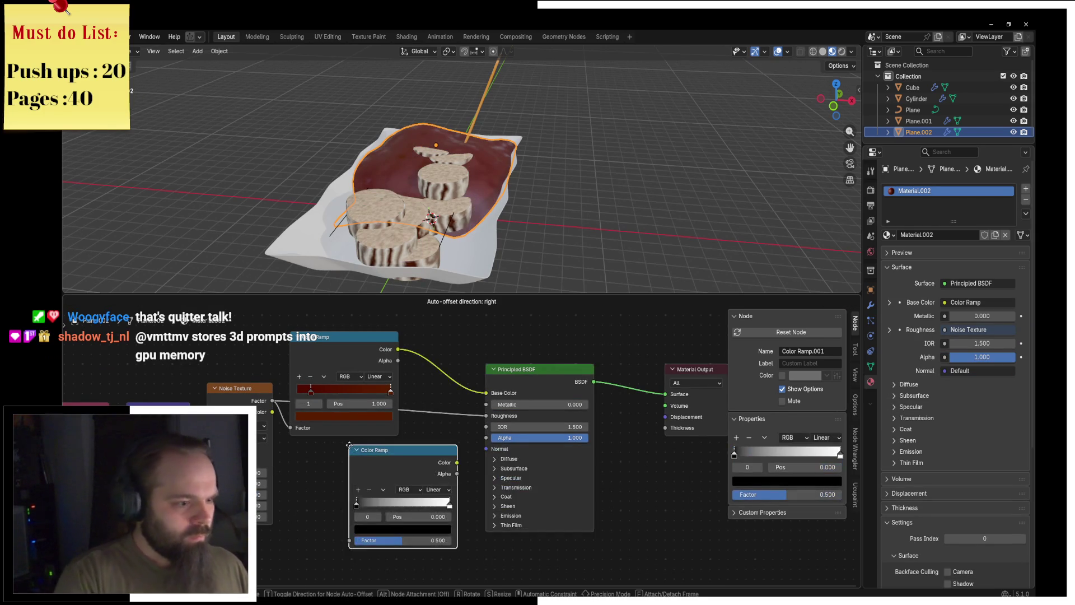
left_click(374, 483)
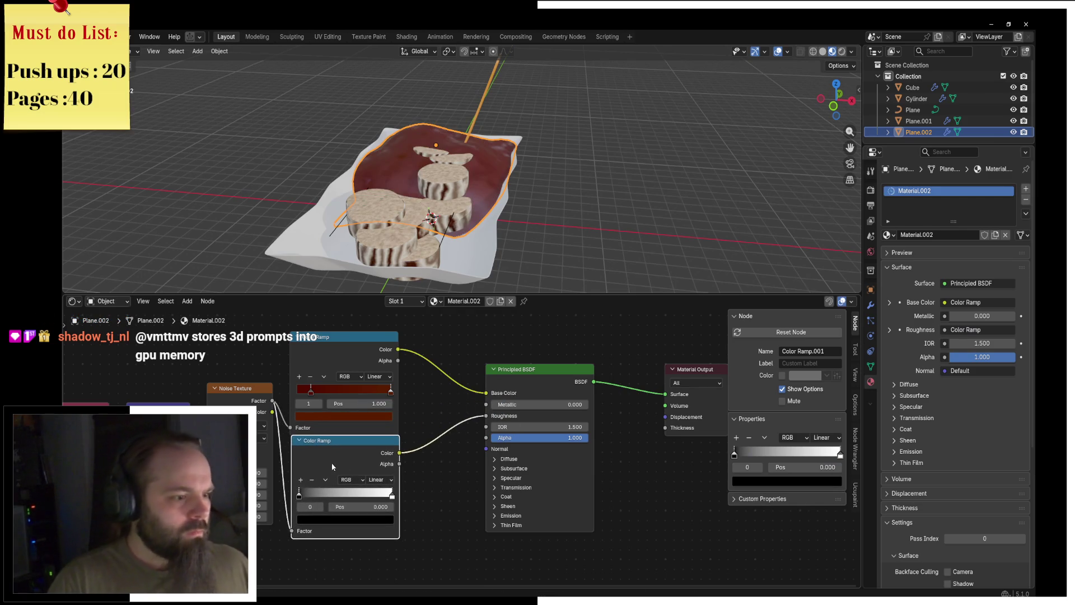
left_click(391, 494)
left_click(352, 520)
scroll(361, 518, "down", 1)
left_click(363, 518)
scroll(363, 518, "down", 10)
scroll(364, 518, "up", 4)
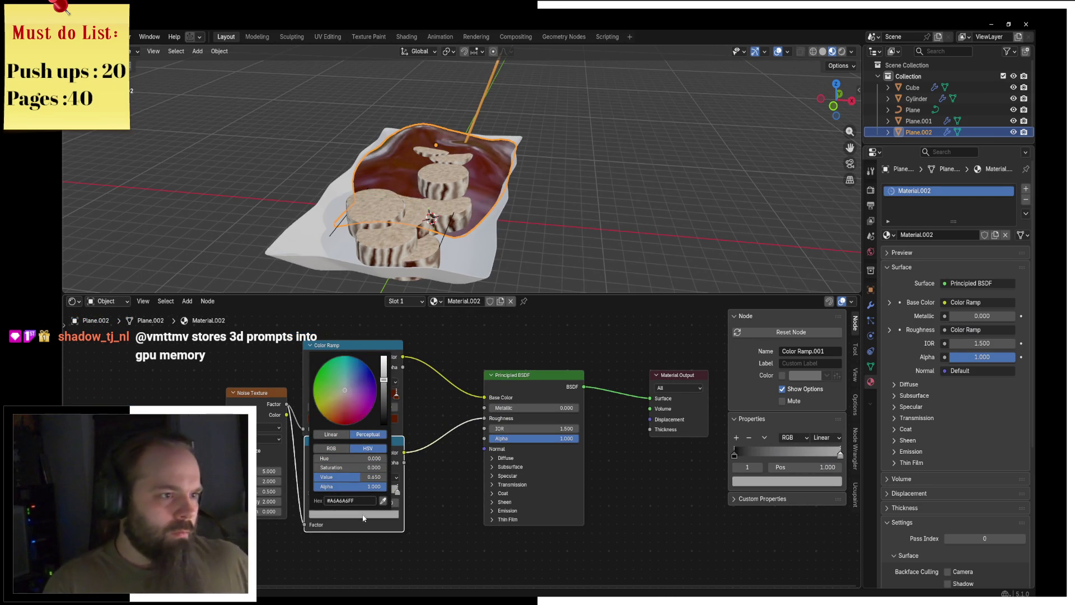
Lower the Noise Texture scale to 21.8 and inspect the cloth surface.
middle_click_drag(459, 506, 503, 496)
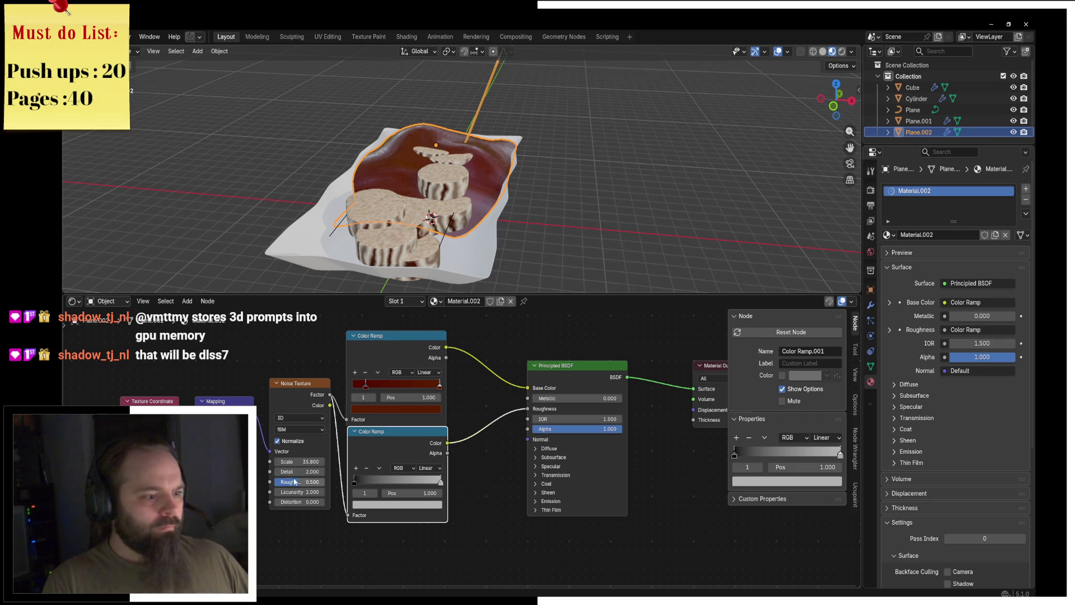
left_click_drag(300, 462, 291, 462)
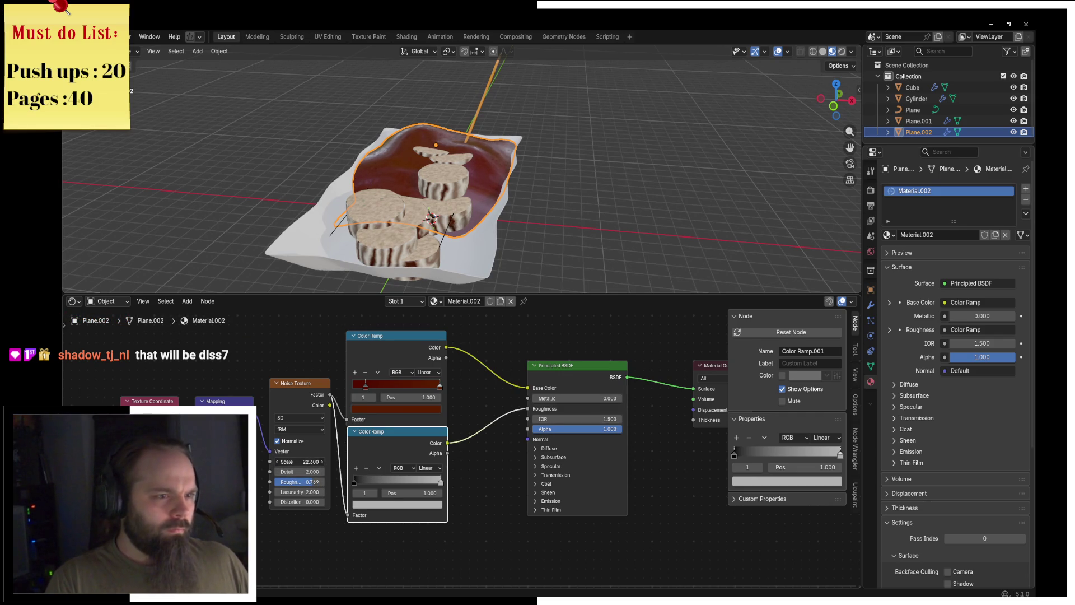
left_click(594, 197)
middle_click_drag(594, 197, 532, 214)
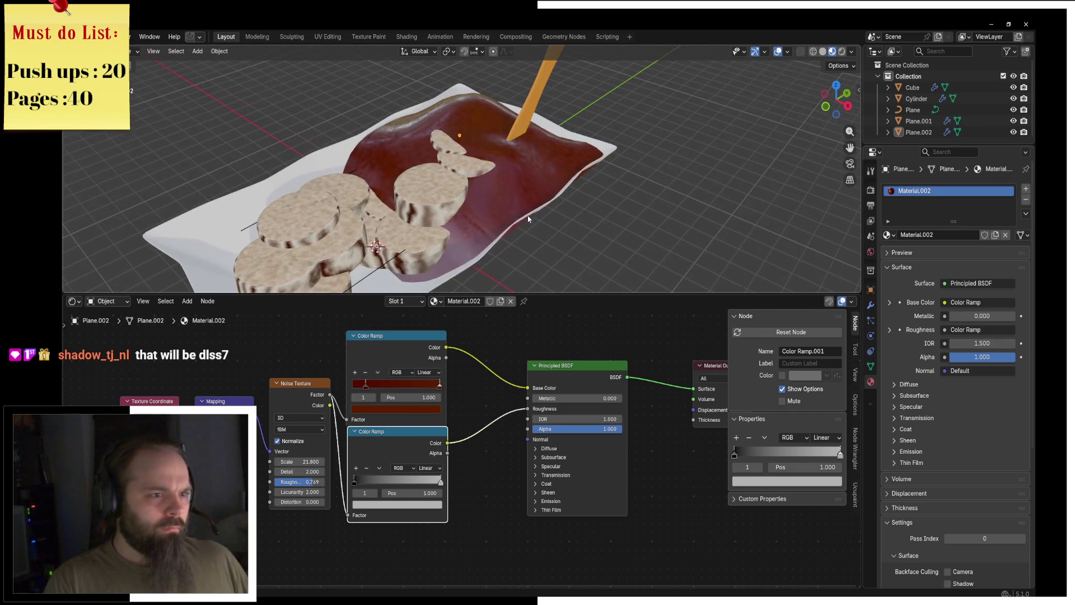
middle_click_drag(429, 509, 442, 397)
key("shift+a")
Add a second Noise Texture node and preview it on the cloth.
type("noise")
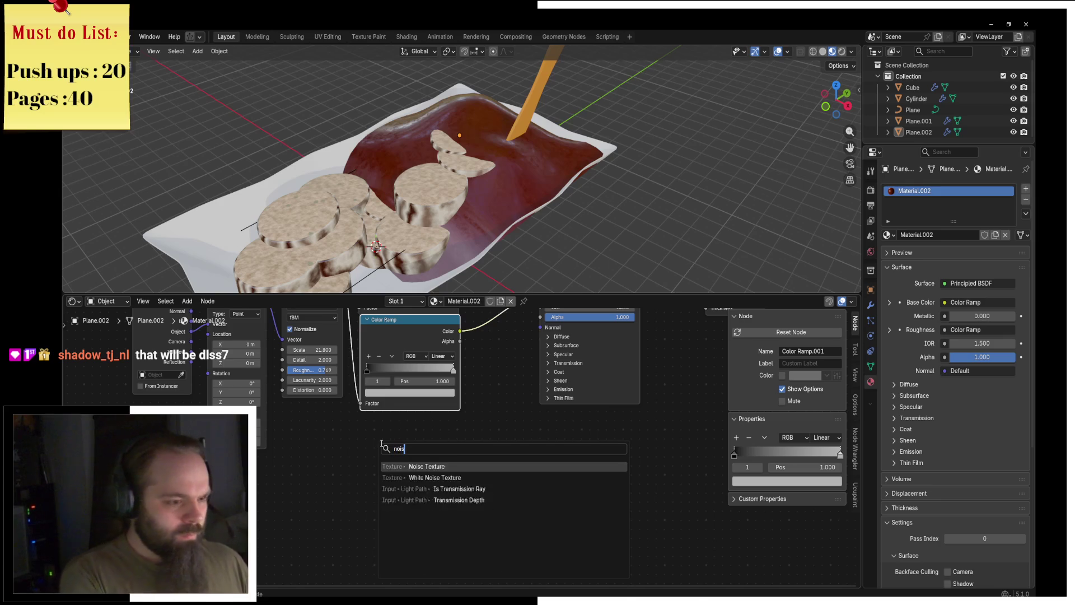
key("Return")
left_click(263, 499)
left_click(272, 539, "ctrl+shift")
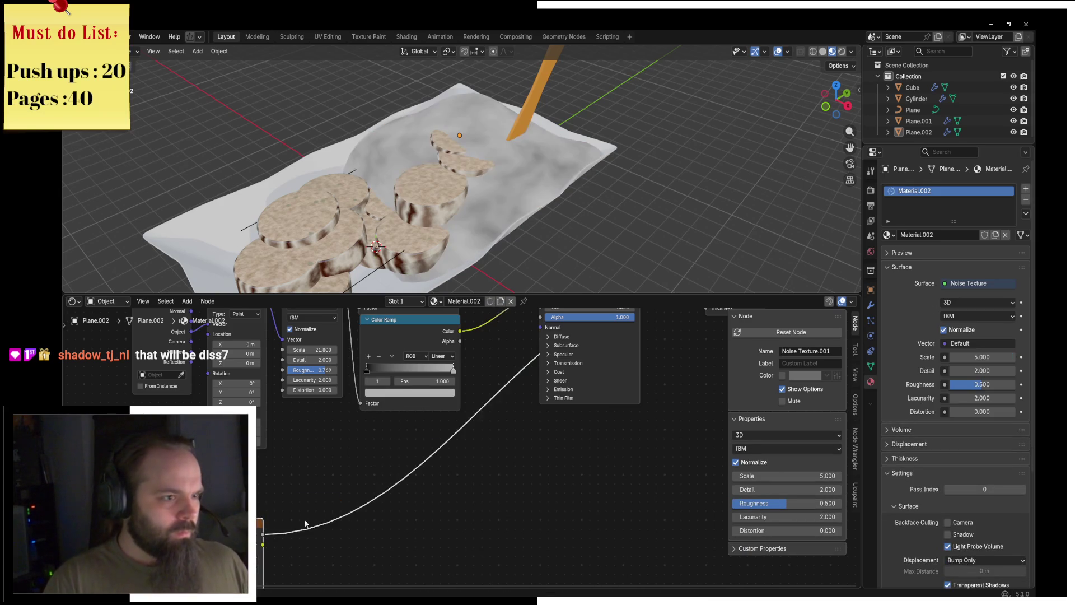
middle_click_drag(271, 539, 260, 472)
Add a Bump node and link its Normal to the Principled BSDF Normal.
key("shift+a")
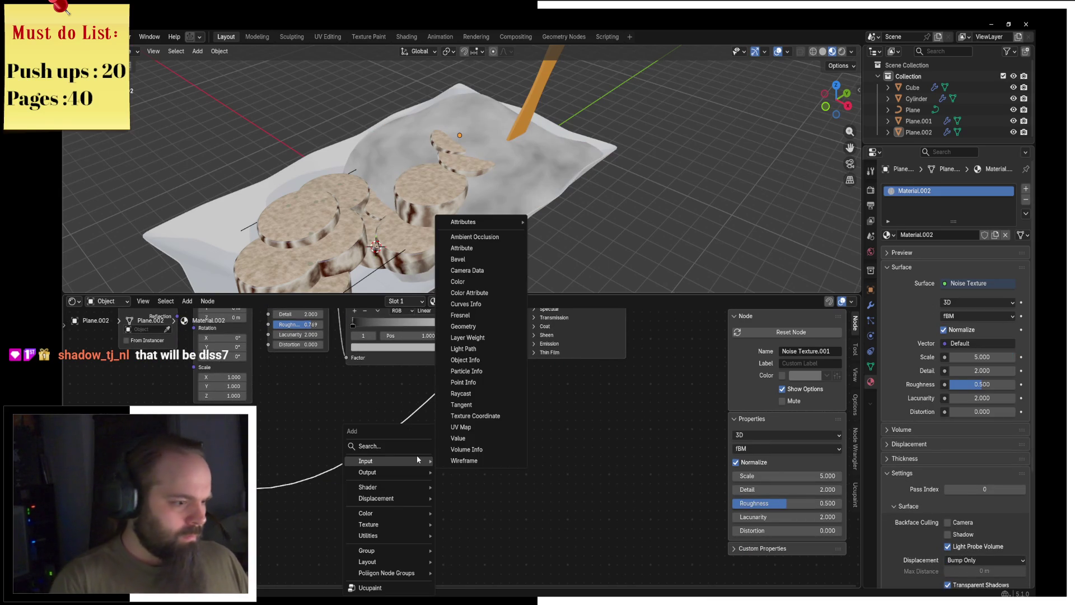
left_click(408, 447)
type("bump")
key("Return")
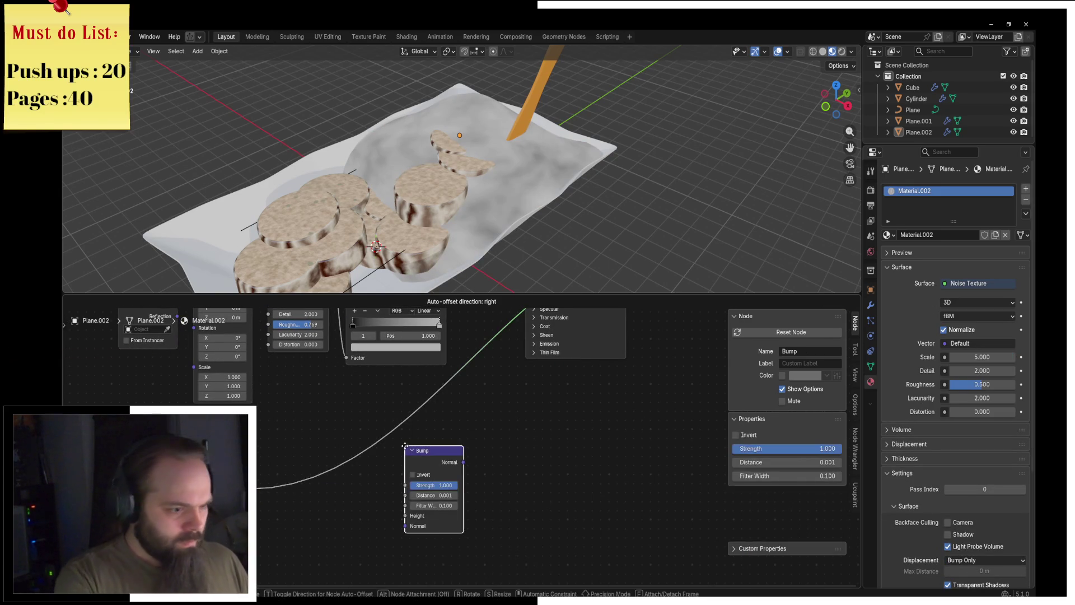
left_click(404, 446)
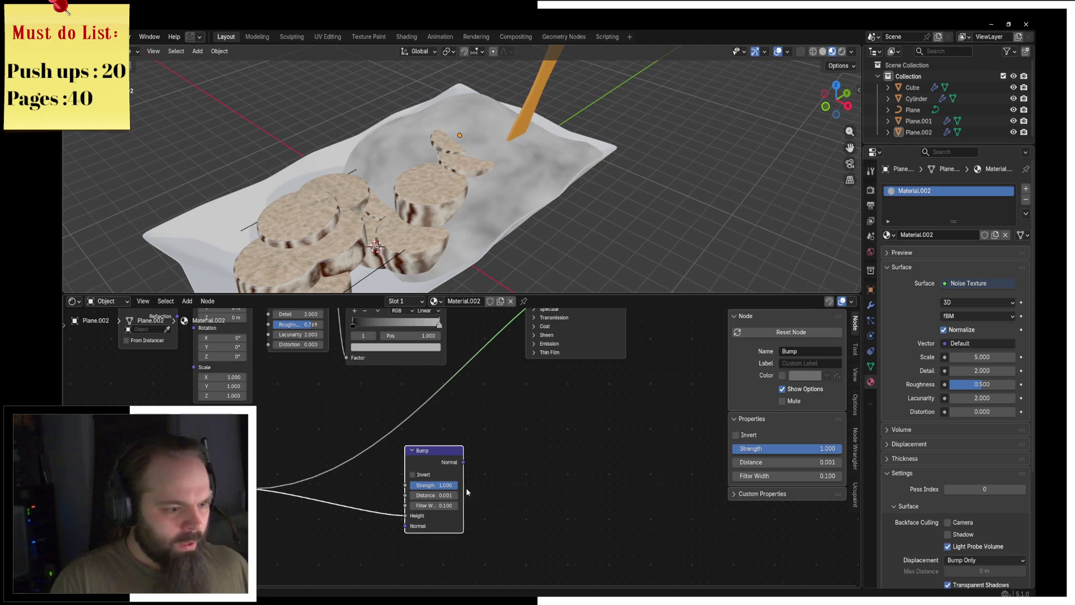
mouse_move(464, 462)
left_mouse_down()
mouse_move(558, 238)
mouse_move(526, 396)
left_mouse_up()
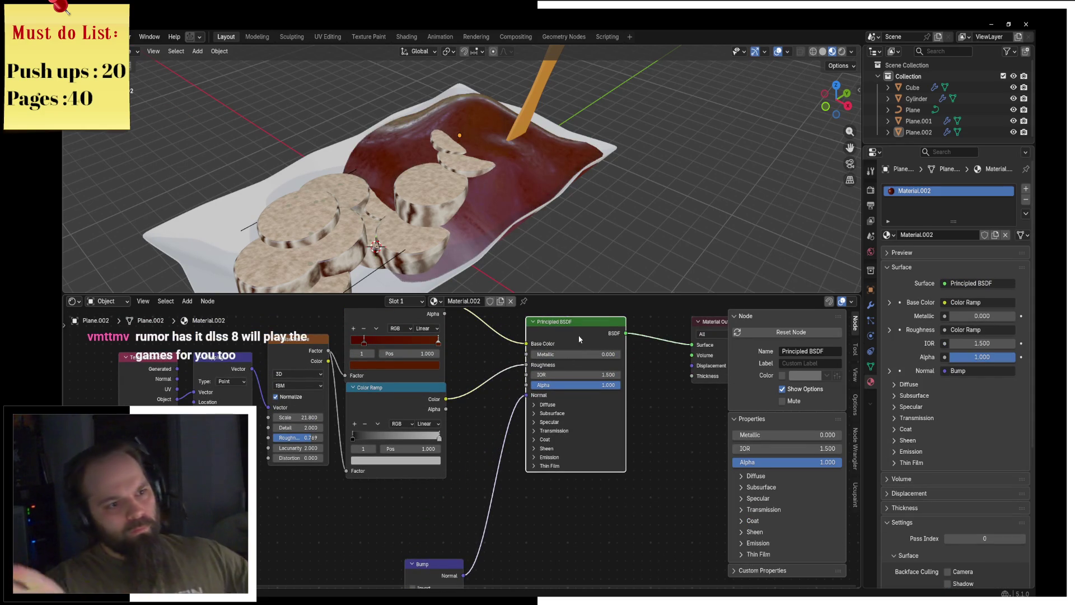
Set the bump noise scale to 10.1 and increase its distortion.
mouse_move(504, 236)
middle_mouse_down()
mouse_move(459, 280)
mouse_move(367, 436)
mouse_move(473, 346)
middle_mouse_up()
left_click(324, 507, "ctrl+shift")
left_click_drag(325, 578, 364, 578)
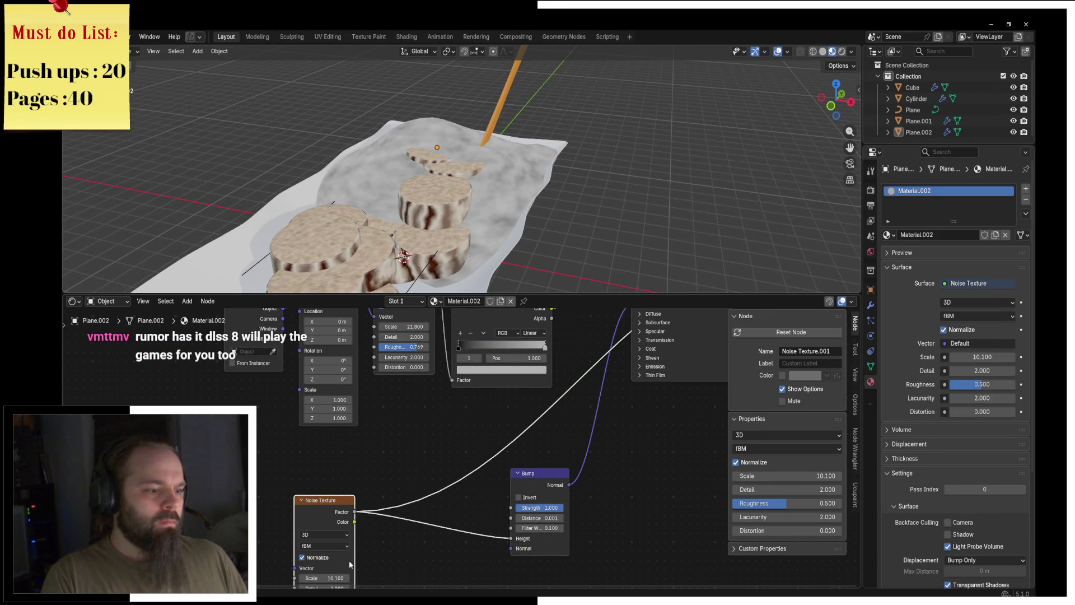
middle_click_drag(340, 566, 353, 500)
left_click_drag(328, 552, 347, 551)
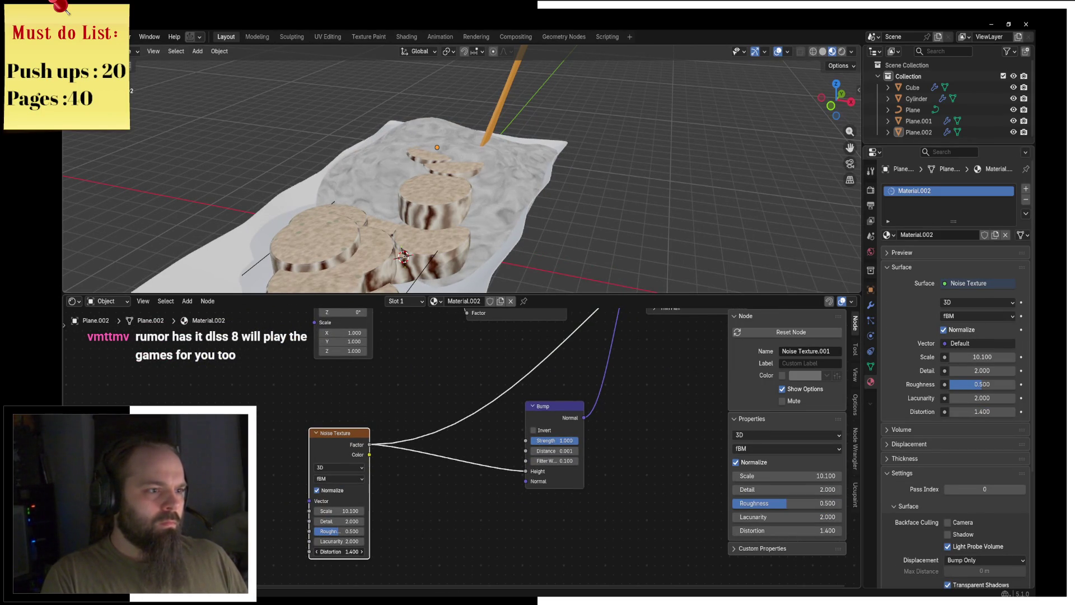
View the full bumpy red shader in rendered shading and select the cloth.
middle_click_drag(644, 336, 487, 520)
left_click(540, 385, "ctrl+shift")
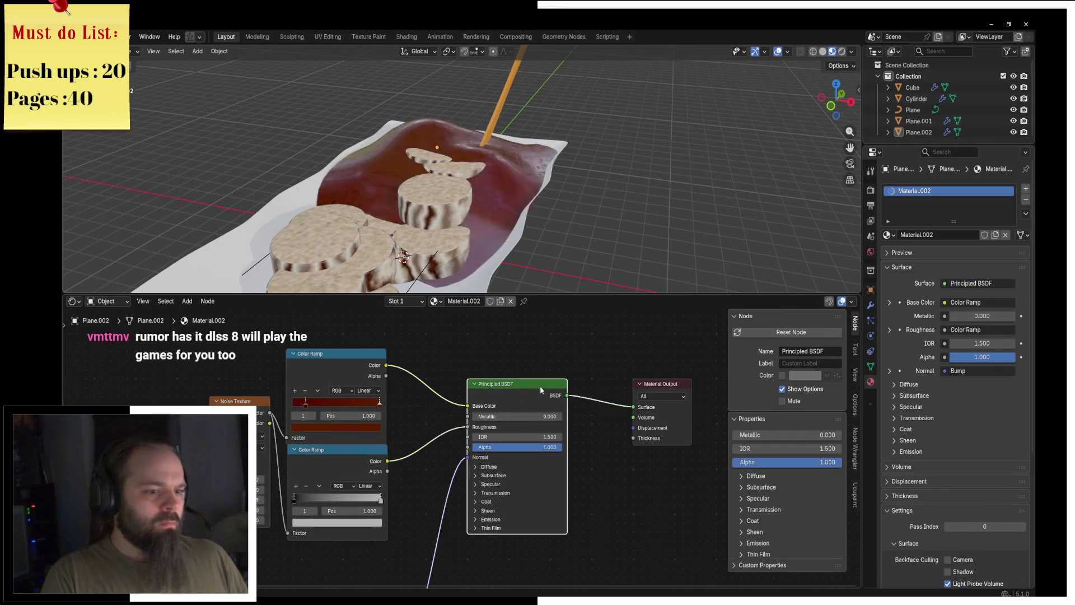
scroll(529, 251, "up", 5)
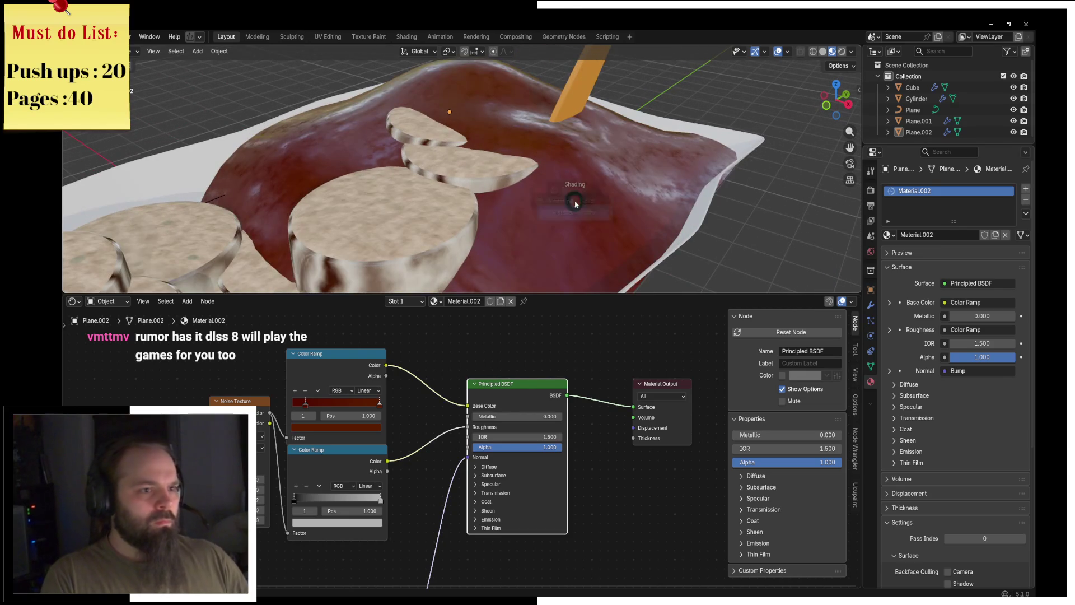
left_click(569, 166)
mouse_move(604, 151)
middle_mouse_down()
mouse_move(522, 197)
mouse_move(617, 217)
middle_mouse_up()
scroll(618, 217, "down", 4)
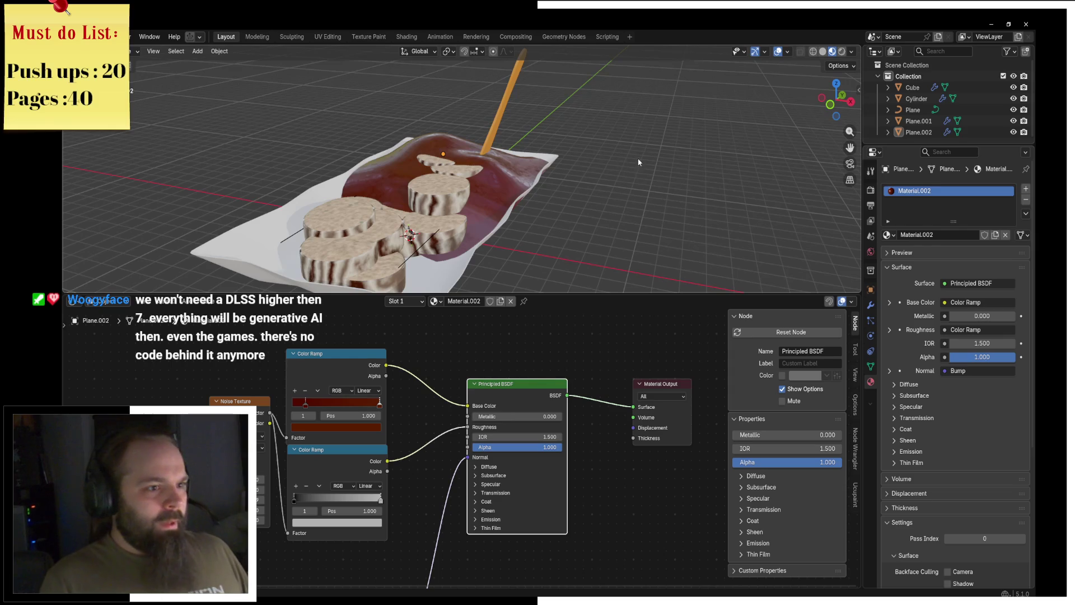
middle_click_drag(640, 162, 539, 172)
left_click(500, 223)
Enter Edit Mode on the cloth and vertex-slide two border vertices.
mouse_move(499, 223)
middle_mouse_down()
mouse_move(514, 211)
mouse_move(247, 65)
middle_mouse_up()
key("Tab")
middle_click_drag(315, 149, 452, 252)
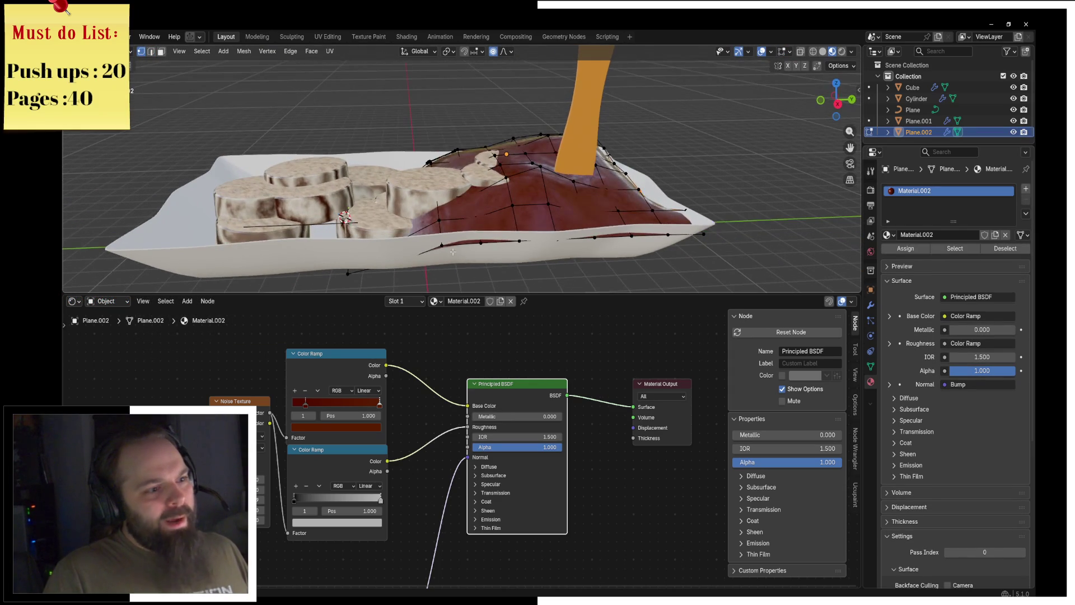
key("shift+v")
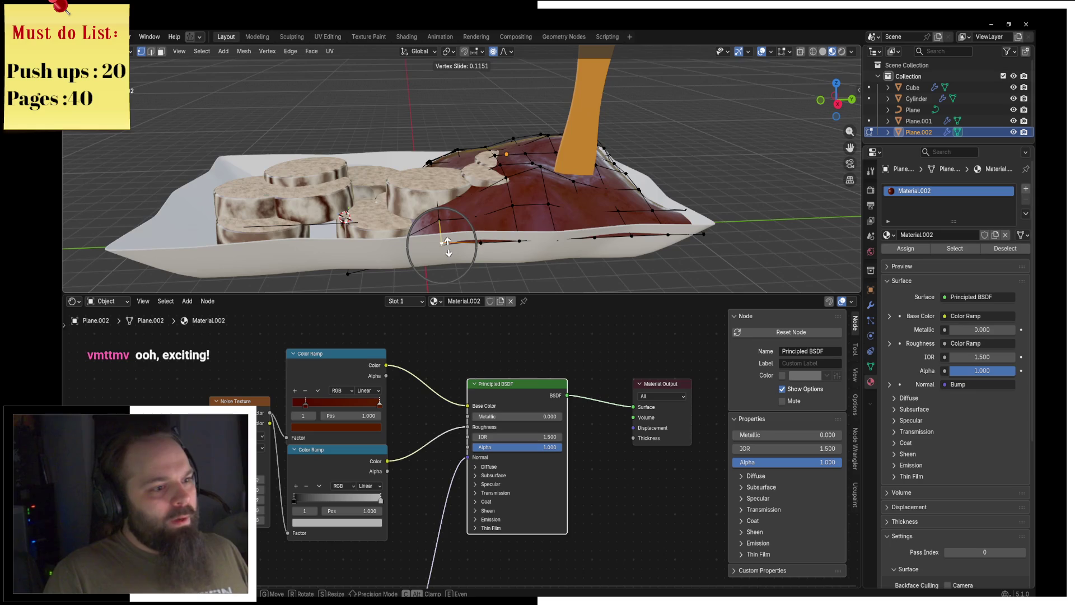
left_click(480, 242)
key("shift+v")
left_click(573, 238)
Slide three more border vertices, then return the cloth to Object Mode.
key("shift+v")
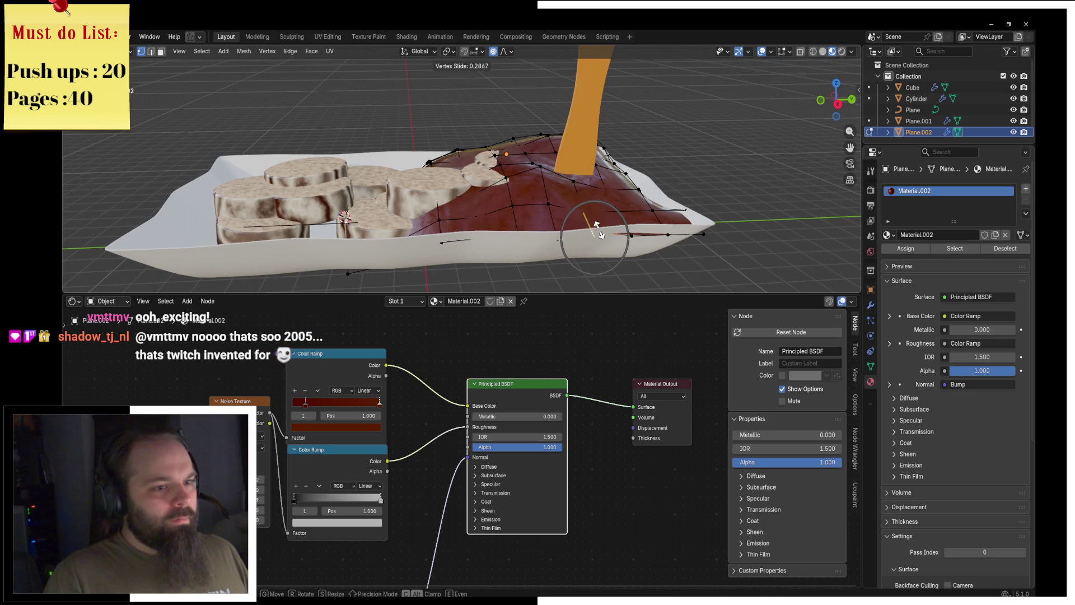
left_click(611, 228)
key("shift+v")
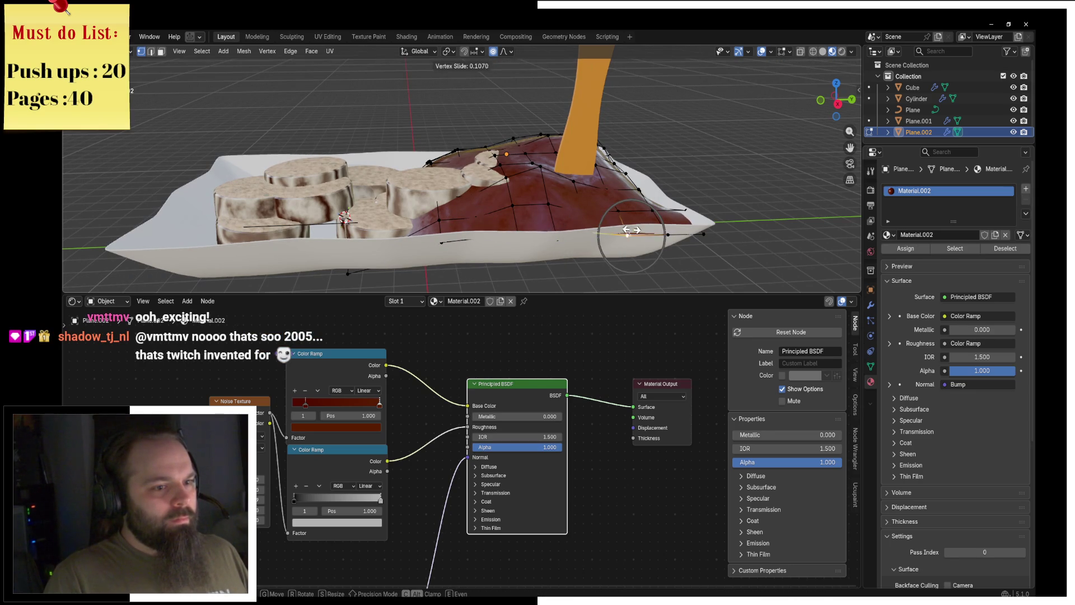
left_click(633, 227)
key("shift+v")
left_click(703, 232)
key("shift+v")
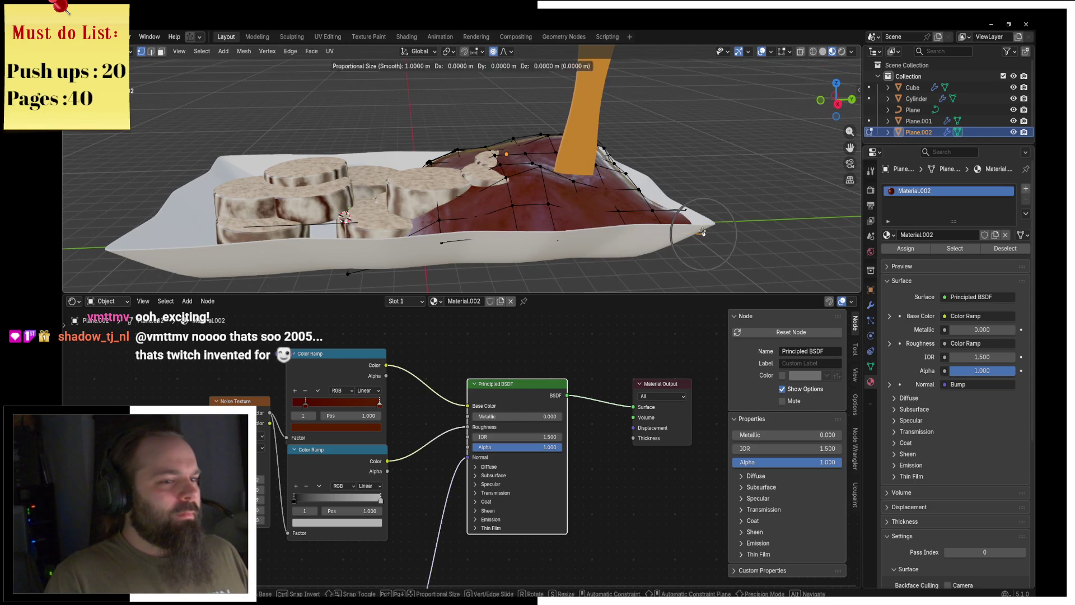
key("Escape")
key("ctrl+Tab")
left_click(626, 216)
mouse_move(626, 216)
middle_mouse_down()
mouse_move(516, 202)
mouse_move(583, 221)
middle_mouse_up()
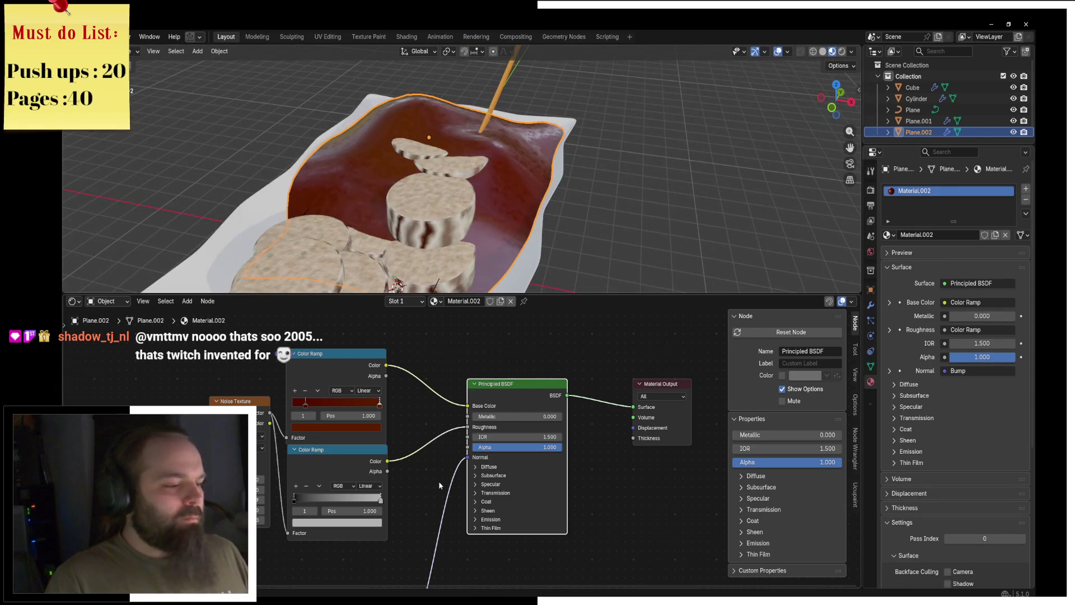
Give the bump Noise Texture coordinates and mapping, and preview it alone.
middle_click_drag(305, 570, 460, 458)
scroll(460, 458, "down", 2)
middle_click_drag(369, 522, 368, 480)
left_click(360, 475)
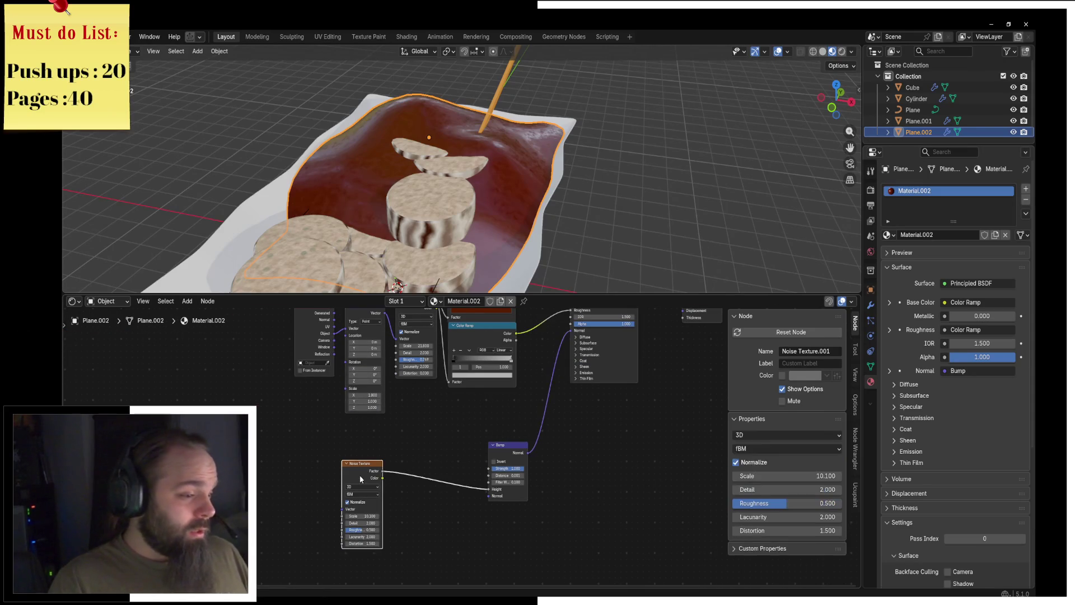
key("ctrl+t")
middle_click_drag(291, 503, 332, 463)
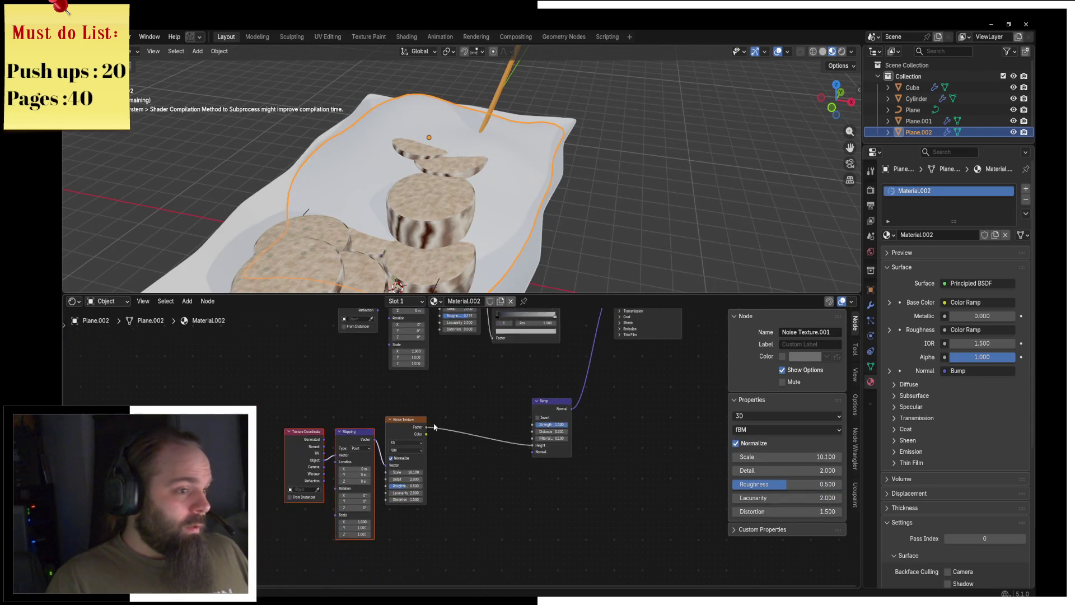
scroll(389, 413, "up", 2)
left_click_drag(389, 412, 381, 430)
left_click(381, 443, "ctrl+shift")
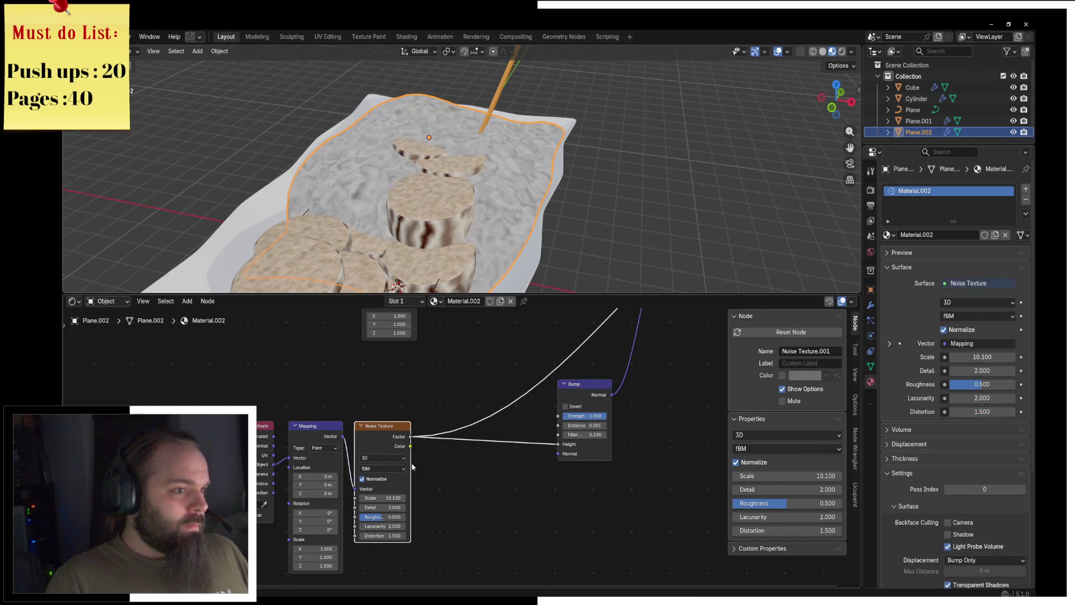
Add a noise-driven Bump node and set its Distance to 0.051.
key("shift+a")
left_click(457, 434)
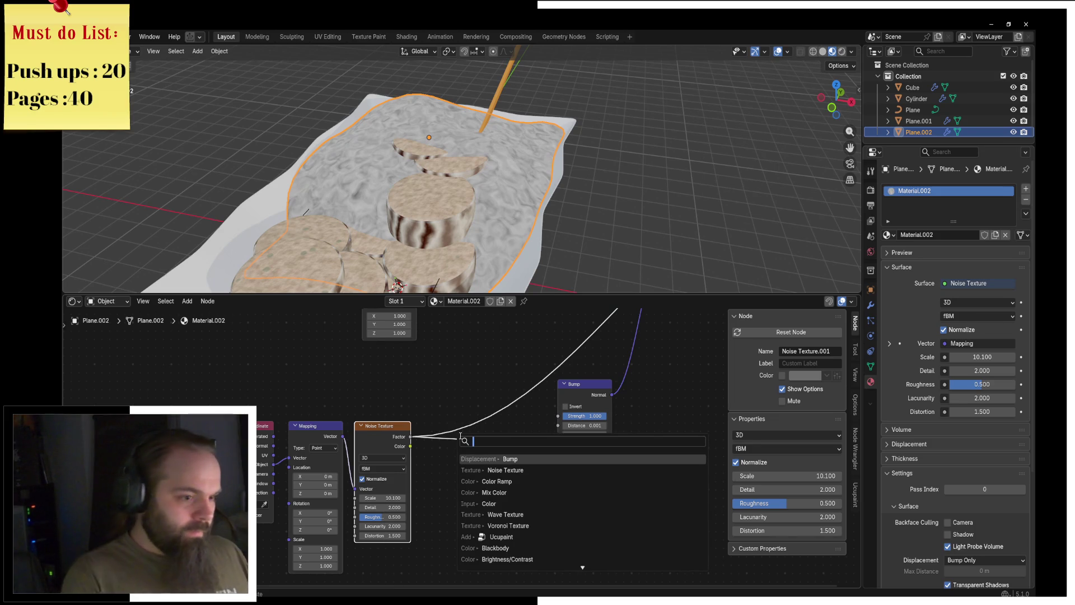
key("Return")
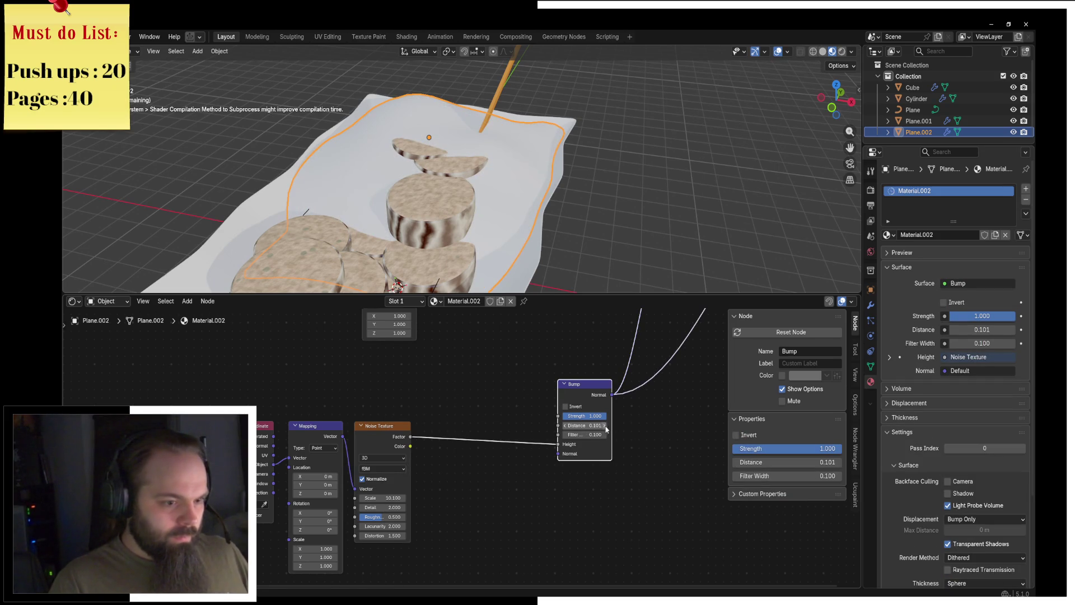
scroll(648, 419, "down", 3)
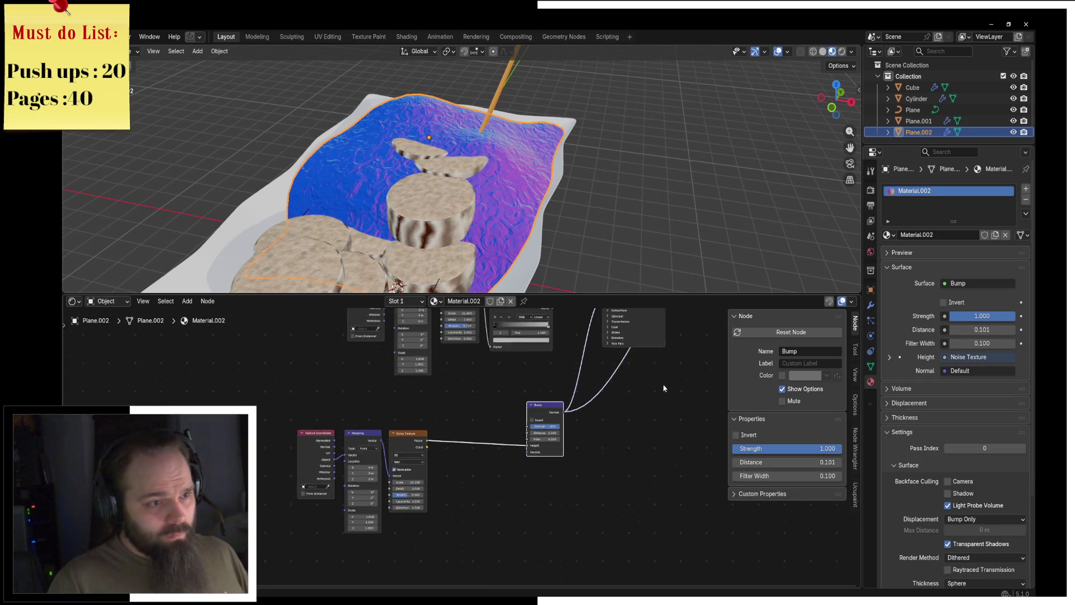
mouse_move(557, 325)
middle_mouse_down()
mouse_move(533, 386)
mouse_move(499, 335)
middle_mouse_up()
left_click(534, 387, "ctrl+shift")
scroll(494, 458, "up", 4)
left_click(494, 459)
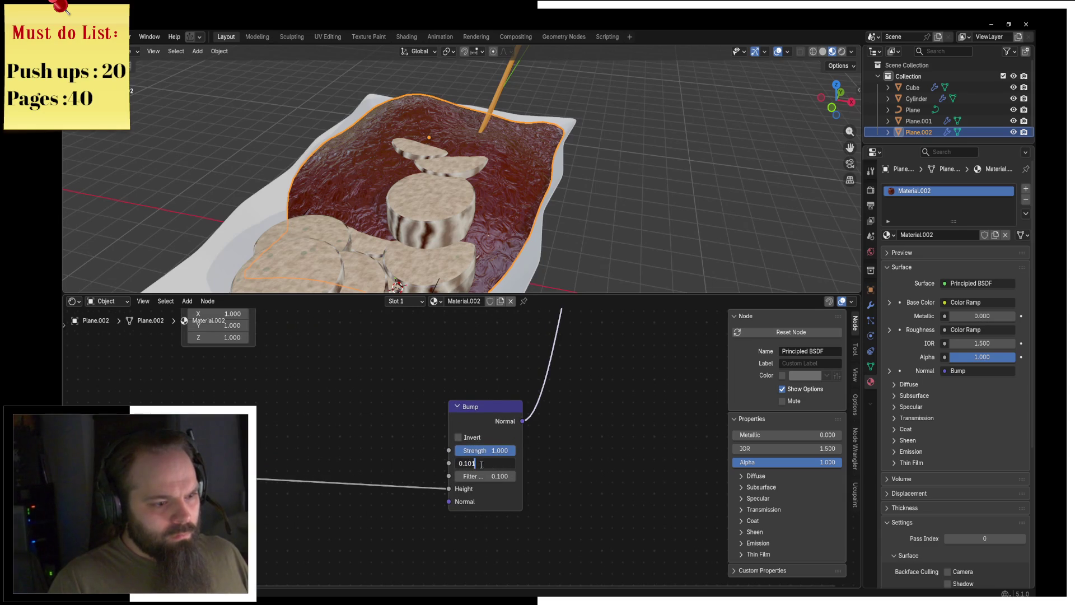
type("0.05")
key("Return")
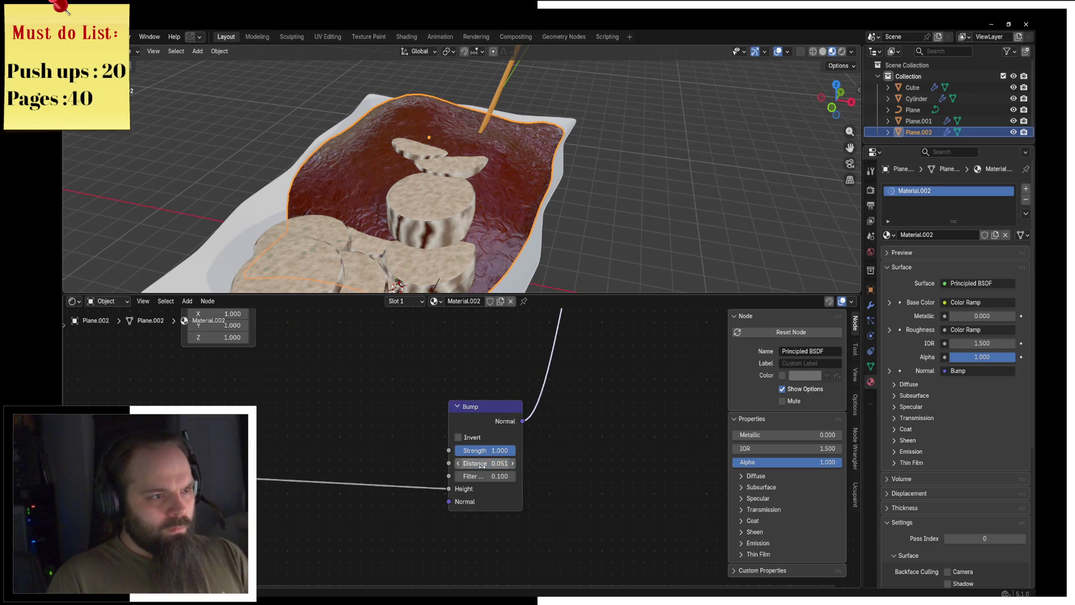
Raise the bump noise Detail to 5.700.
middle_click_drag(211, 591, 315, 498)
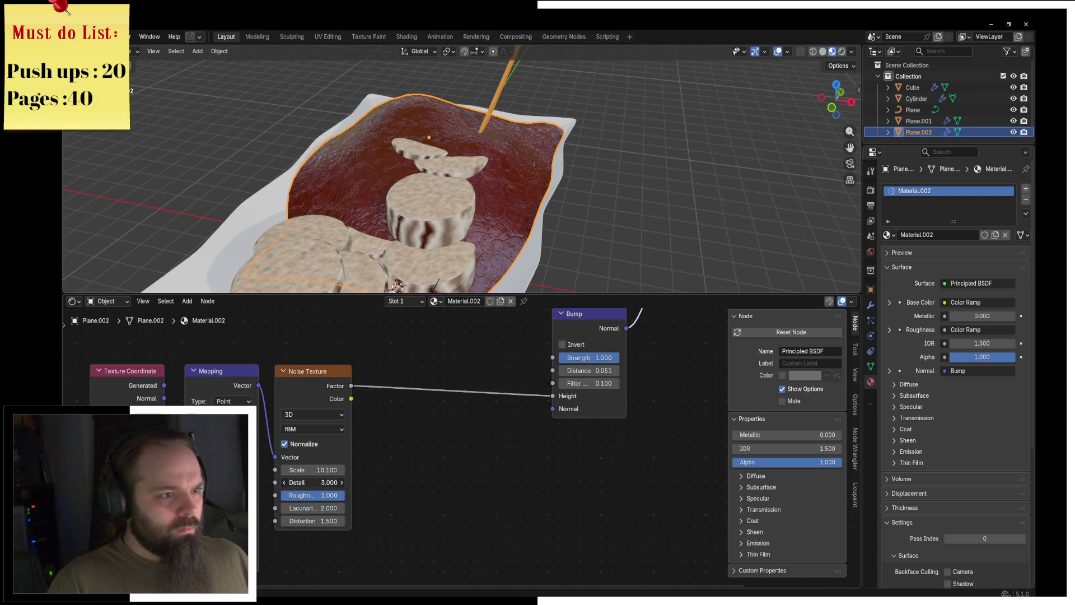
left_click_drag(304, 483, 347, 482)
scroll(304, 487, "down", 2)
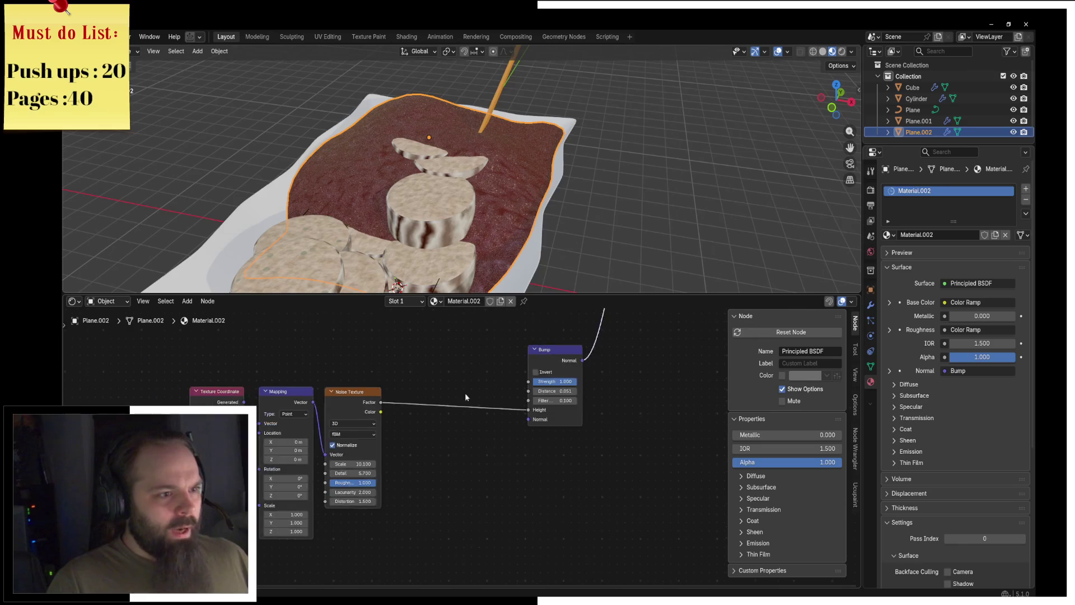
middle_click_drag(347, 448, 299, 524)
scroll(504, 218, "up", 2)
middle_click_drag(504, 219, 515, 216)
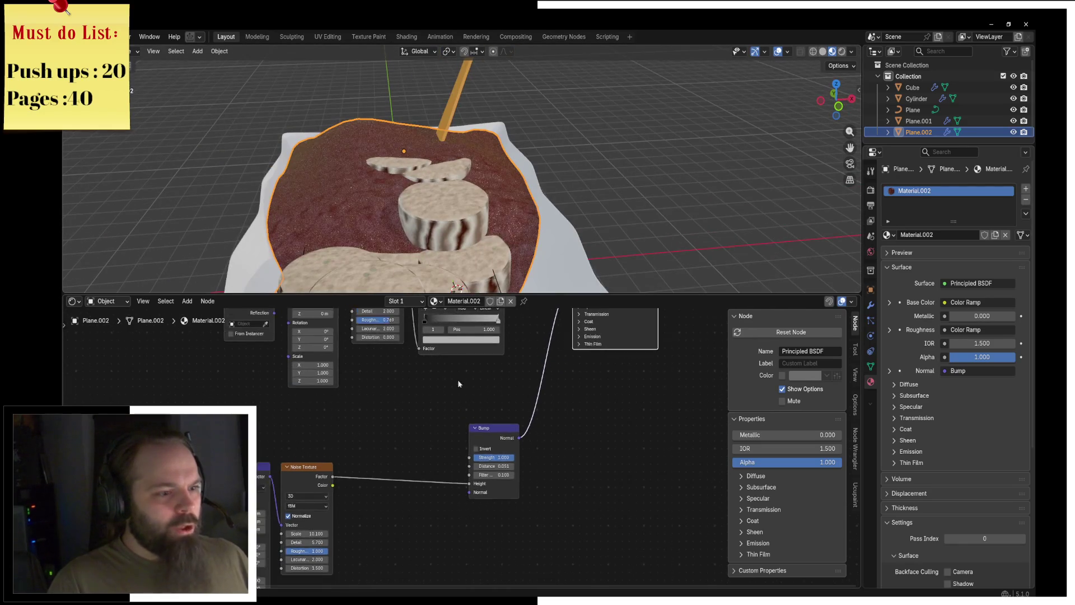
middle_click_drag(455, 394, 393, 560)
key("shift+a")
Add a second Noise Texture node with mapping and coordinate inputs.
left_click(417, 339)
type("noise")
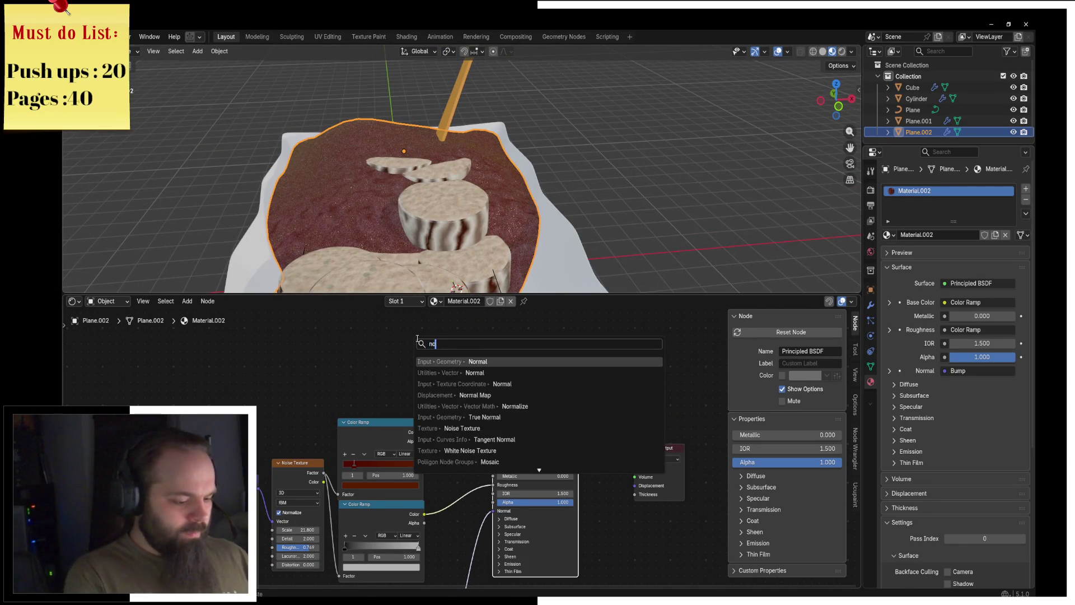
key("Return")
left_click(280, 411)
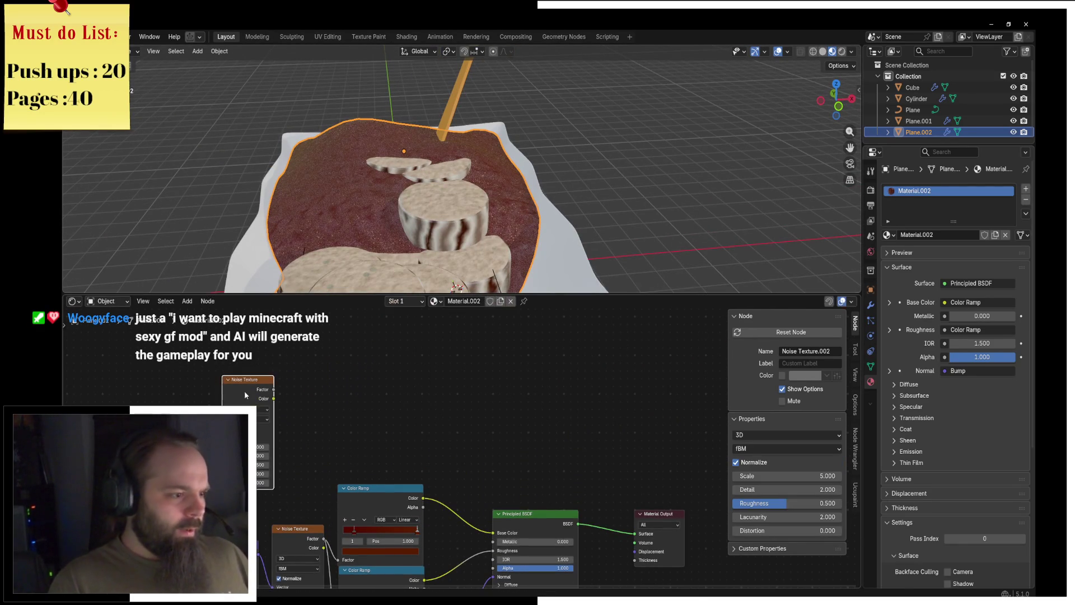
left_click(229, 392, "ctrl+shift")
key("ctrl+t")
middle_click_drag(235, 314, 340, 356)
Add a Gradient Texture with mapping and preview it on the plane.
key("shift+a")
type("gradient")
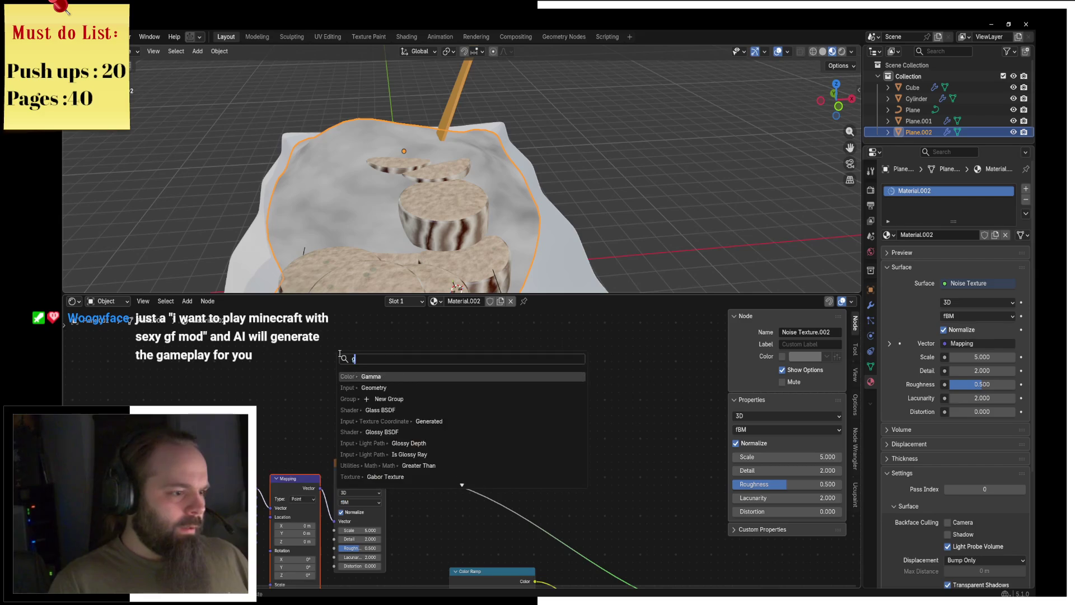
key("Return")
left_click(332, 327)
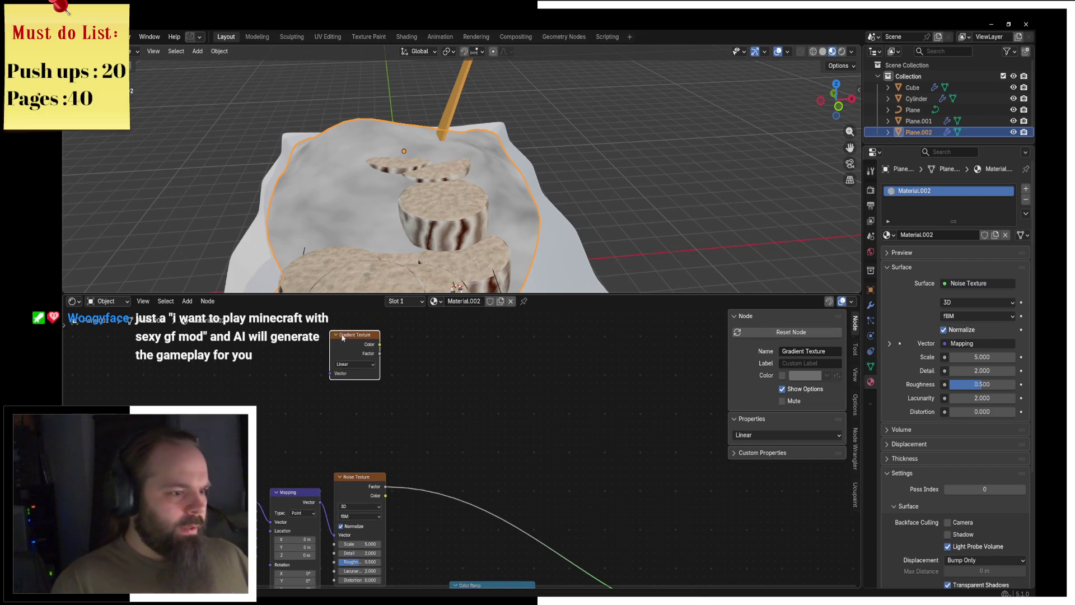
left_click(346, 356, "ctrl+shift")
key("ctrl+t")
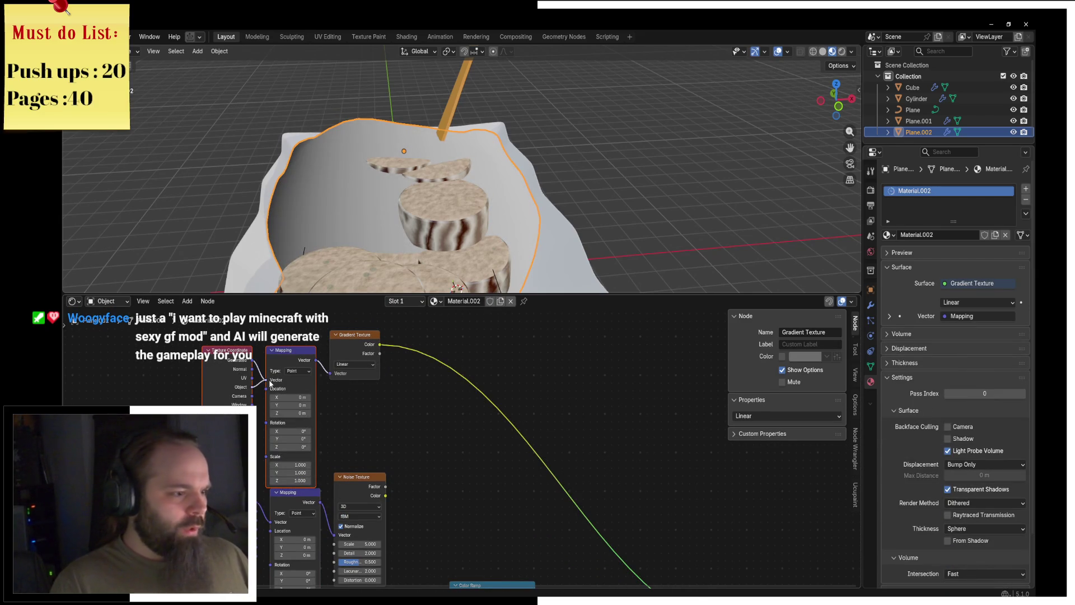
Drive the gradient mapping with Object coordinates and set its X, Y, Z rotations to 0.
left_click_drag(270, 384, 268, 382)
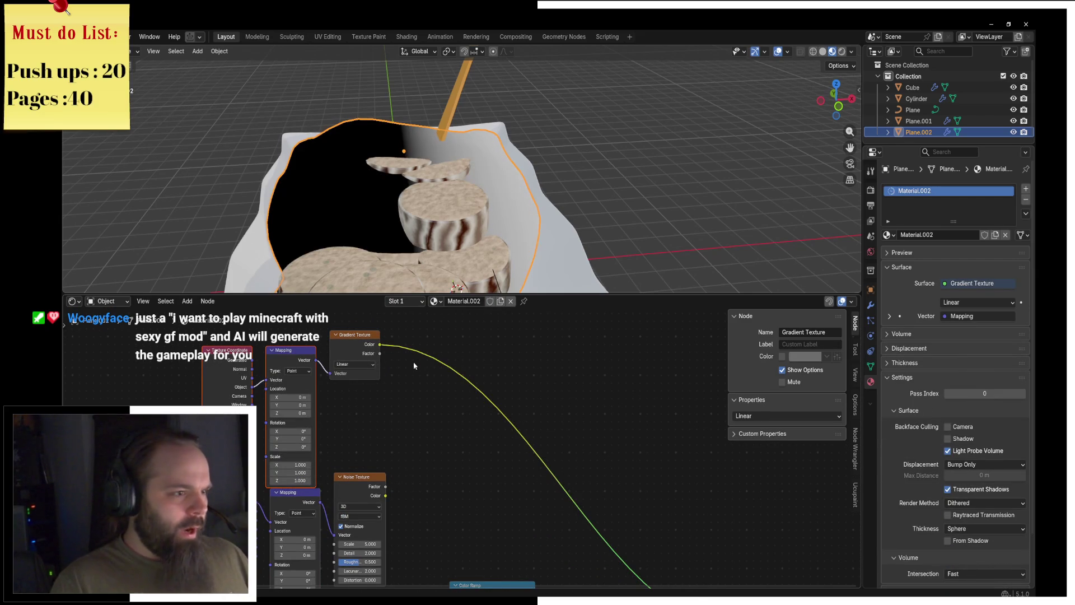
mouse_move(295, 438)
left_mouse_down()
mouse_move(243, 438)
mouse_move(274, 447)
left_mouse_up()
type("0")
key("Return")
key("BackSpace")
double_click(291, 431)
type("0")
scroll(458, 439, "down", 1)
middle_click_drag(458, 439, 391, 411)
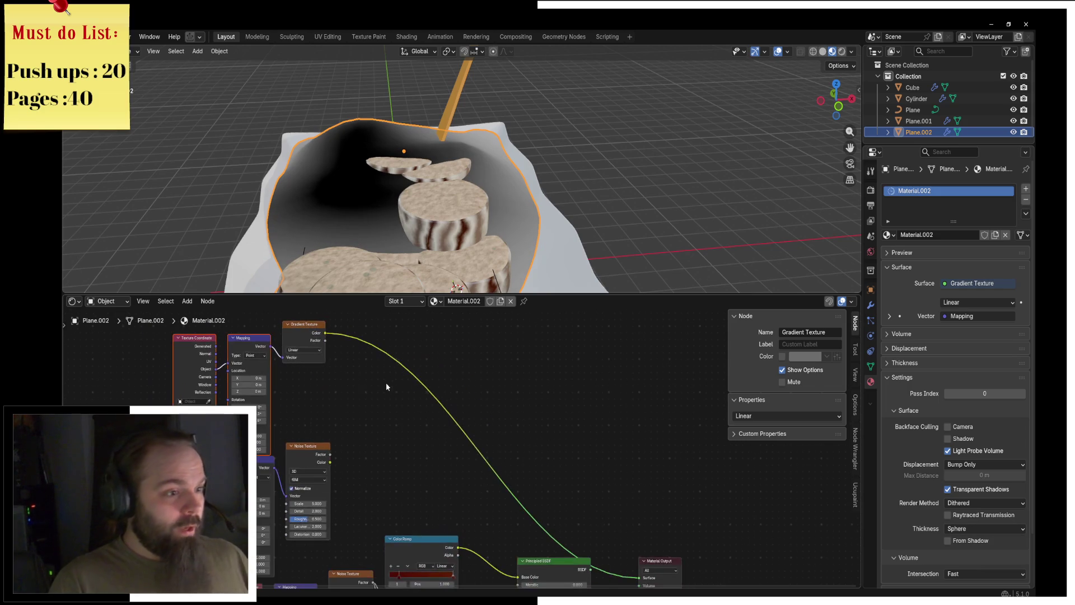
Insert a Color Ramp after the Gradient Texture and move its white stop to 0.307.
key("shift+a")
type("colo ra")
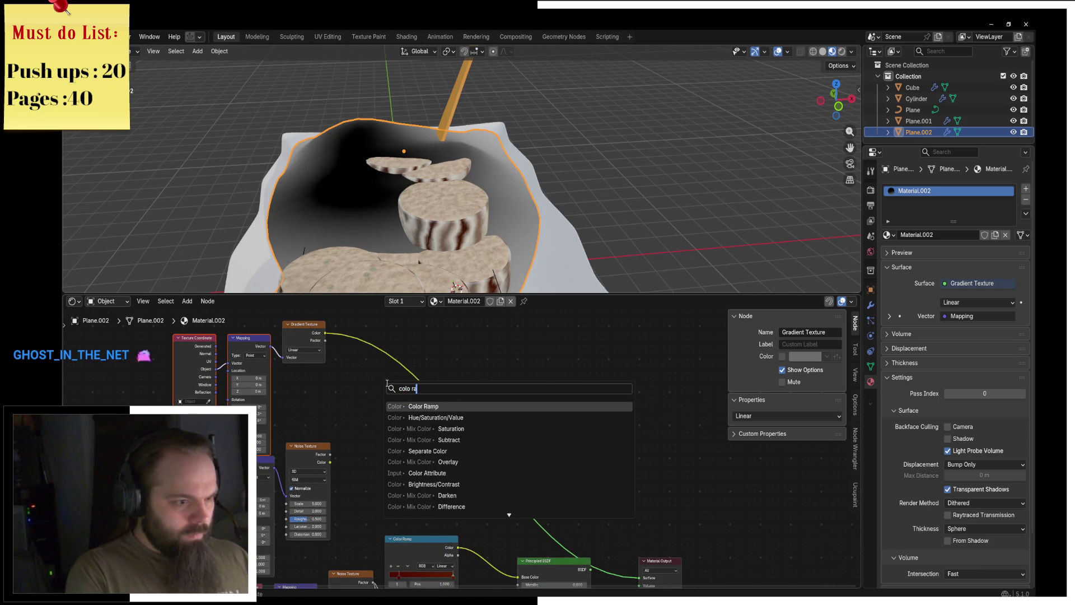
left_click(423, 462)
left_click(336, 324)
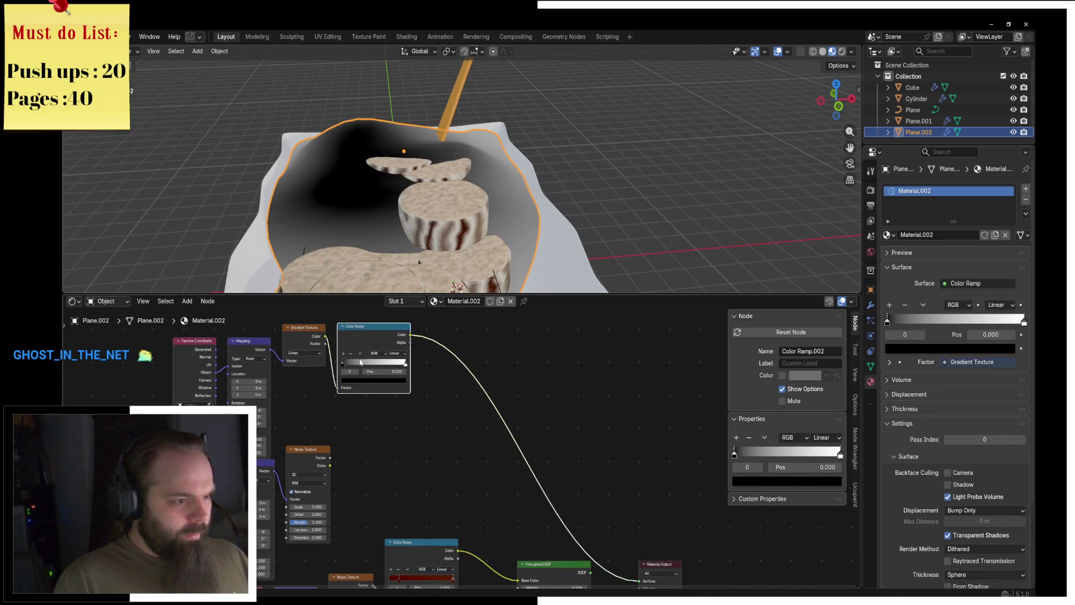
left_click_drag(404, 362, 358, 371)
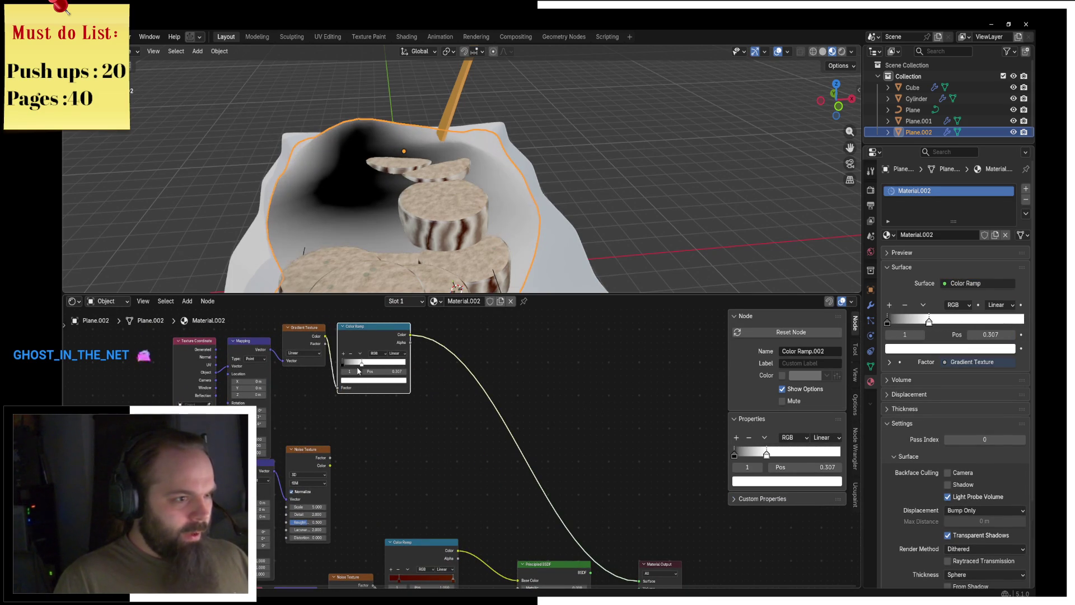
Add a Mix Color node near the Principled BSDF and connect a Color Ramp into it.
scroll(412, 464, "down", 2)
key("shift+a")
type("m")
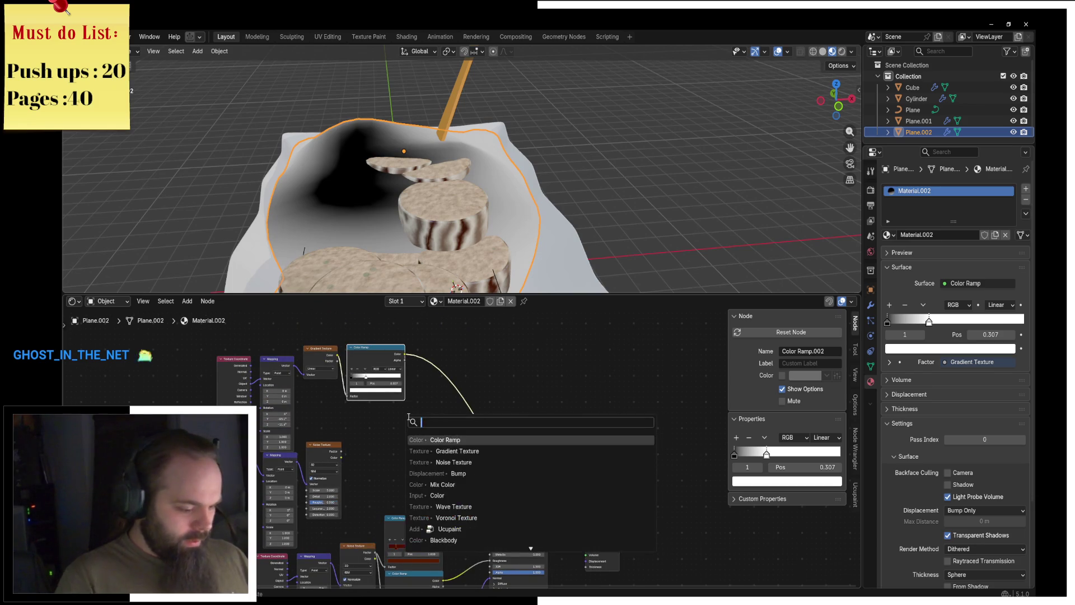
type("ix")
key("Return")
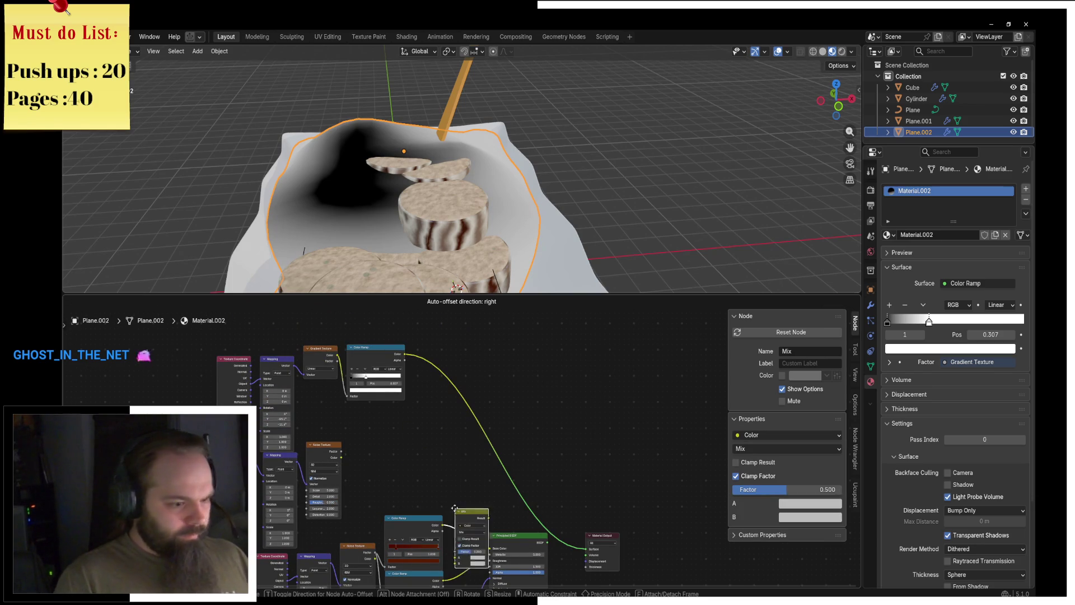
left_click(431, 507)
middle_click_drag(430, 507, 398, 495)
mouse_move(373, 344)
left_mouse_down()
mouse_move(424, 532)
mouse_move(423, 473)
mouse_move(558, 447)
left_mouse_up()
Raise the second noise Scale to 74.5, preview the Mix result, and move the ramp link to input B.
scroll(420, 484, "up", 2)
left_click(407, 478, "ctrl+shift")
scroll(406, 478, "up", 2)
middle_click_drag(558, 447, 550, 444)
scroll(550, 443, "down", 1)
left_click(501, 415, "ctrl+shift")
middle_click_drag(415, 441, 385, 390)
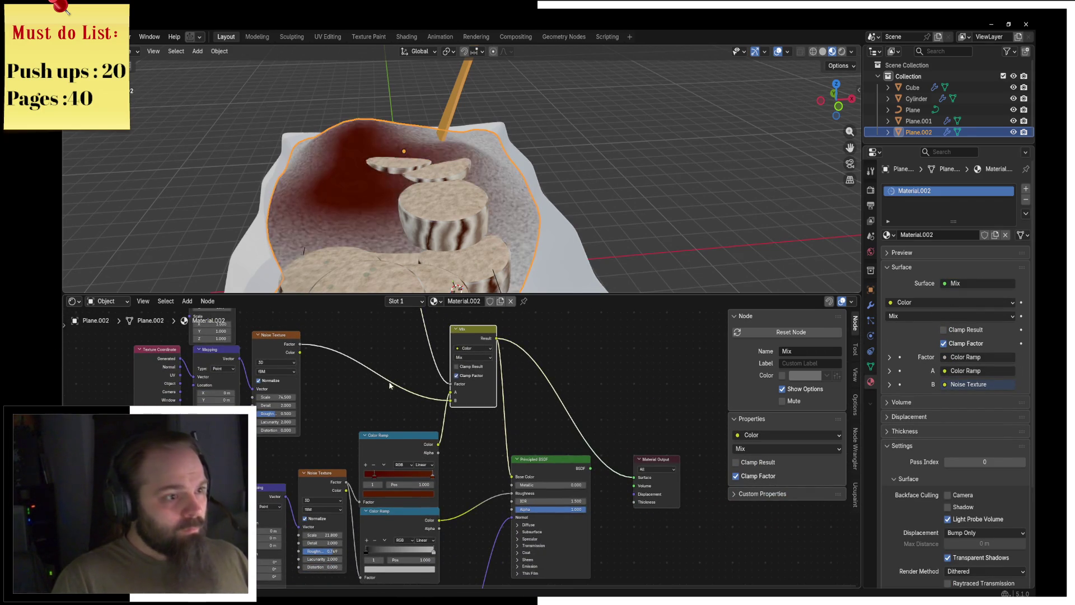
scroll(383, 385, "up", 1)
left_click_drag(483, 396, 483, 404)
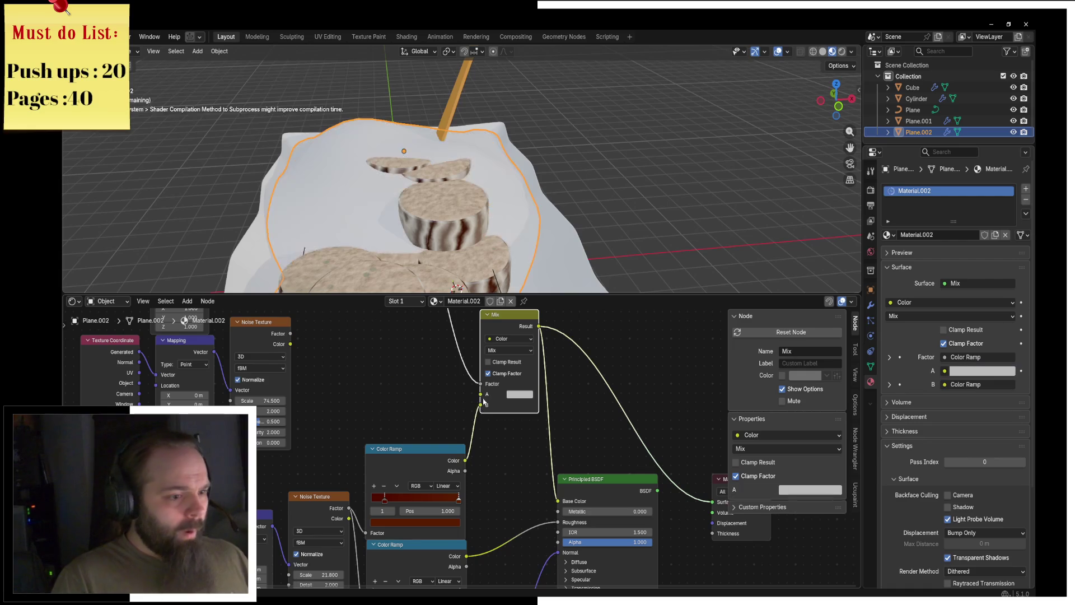
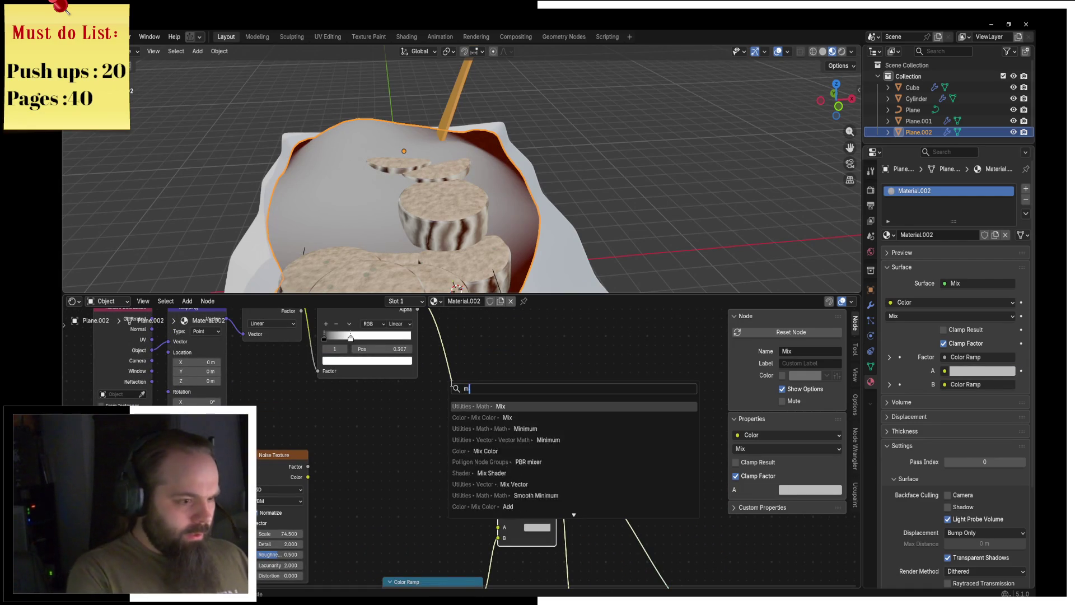
Add a new Mix node on the dragged link and feed the noise Factor into it.
key("Return")
left_click(449, 383)
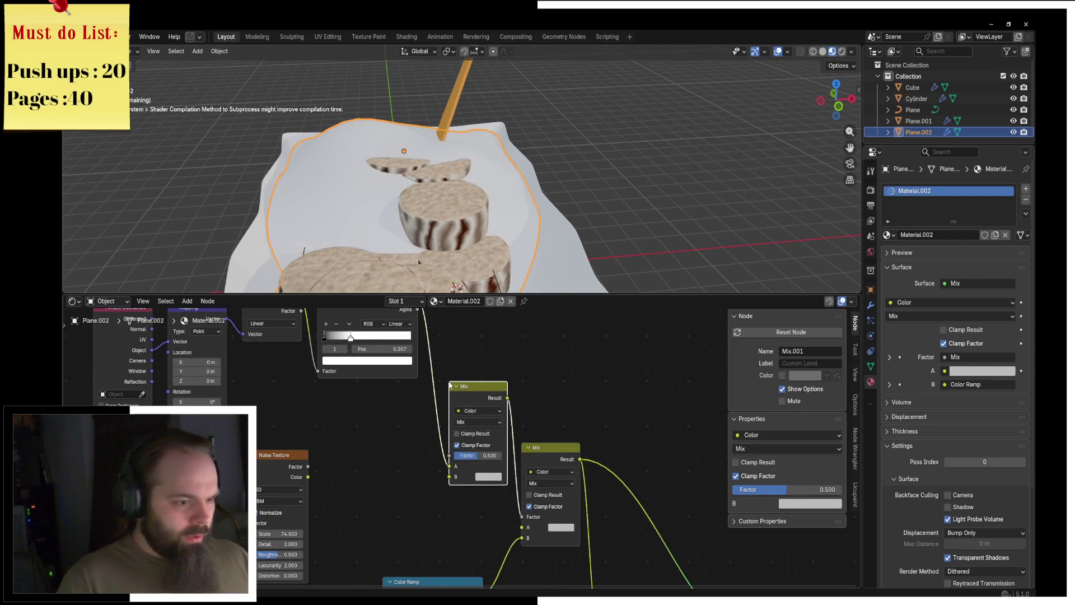
left_click_drag(472, 485, 453, 479)
left_click(477, 399, "ctrl+shift")
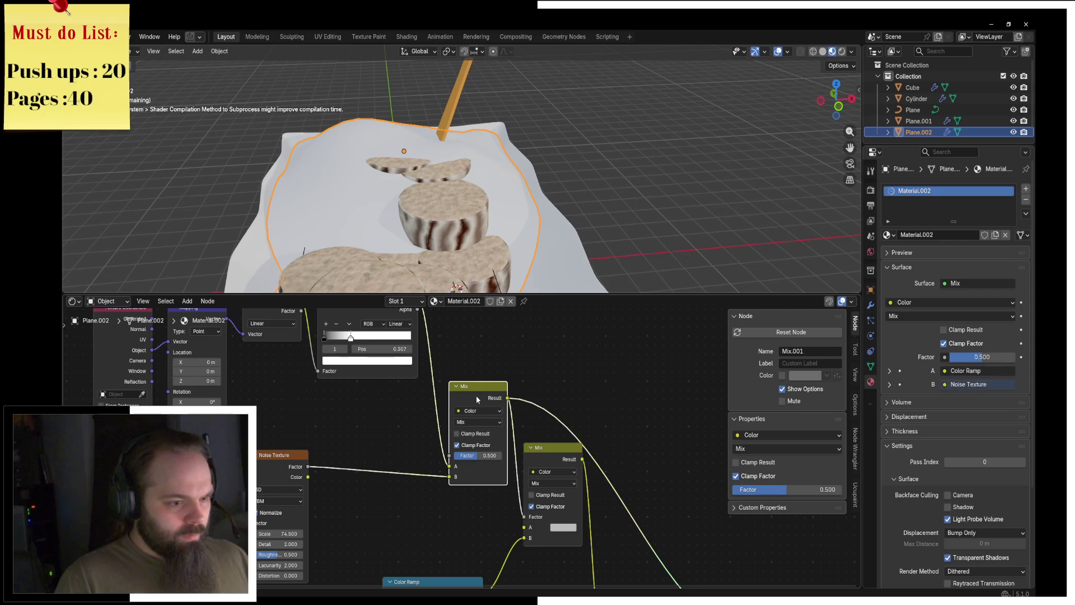
middle_click_drag(547, 432, 529, 412)
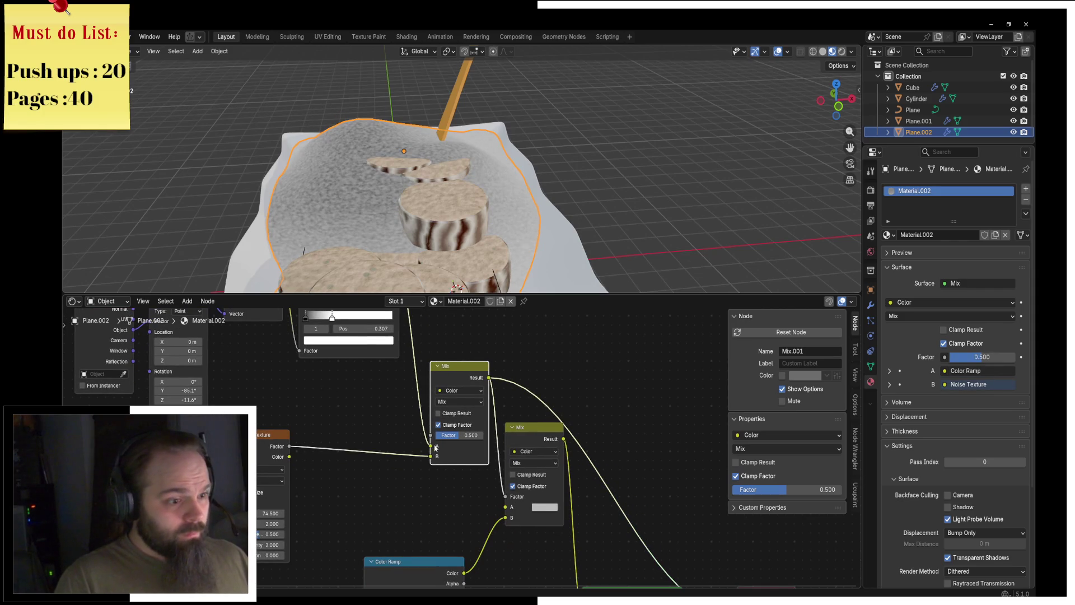
Rewire the Mix inputs so the noise Factor and Color Ramp feed its A and B sockets.
left_click_drag(436, 448, 432, 436)
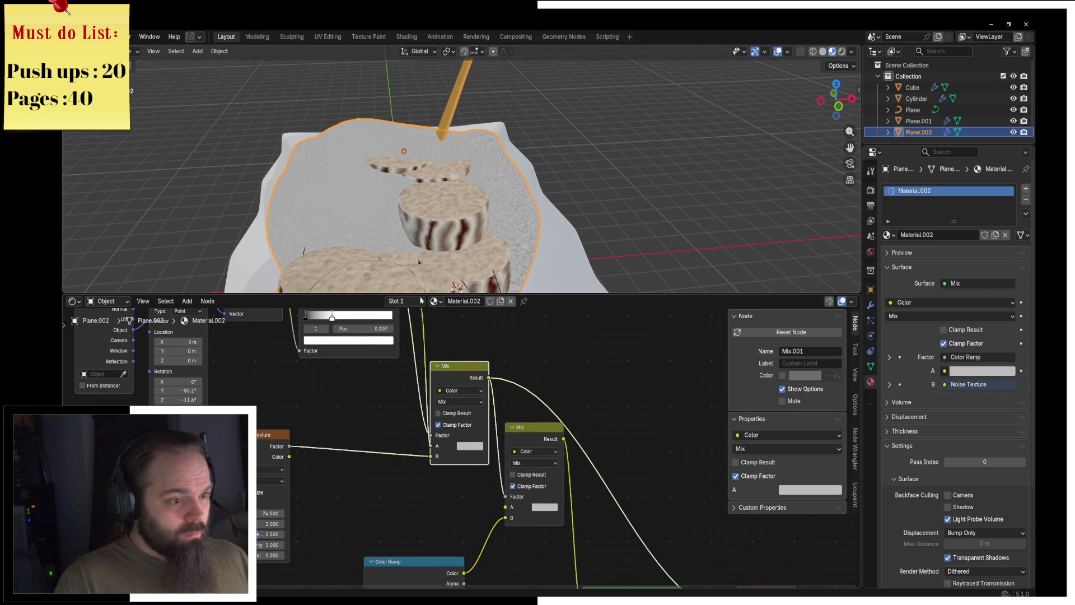
middle_click_drag(422, 336, 422, 399)
left_click_drag(396, 350, 429, 508)
middle_click_drag(445, 487, 441, 446)
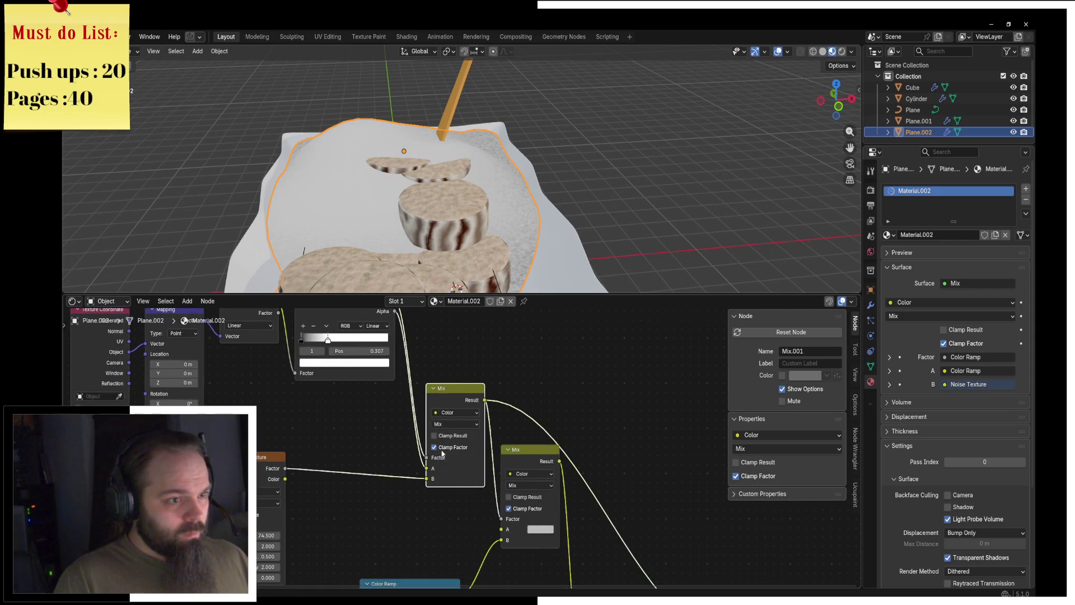
left_click_drag(432, 479, 428, 469)
middle_click_drag(393, 314, 393, 372)
left_click_drag(394, 369, 431, 536)
mouse_move(395, 358)
left_mouse_down()
mouse_move(417, 393)
mouse_move(392, 384)
mouse_move(426, 536)
left_mouse_up()
key("Escape")
Route the second Mix to the surface output and move the black ramp stop to 1.000.
mouse_move(483, 459)
middle_mouse_down()
mouse_move(465, 416)
mouse_move(449, 423)
middle_mouse_up()
left_click(488, 414, "ctrl+shift")
mouse_move(467, 502)
middle_mouse_down()
mouse_move(448, 440)
mouse_move(488, 447)
middle_mouse_up()
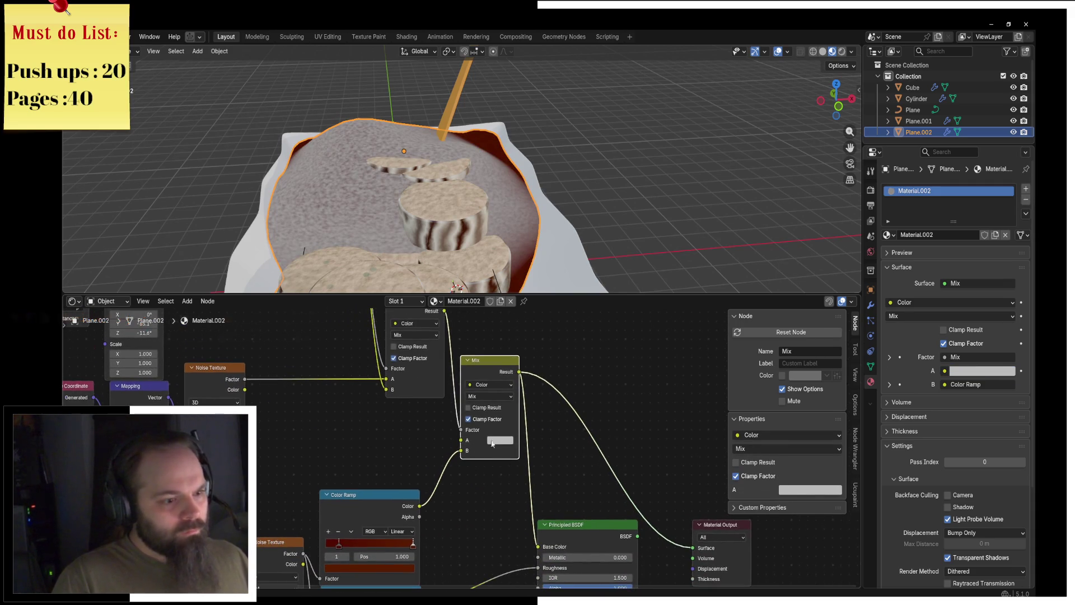
left_click(496, 440)
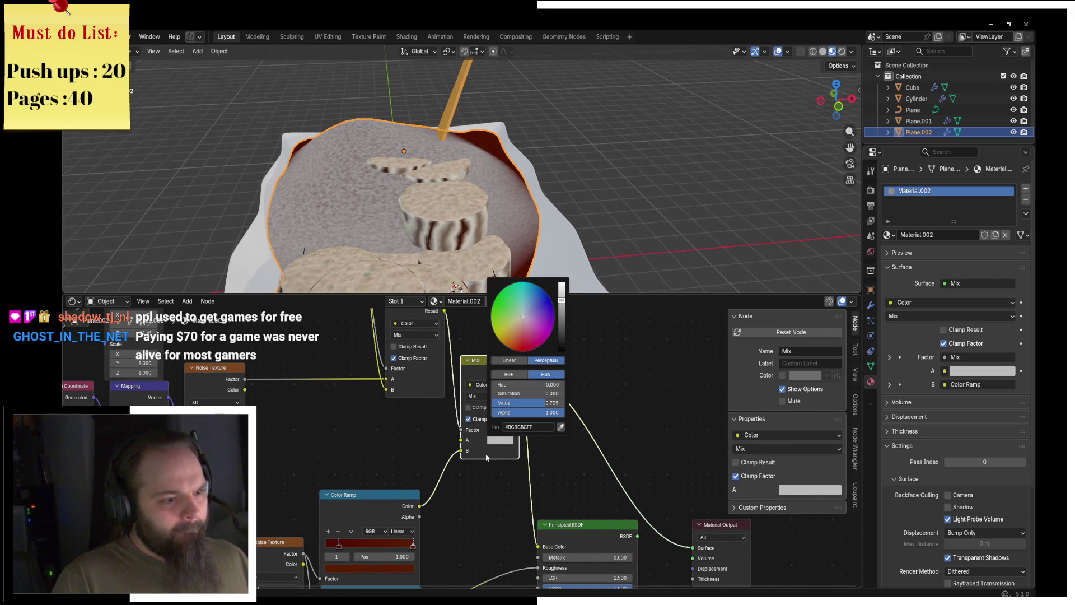
left_click_drag(465, 453, 461, 440)
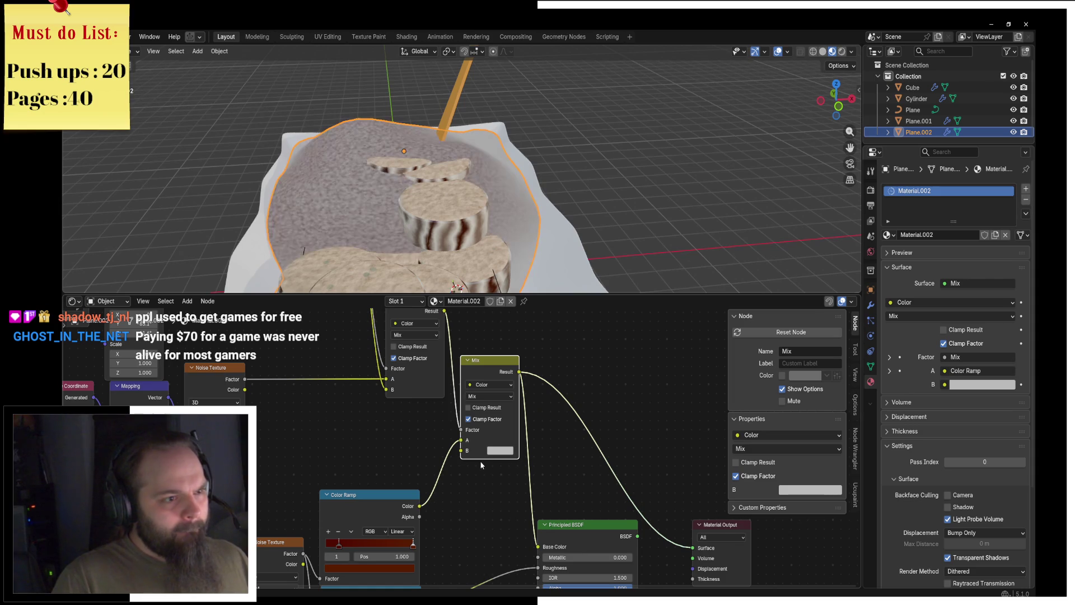
middle_click_drag(351, 393, 386, 502)
mouse_move(294, 361)
left_mouse_down()
mouse_move(393, 354)
mouse_move(289, 365)
mouse_move(322, 362)
mouse_move(300, 365)
left_mouse_up()
left_click(306, 361)
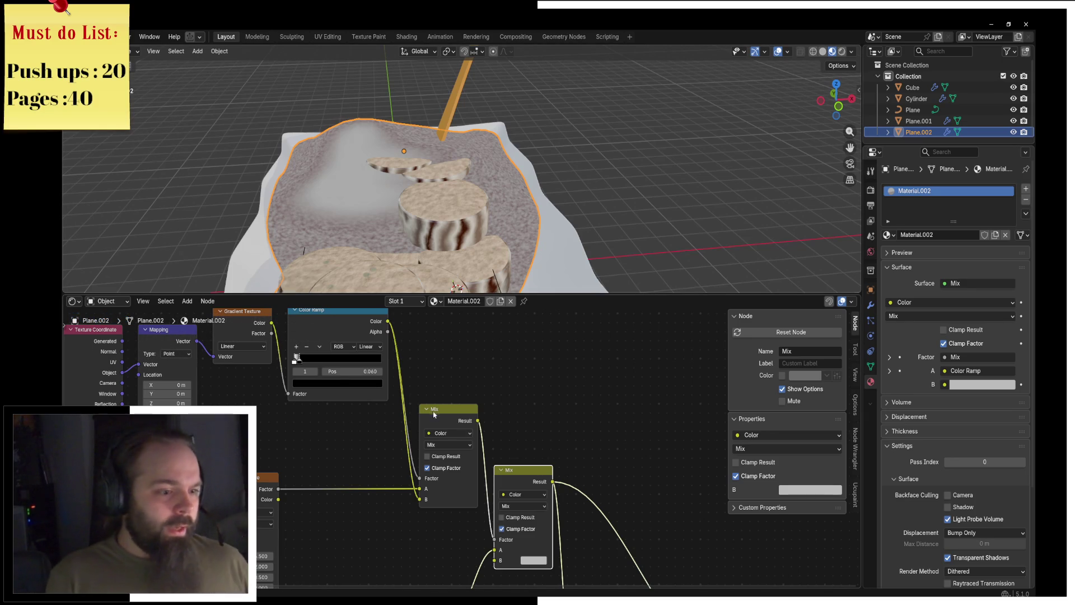
Delete Mix.001 and connect the noise Factor to the remaining Mix node's Factor.
left_click_drag(431, 412, 408, 397)
key("x")
scroll(472, 447, "down", 1)
left_click_drag(292, 486, 491, 552)
left_click(526, 504)
middle_click_drag(542, 533, 481, 481)
scroll(451, 456, "up", 2)
left_click_drag(430, 485, 431, 464)
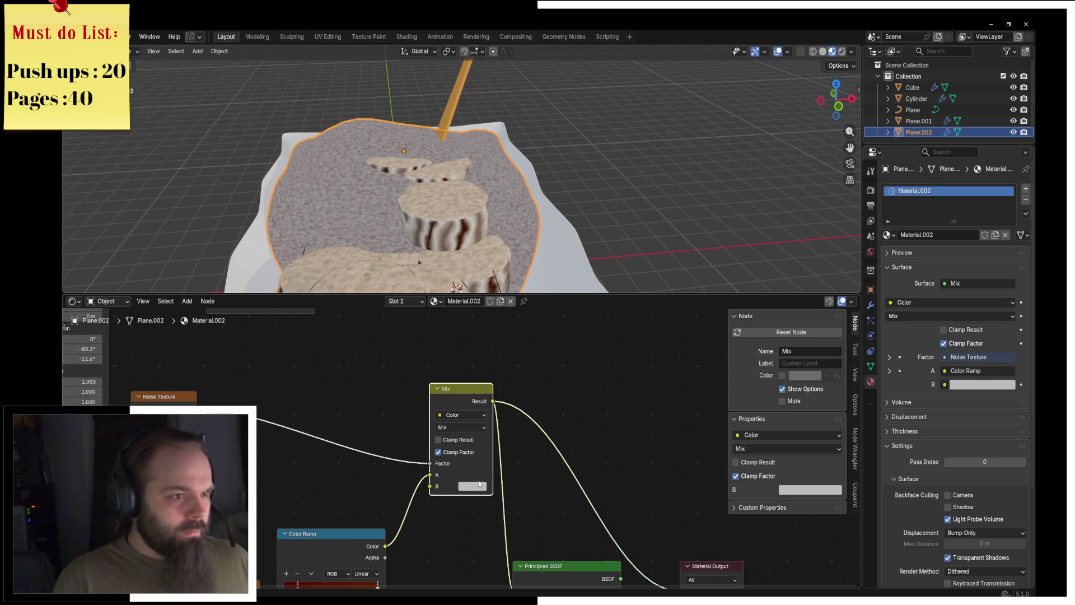
left_click(462, 486)
Remove the Mix and Noise nodes, wire Color Ramp into Base Color, then select the paper.
scroll(438, 451, "down", 1)
middle_click_drag(439, 451, 471, 482)
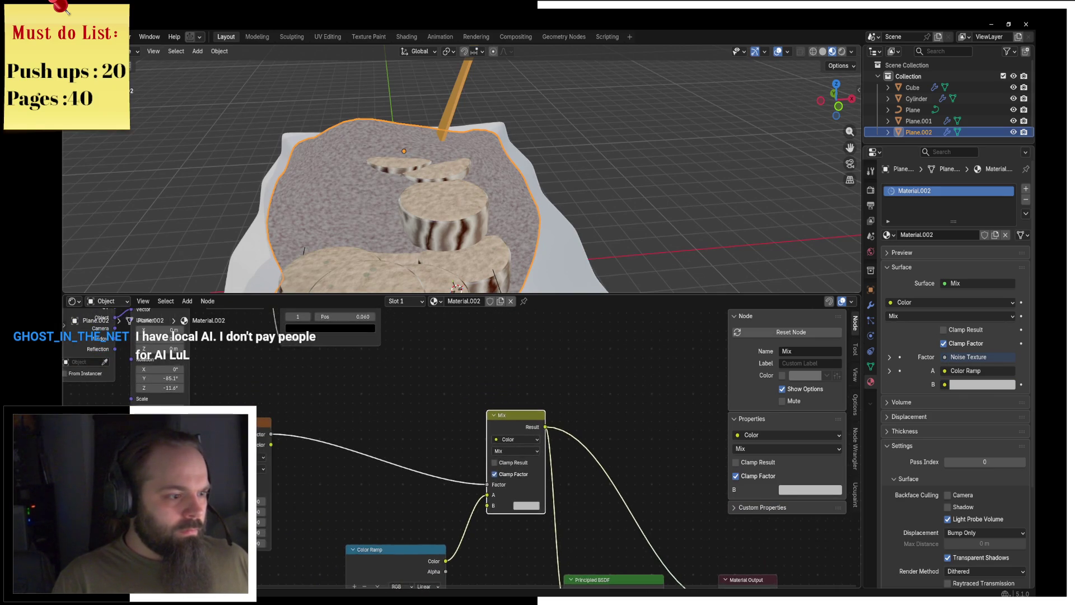
left_click(266, 392)
middle_click_drag(266, 392, 303, 364)
left_click(576, 361, "shift")
middle_click_drag(577, 361, 541, 355)
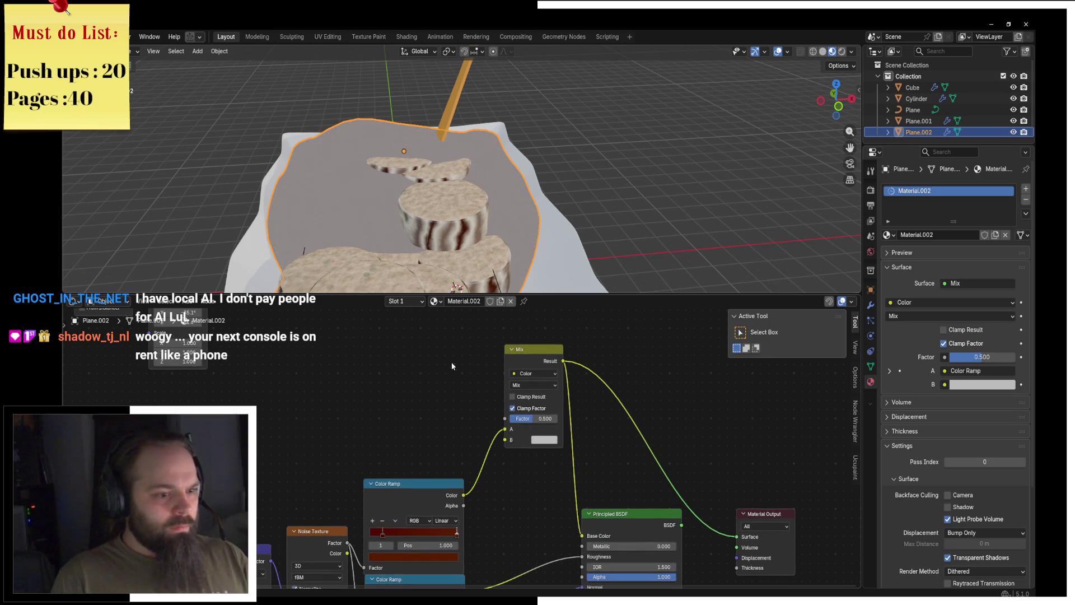
key("x")
middle_click_drag(473, 499, 394, 422)
left_click_drag(393, 422, 507, 461)
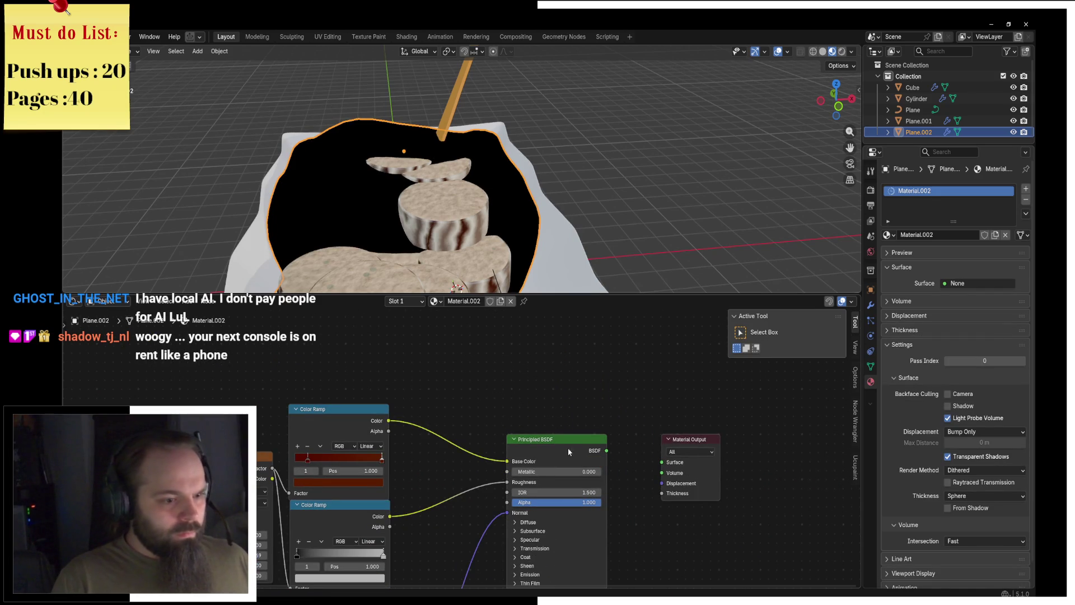
left_click(560, 443, "ctrl+shift")
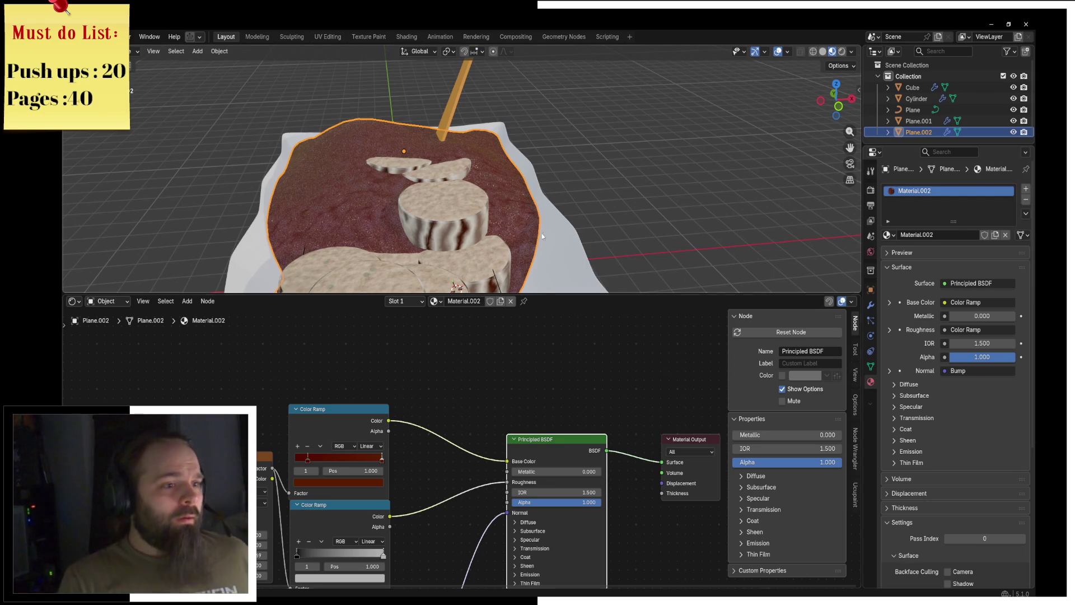
mouse_move(539, 223)
middle_mouse_down()
mouse_move(449, 242)
mouse_move(432, 225)
mouse_move(467, 227)
middle_mouse_up()
left_click(467, 227)
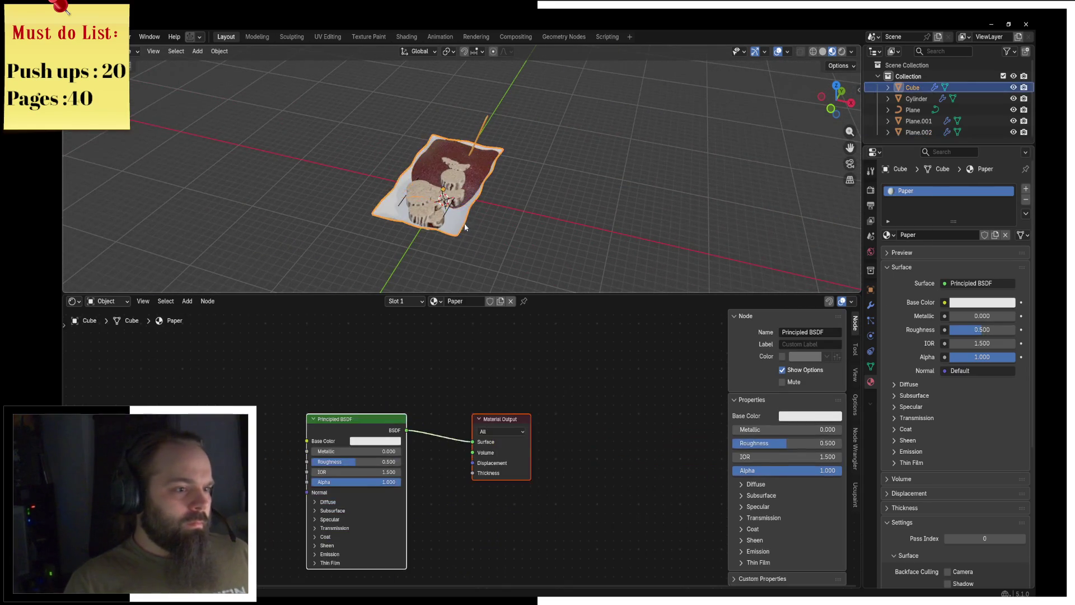
Set the paper material's Roughness to 0.000.
middle_click_drag(407, 438, 518, 404)
left_click_drag(493, 426, 425, 426)
middle_click_drag(476, 224, 507, 212)
Add a Noise Texture with mapping coordinates and adjust its Scale.
middle_click_drag(243, 366, 336, 381)
key("shift+a")
left_click(346, 379)
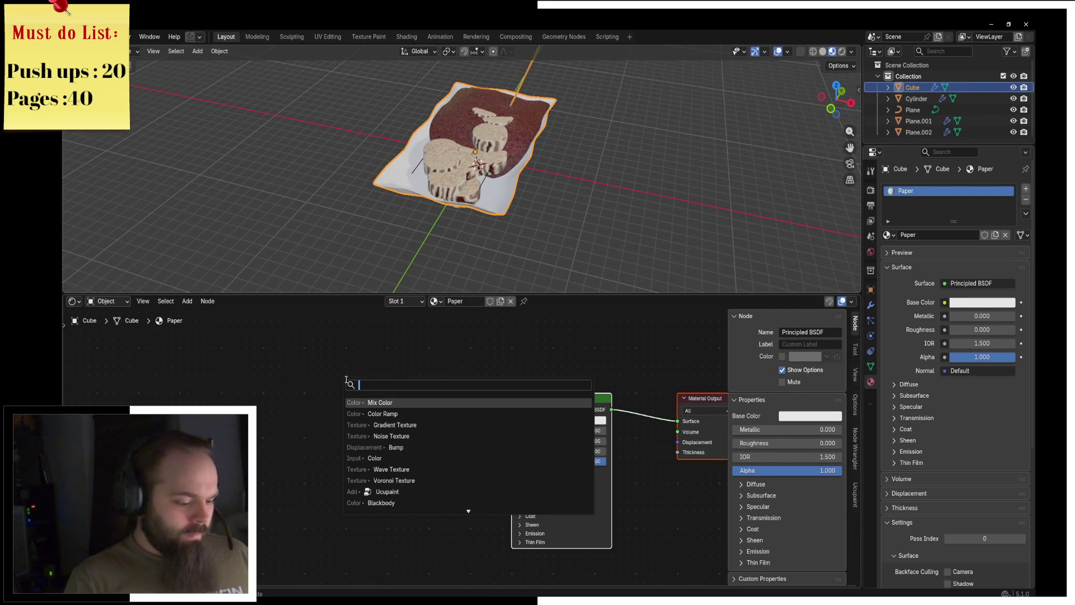
type("nous")
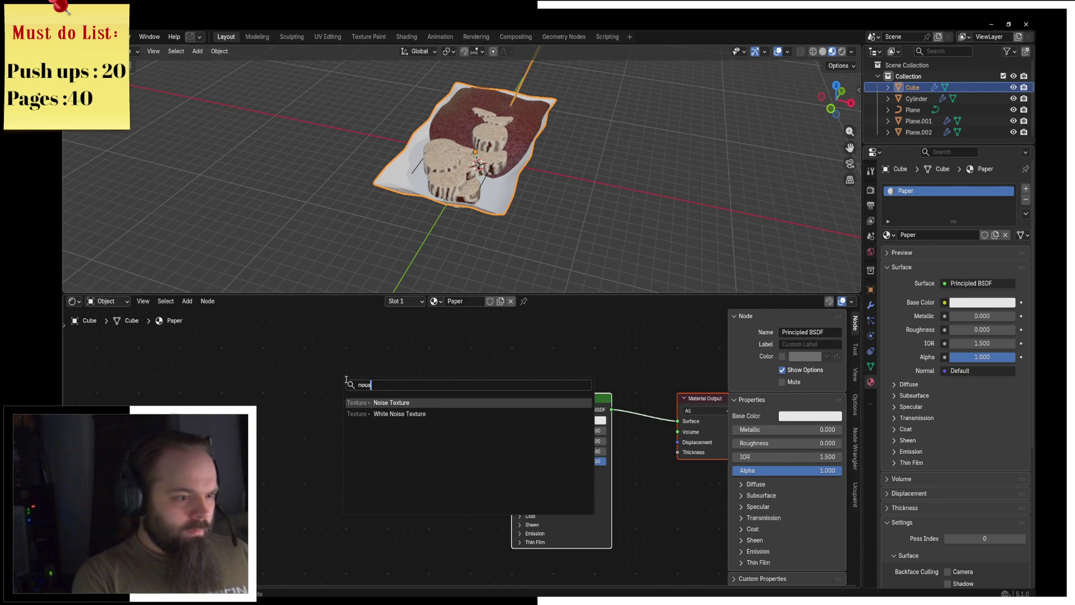
type("ise")
key("Return")
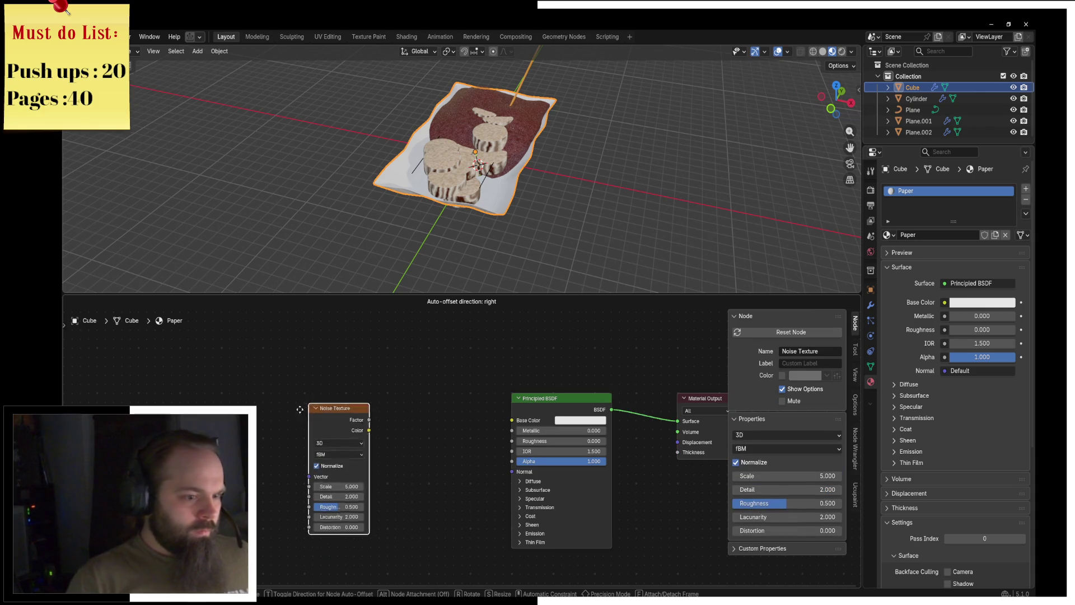
left_click(306, 451)
left_click(305, 451, "ctrl+shift")
key("ctrl+t")
scroll(305, 451, "up", 2)
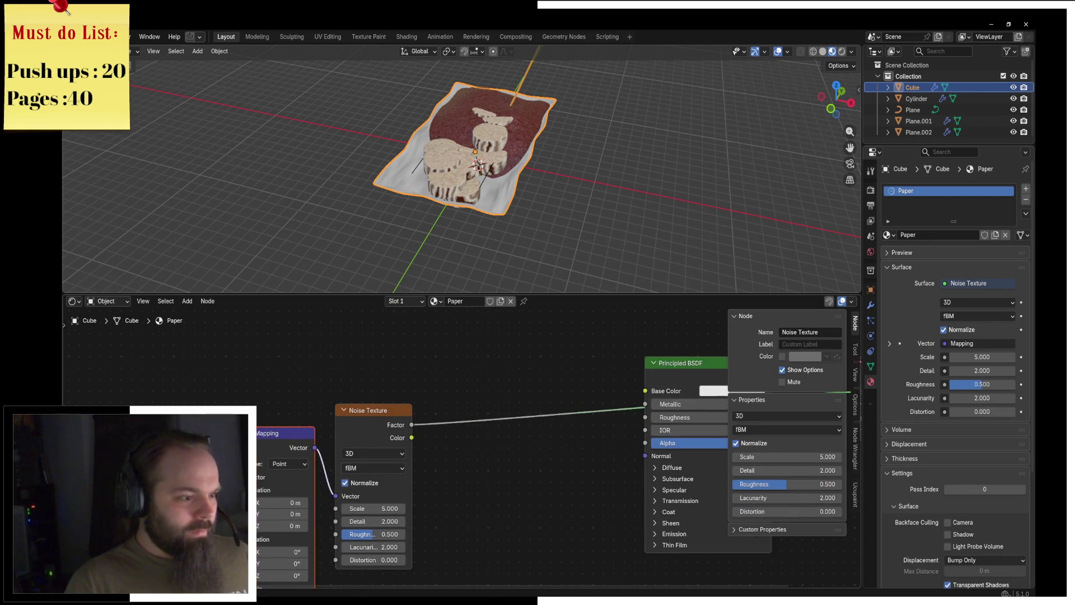
left_click_drag(392, 509, 403, 508)
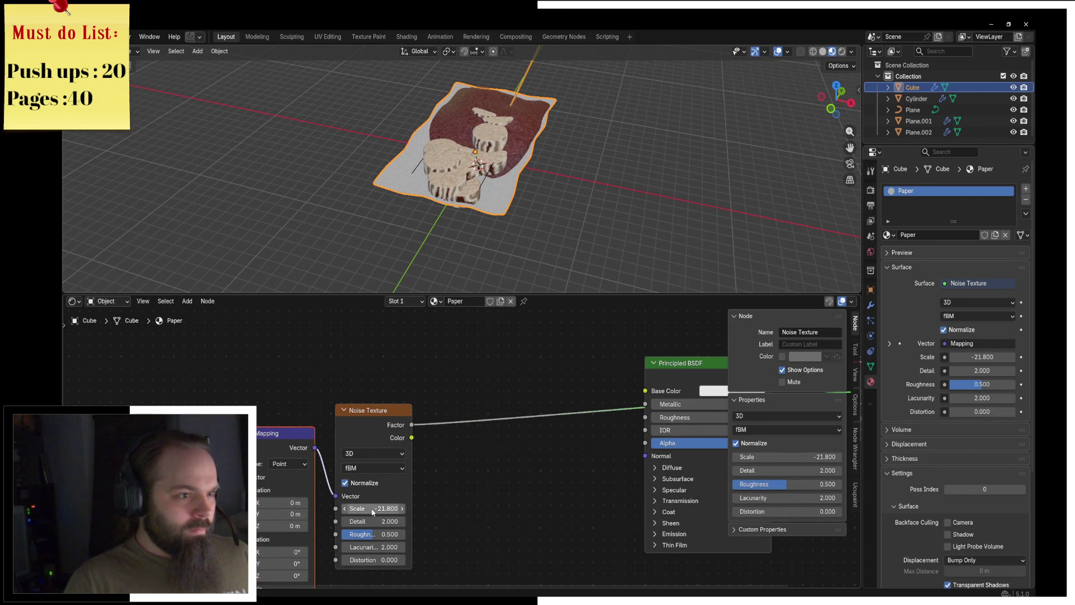
Plug the noise Factor into the Principled BSDF Roughness.
middle_click_drag(467, 465, 356, 474)
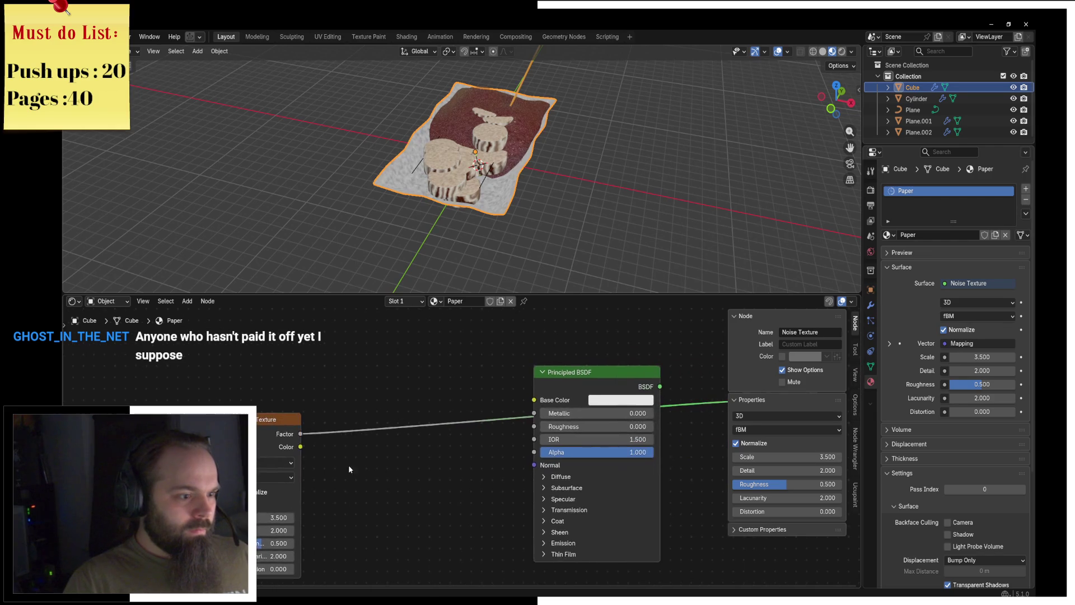
left_click_drag(302, 434, 535, 426)
left_click(613, 386, "ctrl+shift")
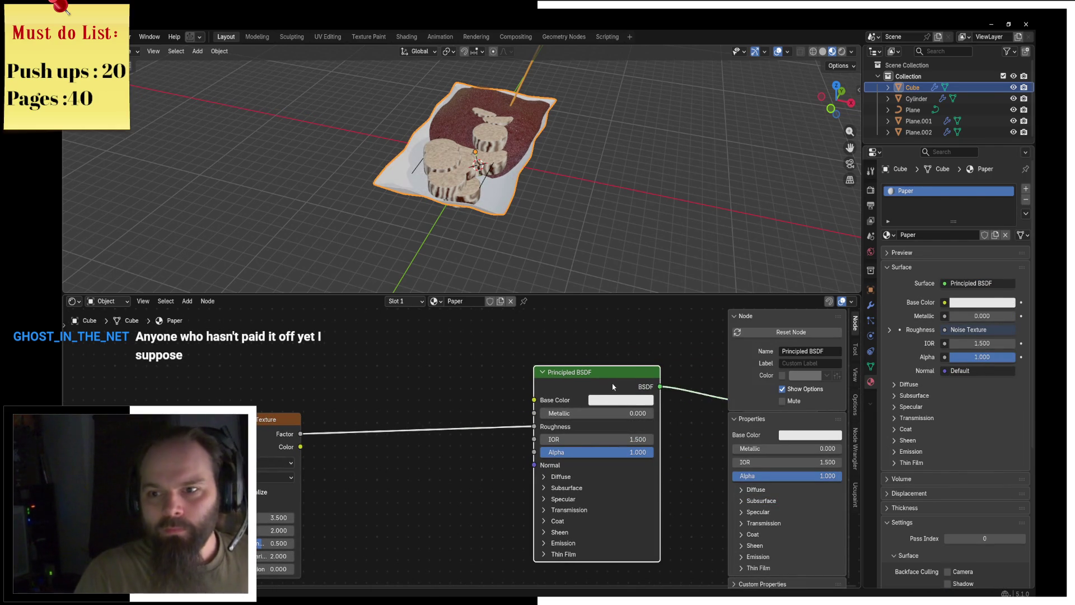
middle_click_drag(605, 328, 534, 334)
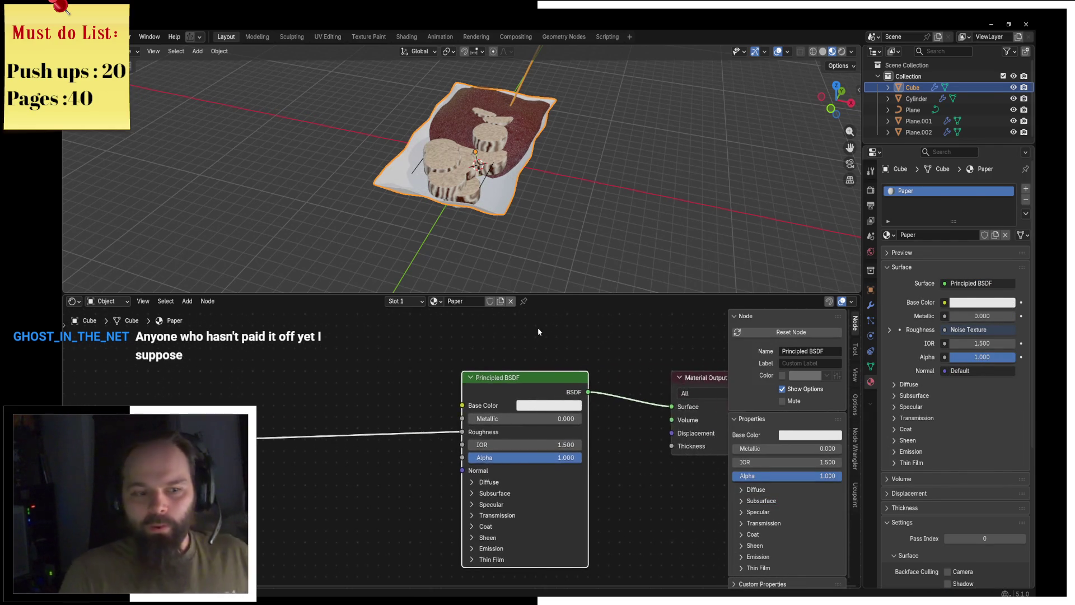
Rearrange the Noise Texture, Mapping and Texture Coordinate nodes into a tidy chain.
scroll(534, 332, "down", 2)
mouse_move(445, 408)
left_mouse_down()
mouse_move(347, 448)
mouse_move(270, 447)
left_mouse_up()
key("g")
left_click_drag(422, 454, 430, 451)
left_click(428, 453)
left_click(286, 452)
left_click(351, 452, "shift")
left_click_drag(351, 451, 351, 489)
left_click(351, 491)
left_click_drag(286, 488, 289, 481)
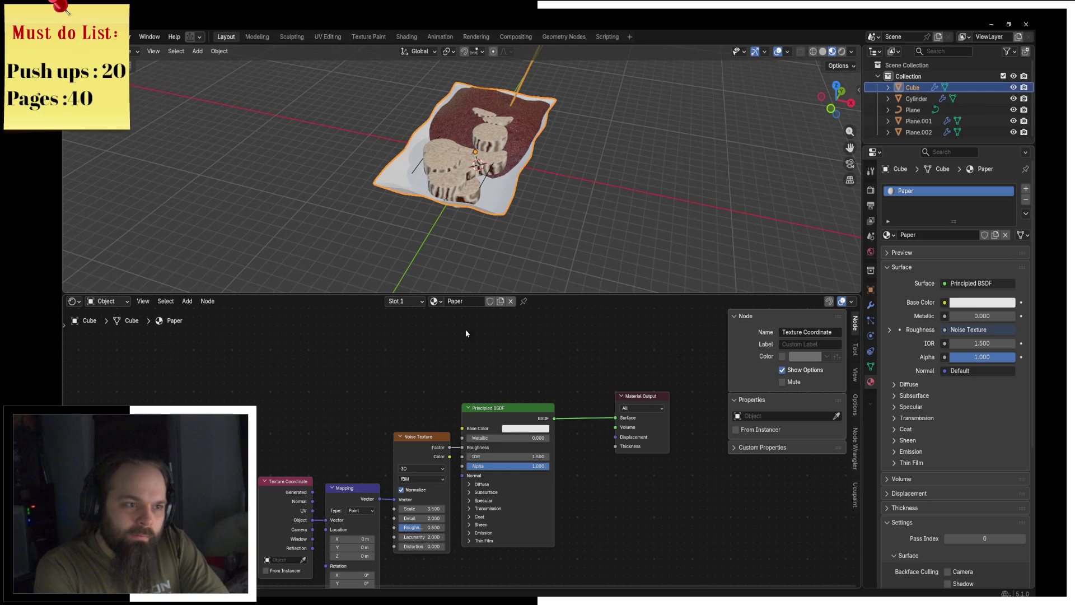
scroll(492, 196, "up", 5)
middle_click_drag(412, 383, 397, 388)
Tweak the noise Scale and link the noise Factor into the BSDF Base Color.
left_click(500, 415)
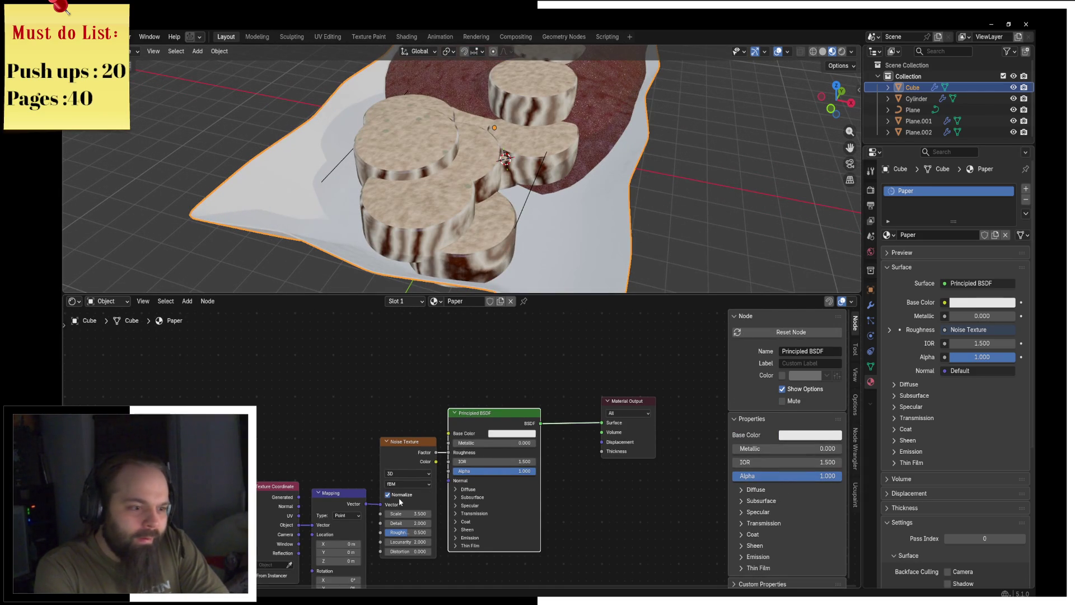
mouse_move(408, 514)
left_mouse_down()
mouse_move(442, 514)
mouse_move(399, 513)
left_mouse_up()
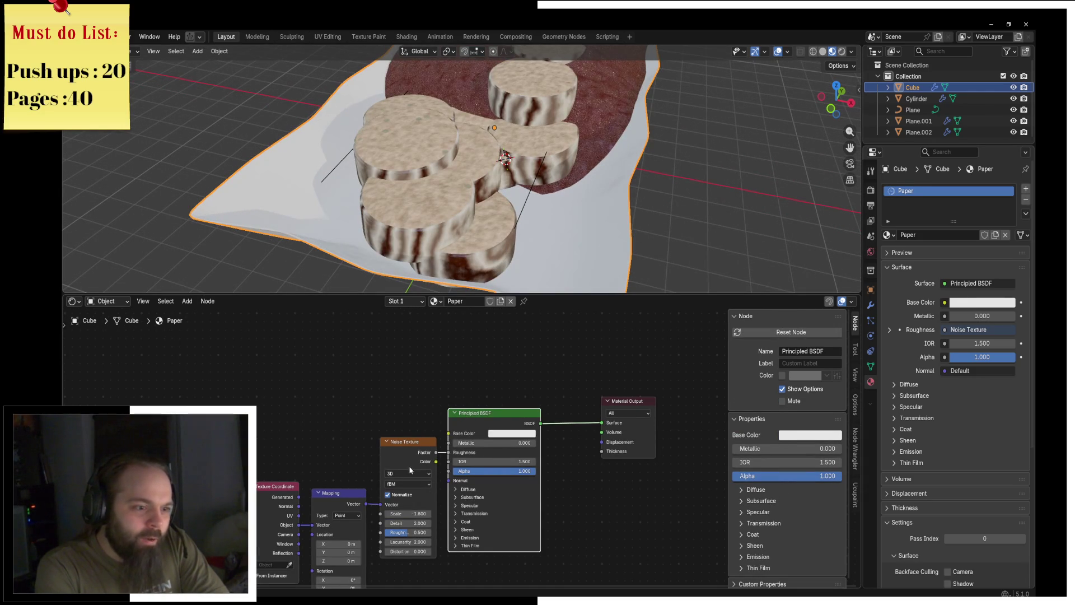
mouse_move(424, 463)
left_mouse_down()
mouse_move(307, 468)
mouse_move(448, 433)
left_mouse_up()
left_click(307, 468)
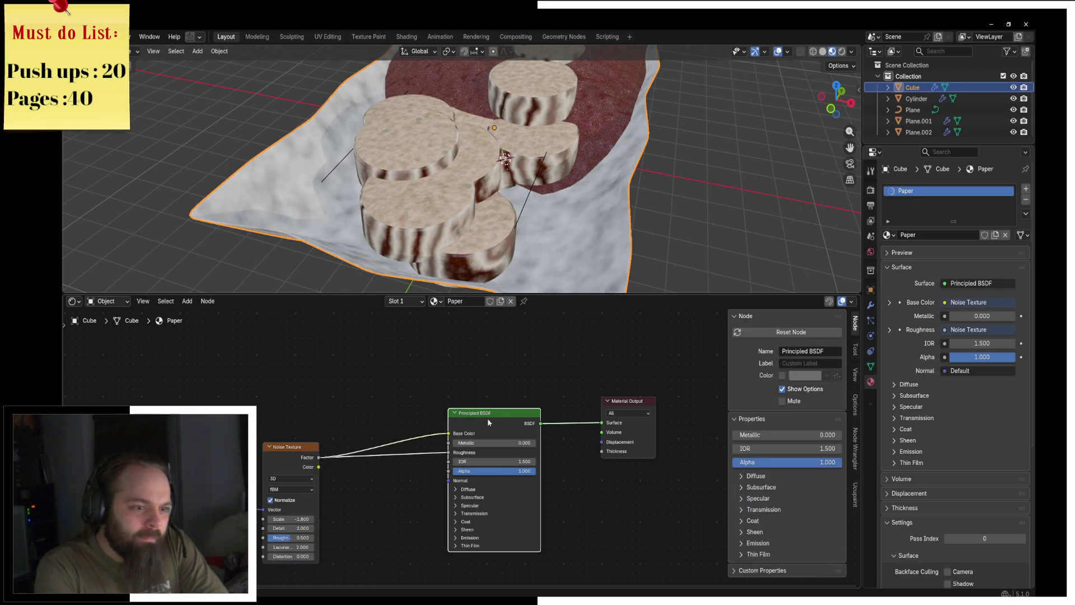
middle_click_drag(393, 489, 520, 487)
key("shift+a")
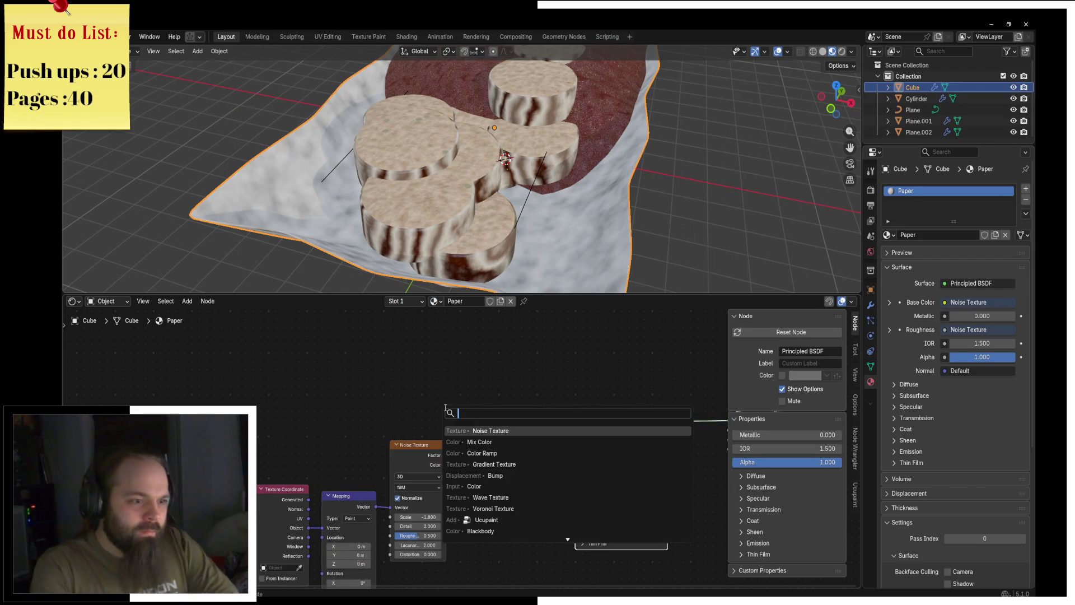
Insert a Color Ramp on the noise-to-Base Color link and raise its dark stop Value to 0.5.
type("colo r")
left_click(482, 486)
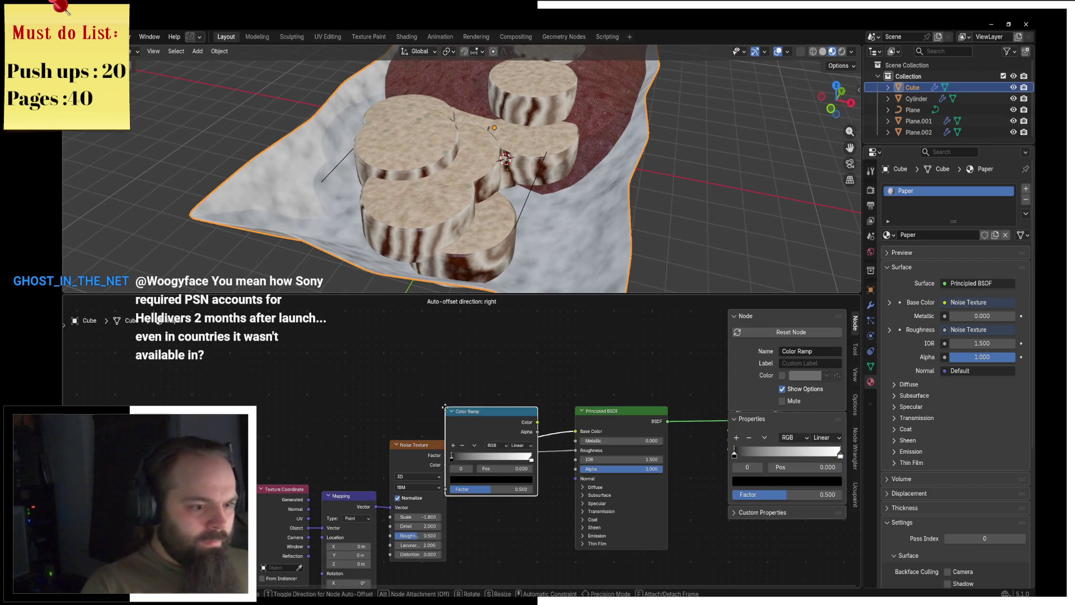
left_click(505, 413)
left_click_drag(505, 413, 500, 364)
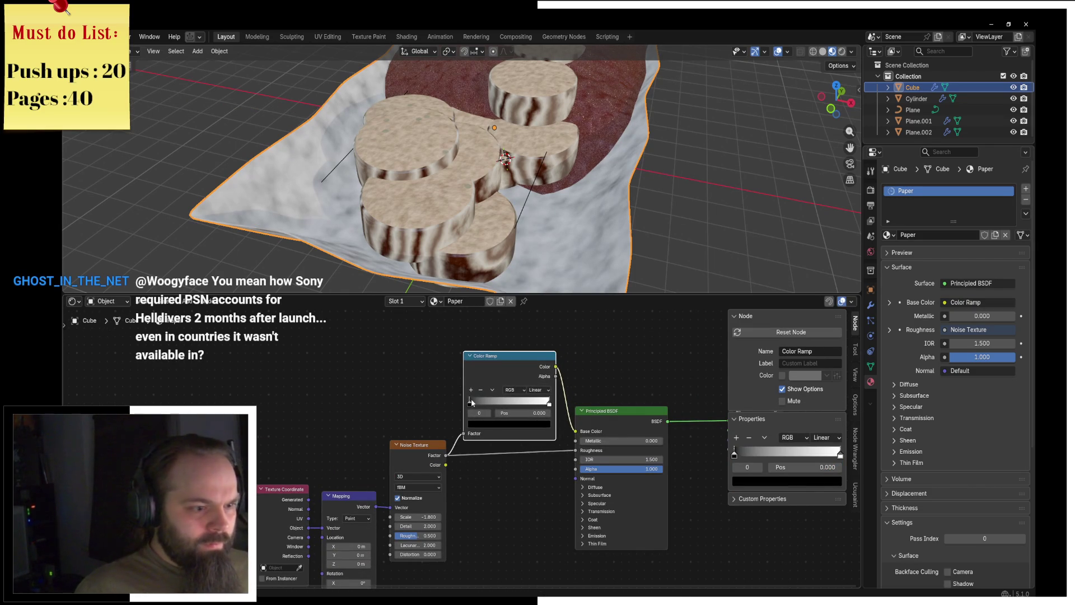
left_click(489, 424)
scroll(489, 421, "up", 8)
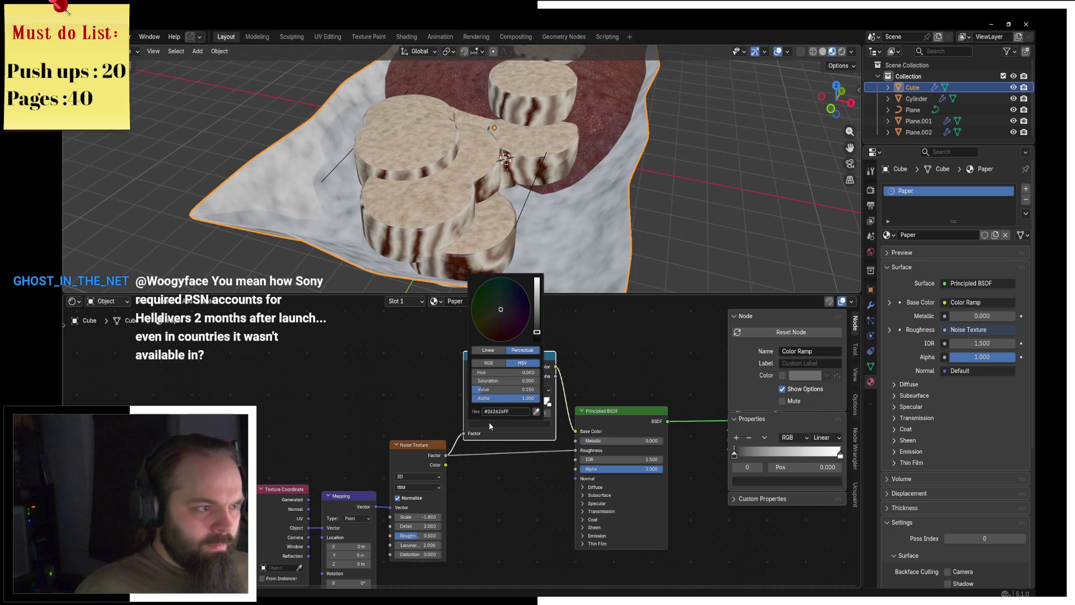
scroll(489, 425, "up", 2)
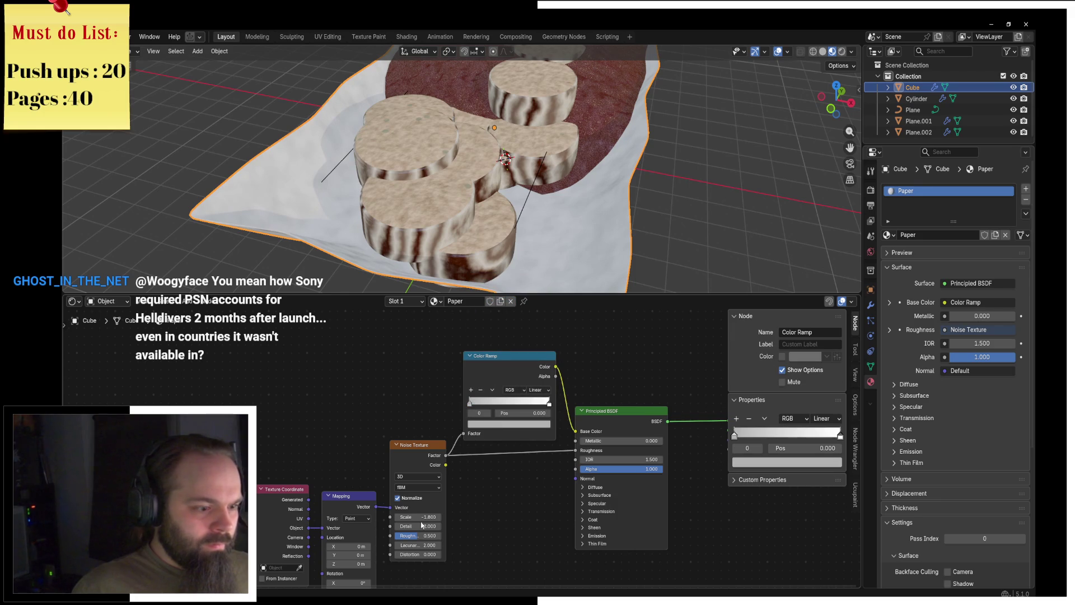
middle_click_drag(721, 391, 500, 397)
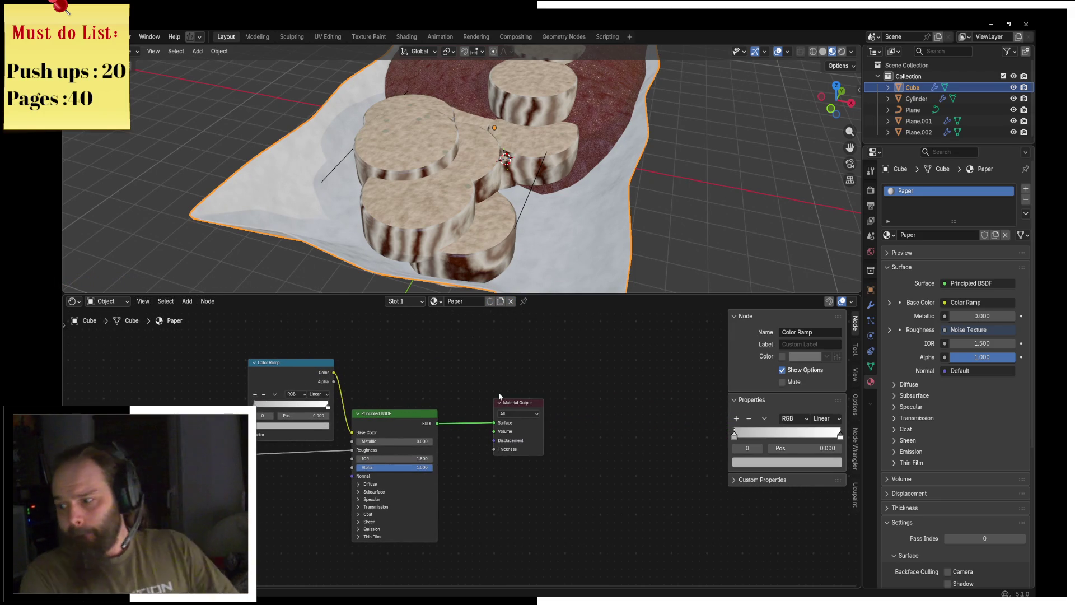
middle_click_drag(499, 396, 450, 399)
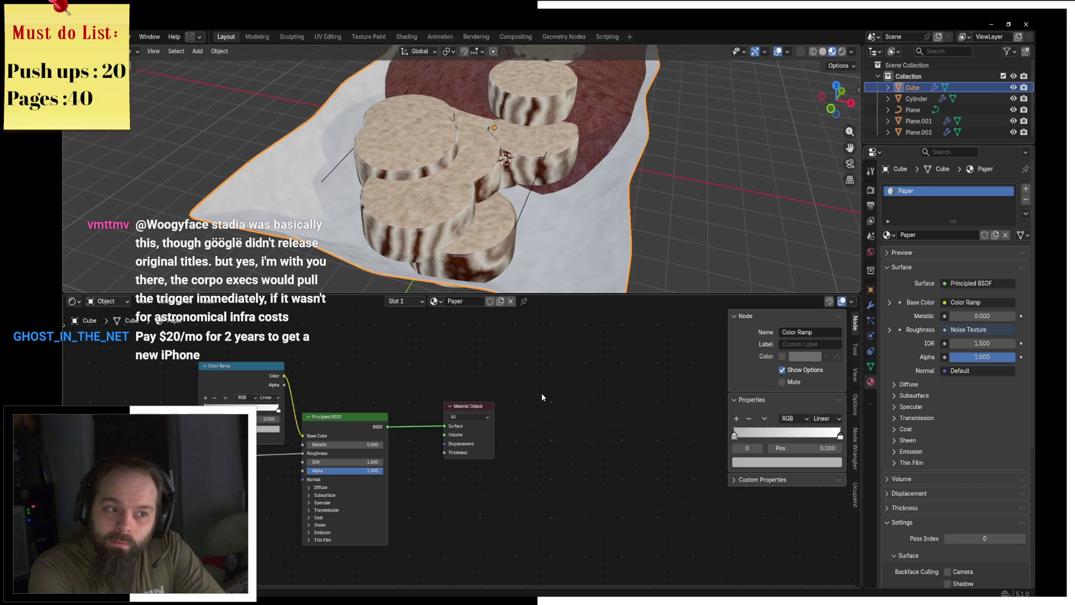
Select the sausage Cylinder and move its Mix, Principled BSDF and Material Output nodes closer together.
left_click(417, 235)
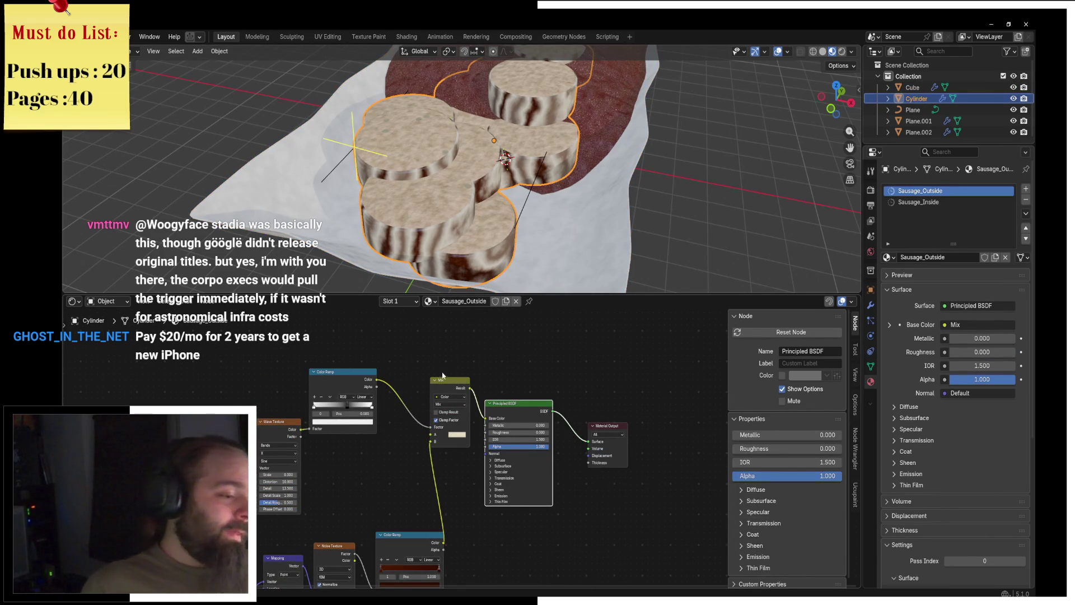
middle_click_drag(462, 363, 382, 343)
mouse_move(369, 361)
left_mouse_down()
mouse_move(444, 335)
mouse_move(445, 348)
left_mouse_up()
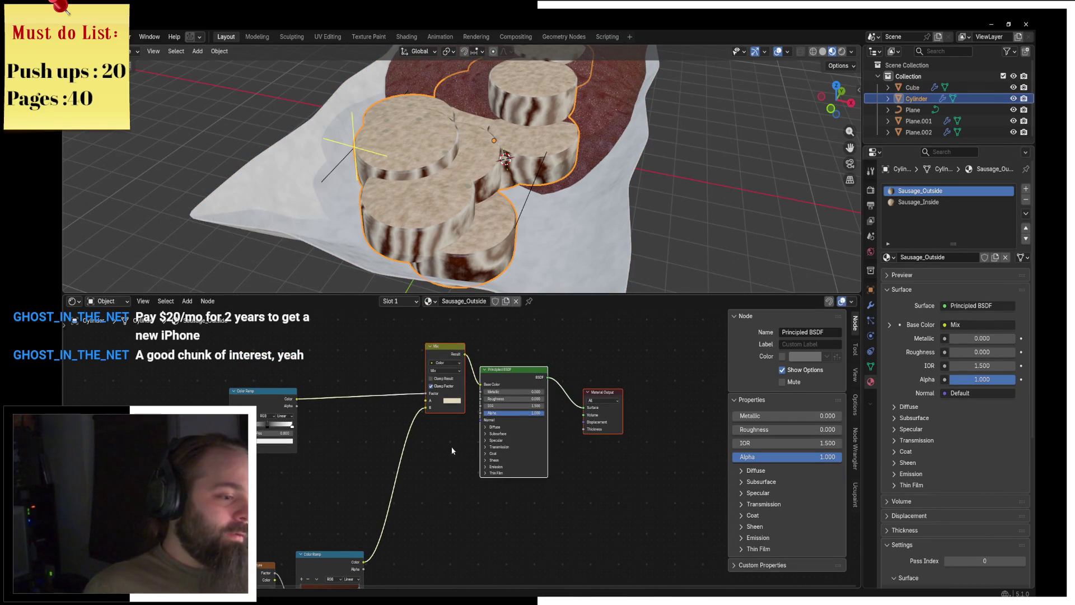
left_click(508, 373)
left_click_drag(508, 373, 505, 343)
left_click_drag(573, 383, 570, 341)
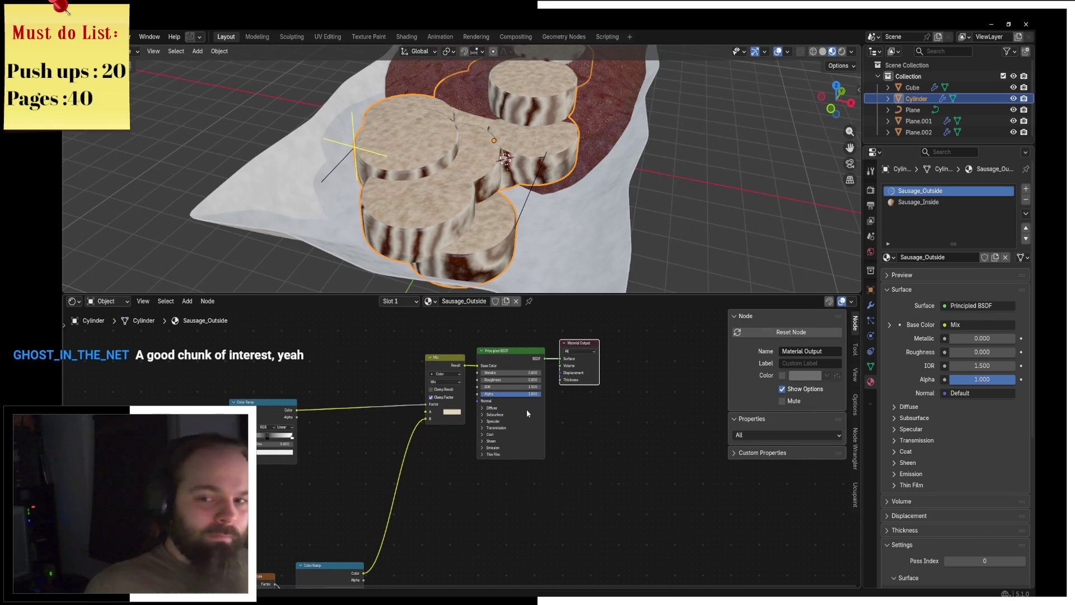
scroll(460, 392, "up", 5)
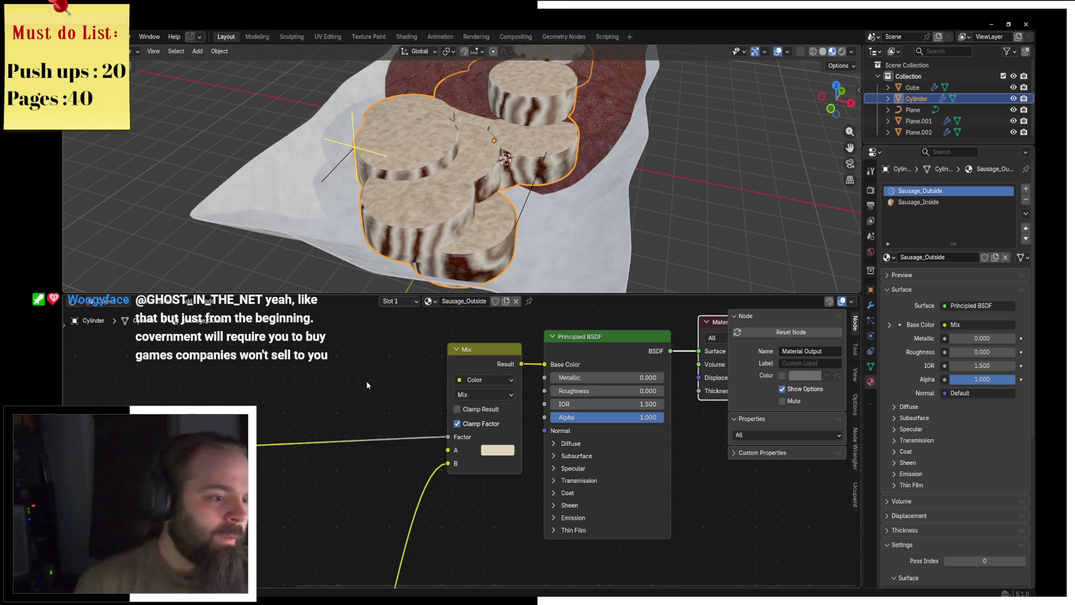
mouse_move(373, 435)
middle_mouse_down()
mouse_move(527, 413)
mouse_move(507, 289)
middle_mouse_up()
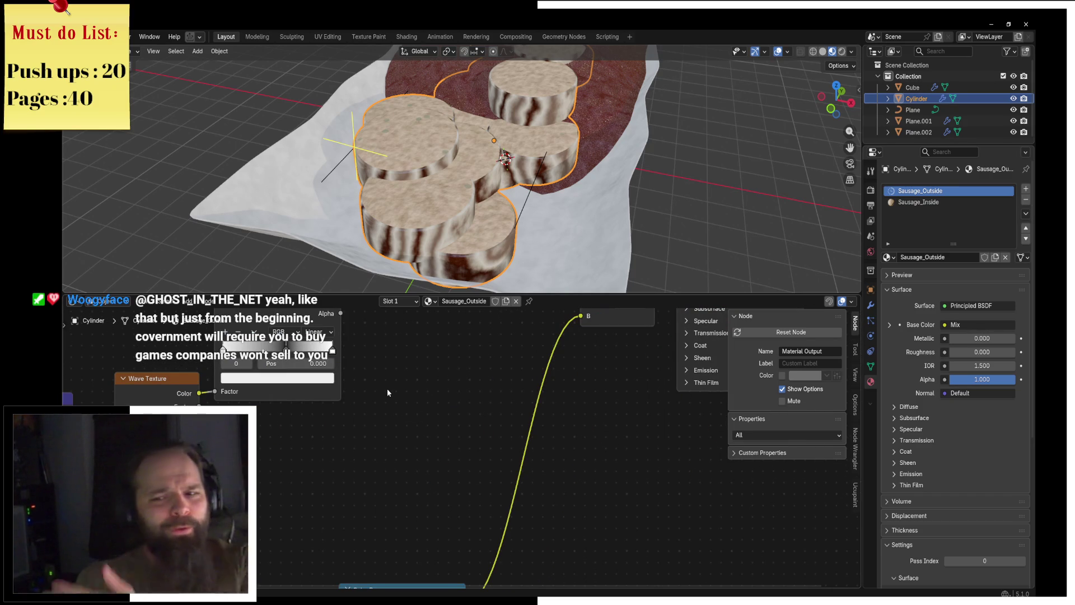
Slide the ramp's right stop to 0.784 and darken the Mix A colour to greyish brown #555147.
mouse_move(389, 404)
middle_mouse_down()
mouse_move(425, 325)
mouse_move(441, 430)
middle_mouse_up()
left_click_drag(490, 429, 416, 437)
mouse_move(477, 415)
middle_mouse_down()
mouse_move(518, 488)
mouse_move(392, 504)
mouse_move(428, 482)
middle_mouse_up()
left_click(660, 438)
scroll(644, 437, "down", 1)
left_click(636, 435)
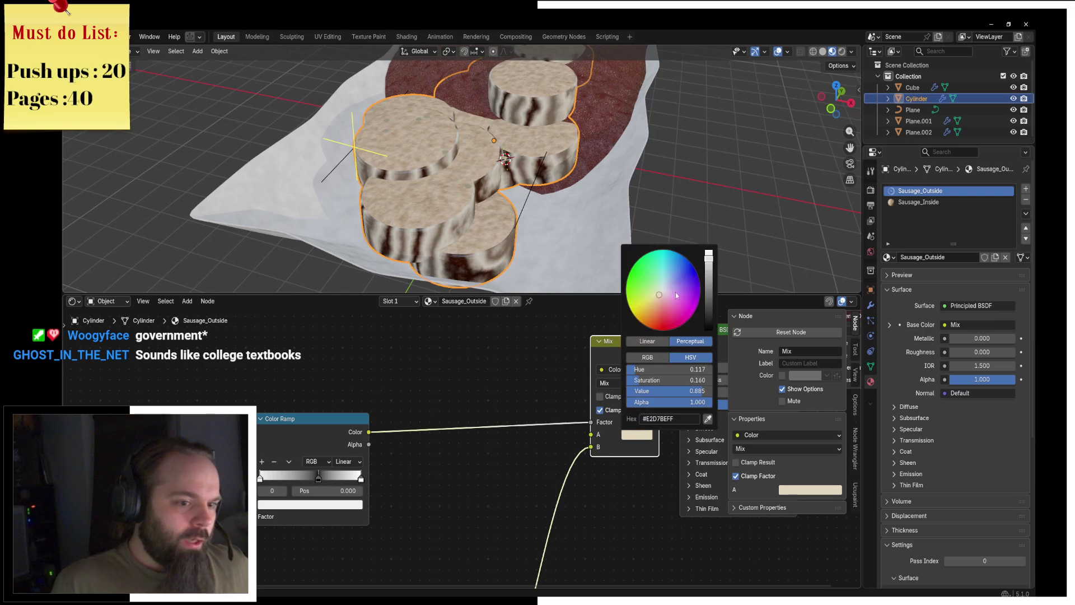
left_click_drag(709, 279, 708, 304)
Move the ramp stop to 0.279, then fine-tune it to 0.671 and check the casing colour.
middle_click_drag(476, 479, 528, 454)
mouse_move(362, 452)
left_mouse_down()
mouse_move(294, 459)
mouse_move(405, 461)
mouse_move(390, 461)
left_mouse_up()
left_click_drag(375, 463, 370, 463)
scroll(547, 213, "down", 3)
mouse_move(546, 212)
middle_mouse_down()
mouse_move(667, 179)
mouse_move(494, 191)
mouse_move(534, 195)
middle_mouse_up()
left_click(667, 179)
scroll(535, 194, "up", 3)
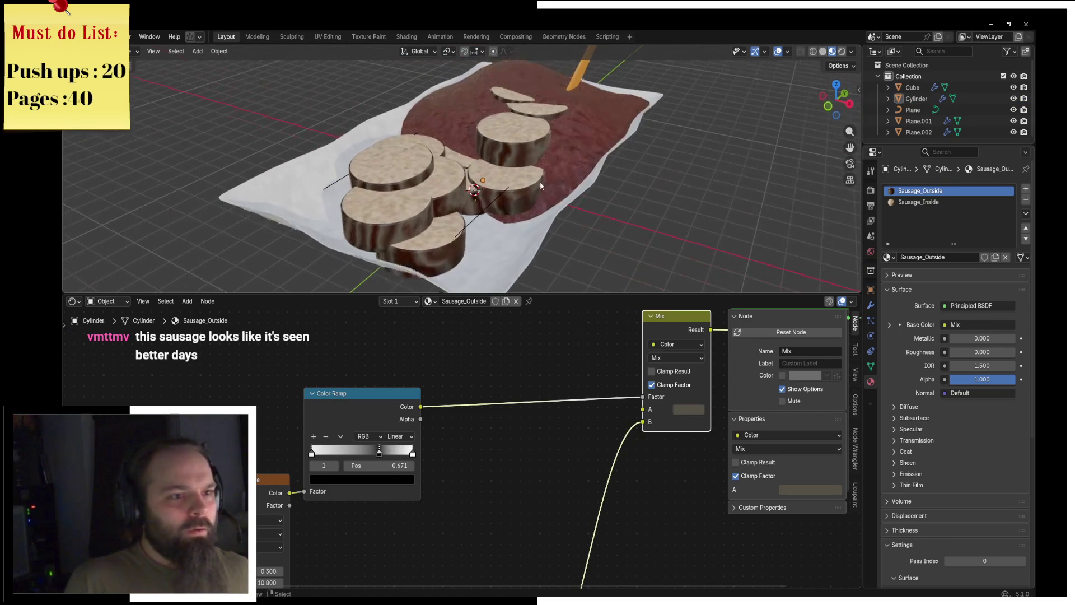
scroll(542, 216, "down", 3)
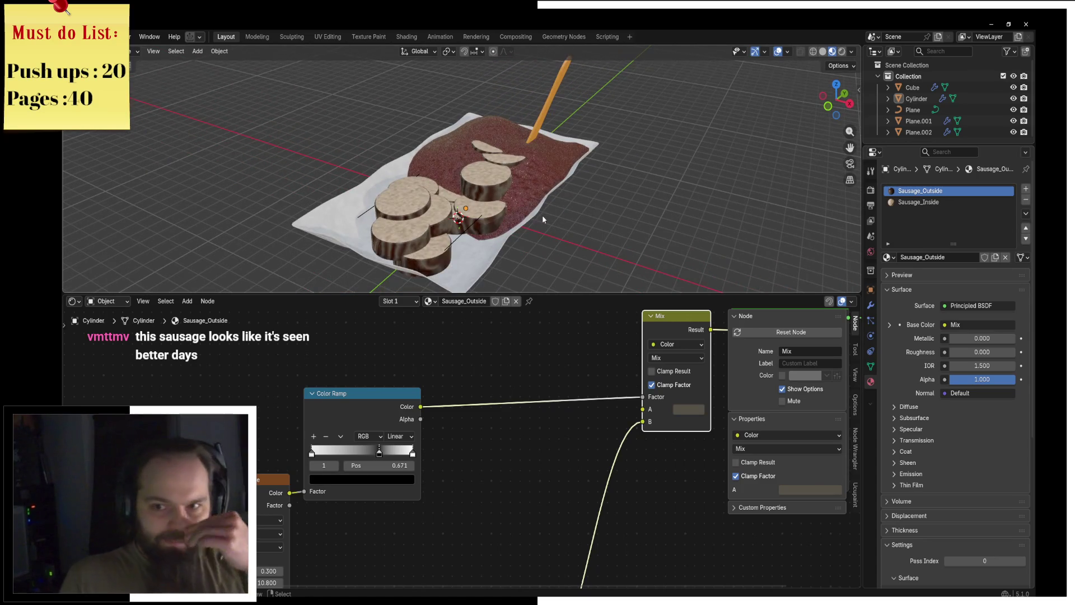
scroll(542, 216, "down", 1)
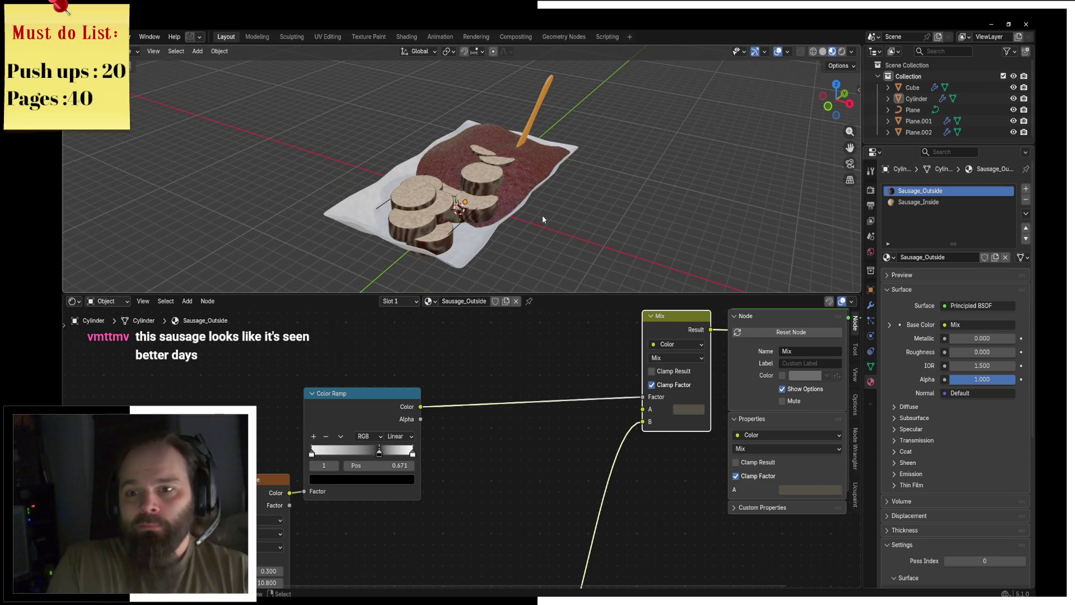
mouse_move(542, 215)
middle_mouse_down()
mouse_move(553, 209)
mouse_move(452, 218)
mouse_move(491, 245)
mouse_move(481, 238)
middle_mouse_up()
scroll(546, 211, "up", 4)
middle_click_drag(476, 448, 483, 446)
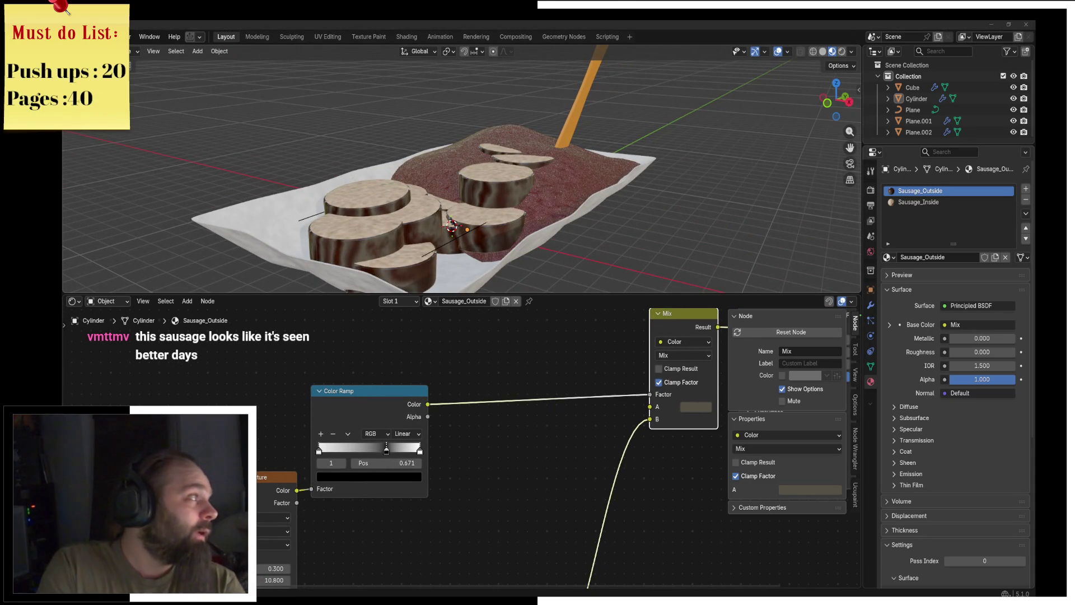
key("alt+Tab")
Search Brave for 'curry wsurst' images and preview the Currywurst in einer Schale picture.
type("cu")
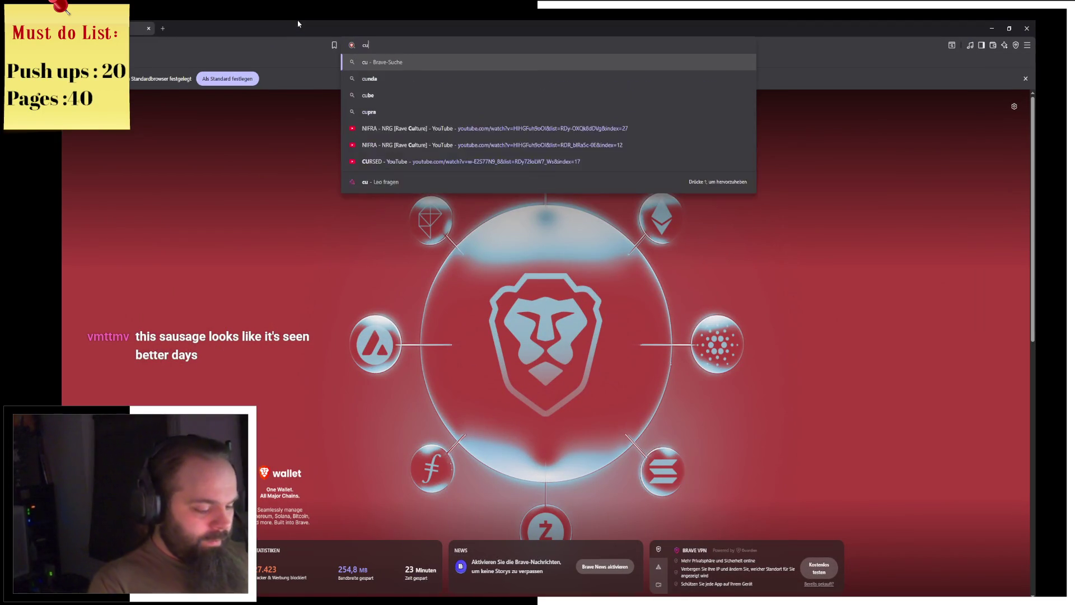
type("rry wsurst")
key("Return")
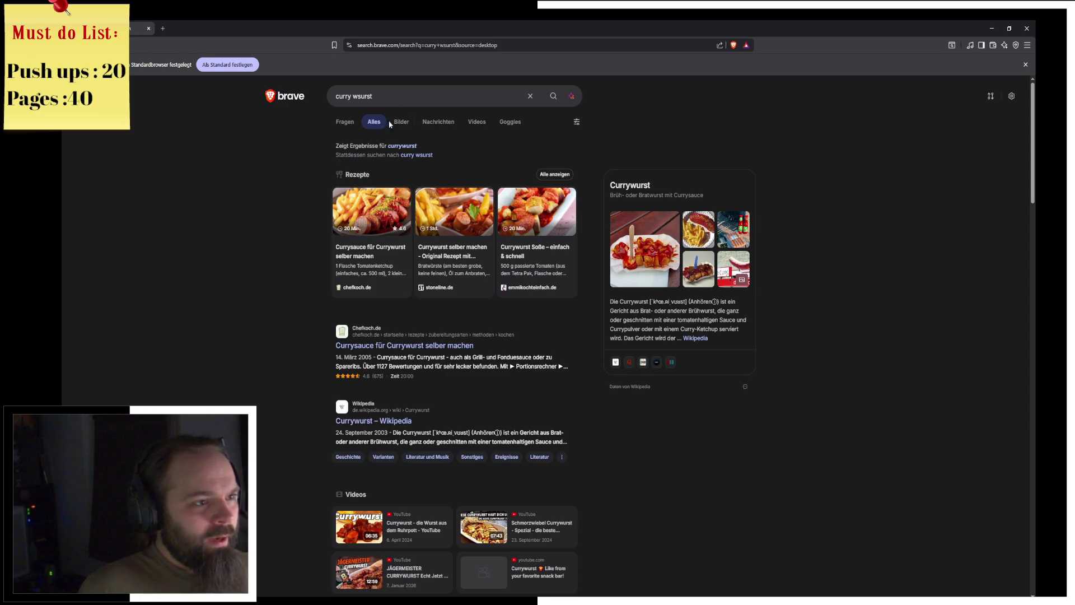
left_click(401, 121)
scroll(195, 242, "down", 2)
left_click(195, 241)
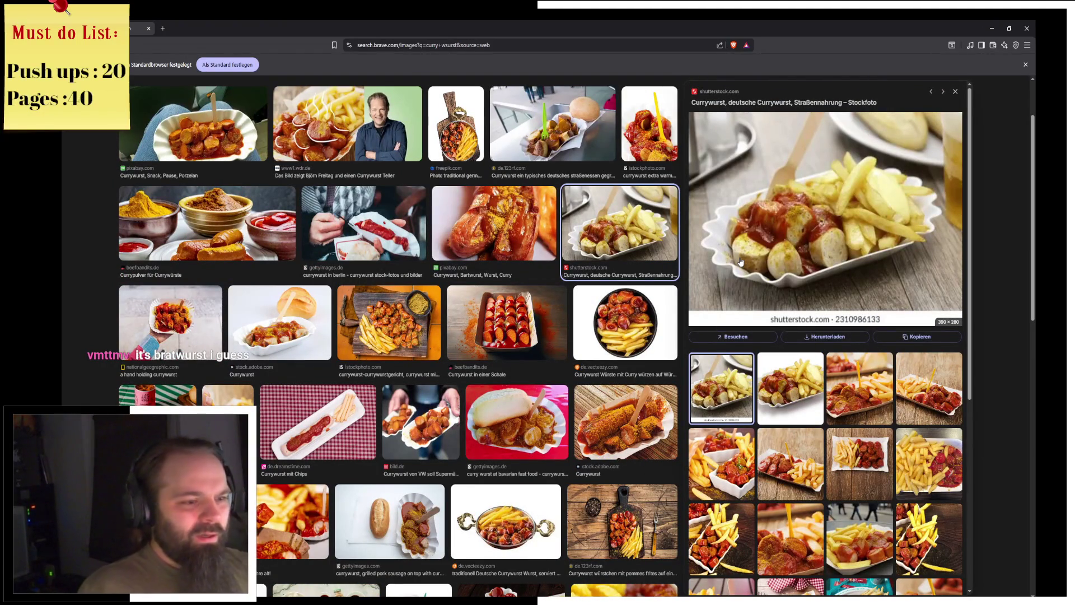
left_click(552, 320)
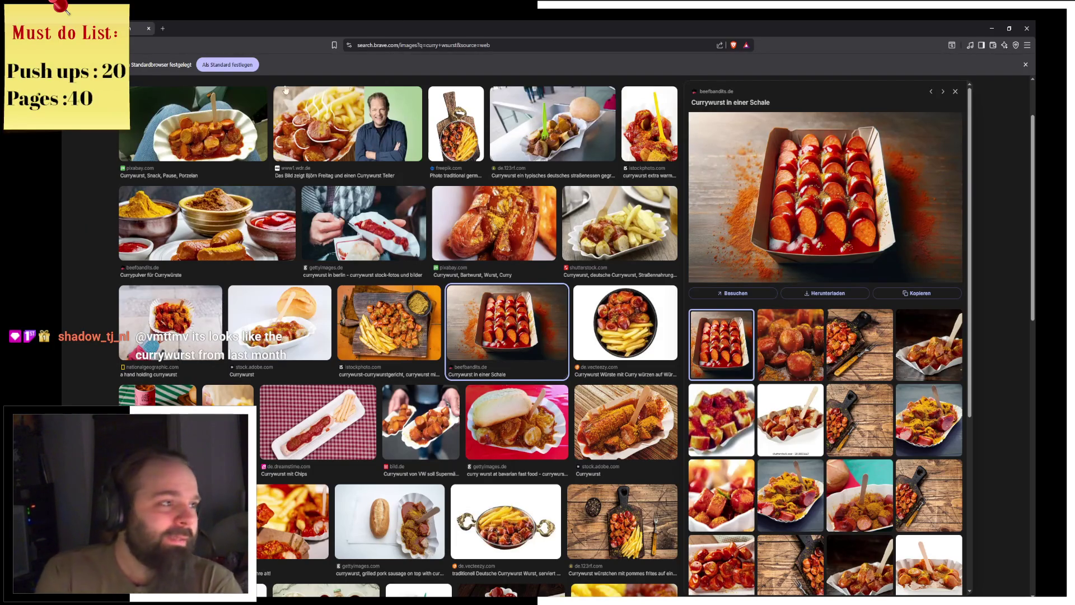
key("alt+Tab")
Save the scene as Currywurst.blend on the Desktop and minimise Blender.
key("ctrl+s")
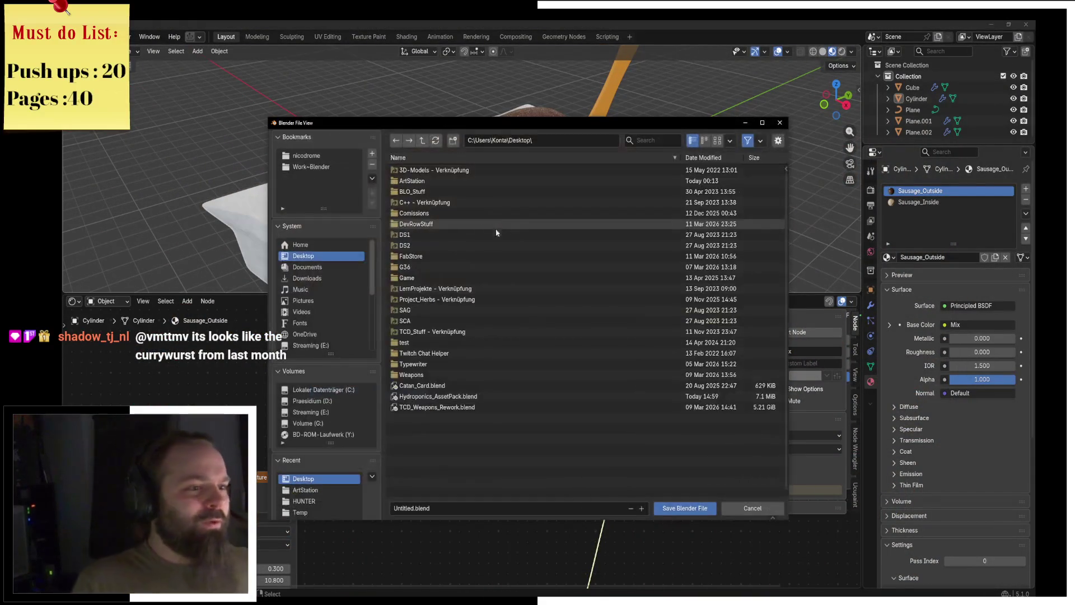
left_click(414, 508)
type("Currysu")
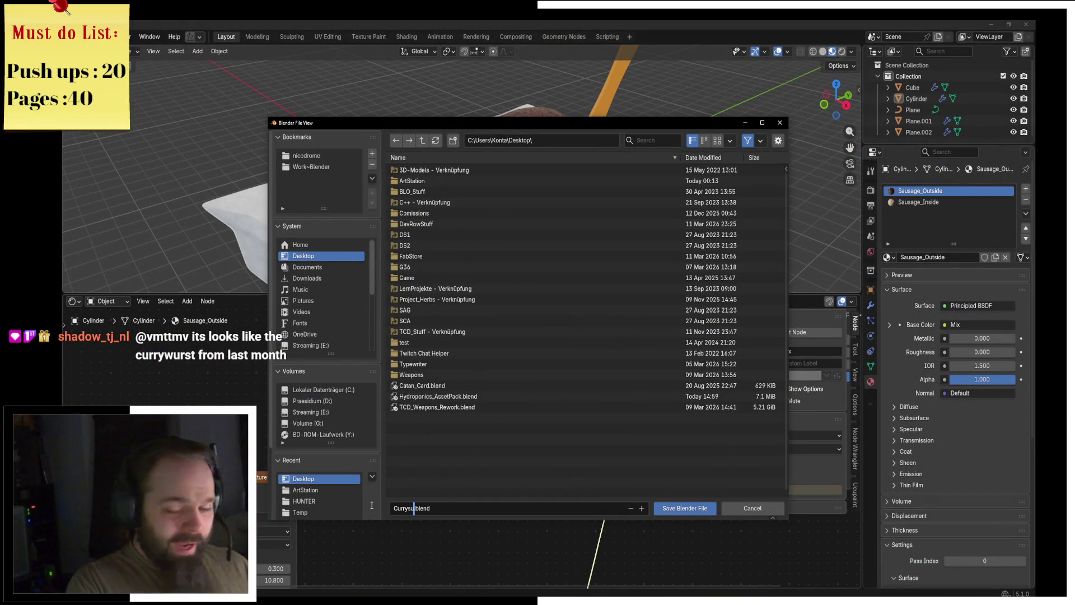
type("wurst")
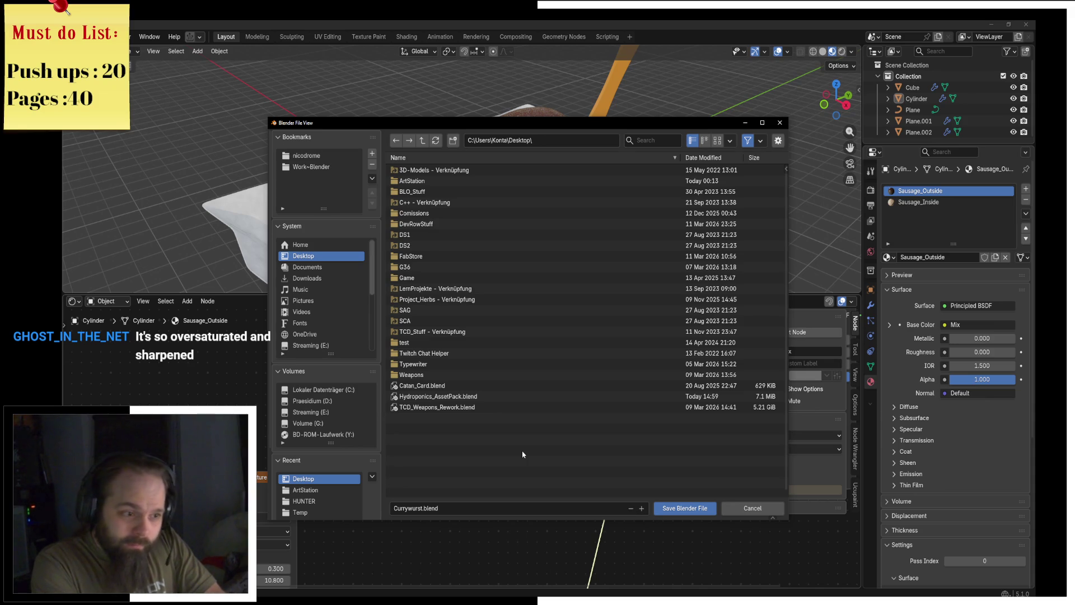
left_click(677, 507)
left_click(1026, 24)
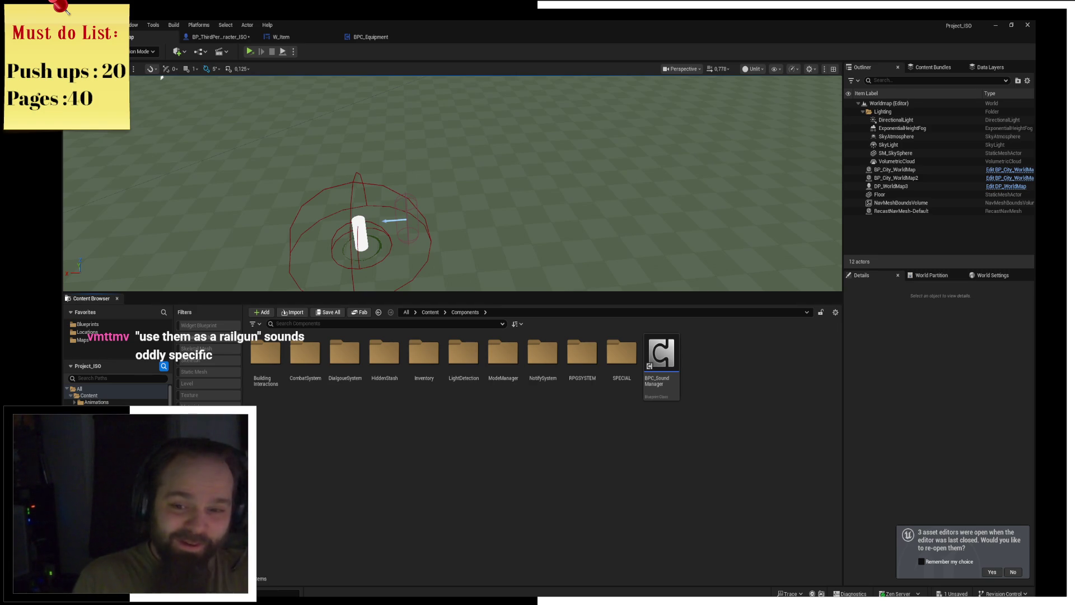
Show the navigation debug display in the viewport with P, then switch to Brave.
key("p")
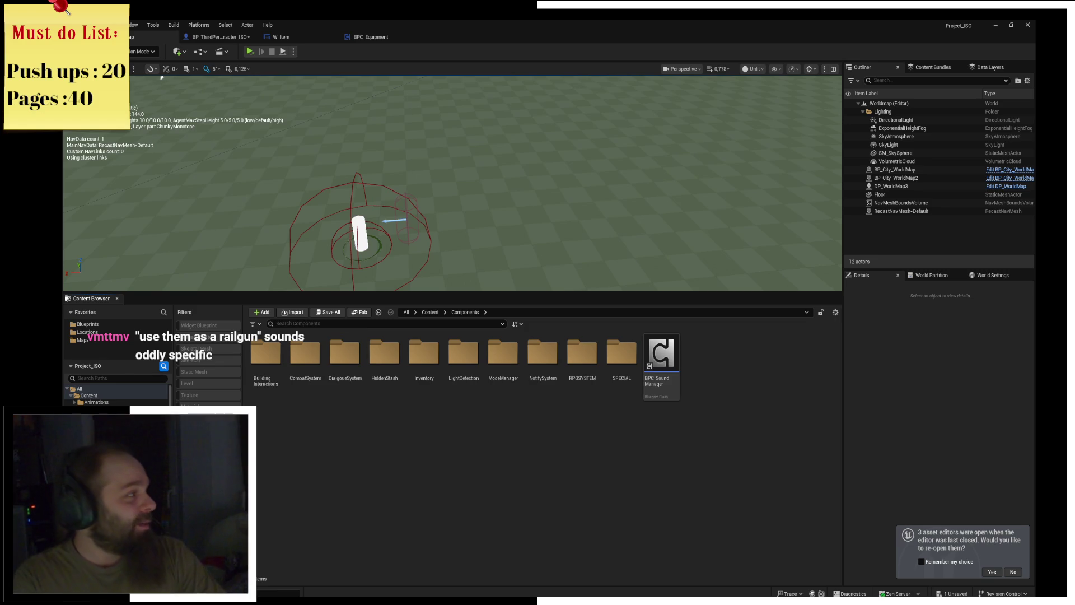
key("alt+Tab")
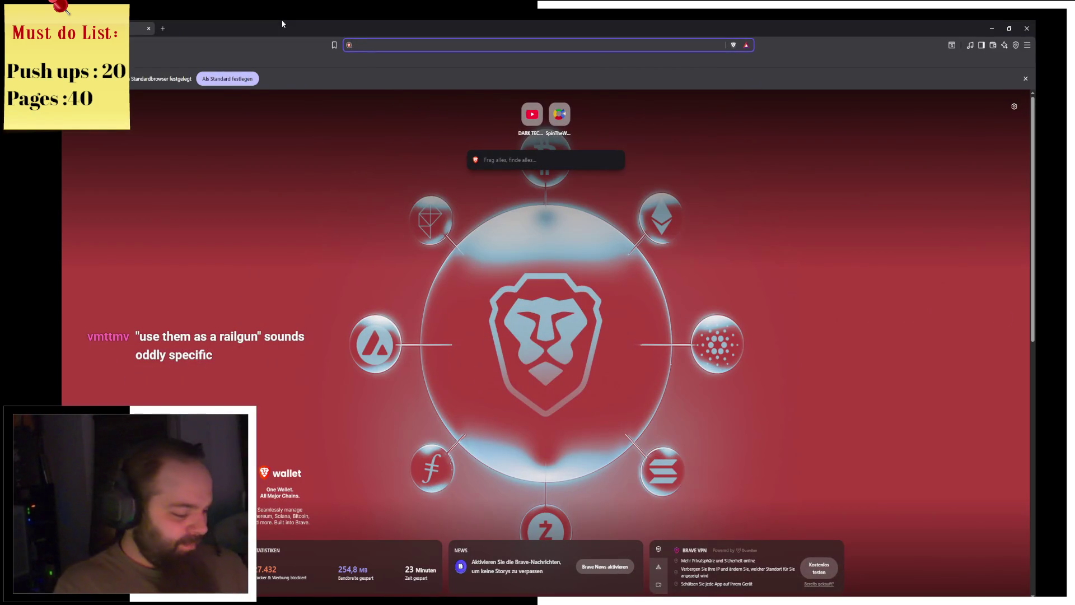
Search for 'crt scan' and show its image results.
type("xrt sca")
key("BackSpace")
key("BackSpace")
key("BackSpace")
type("crt scan")
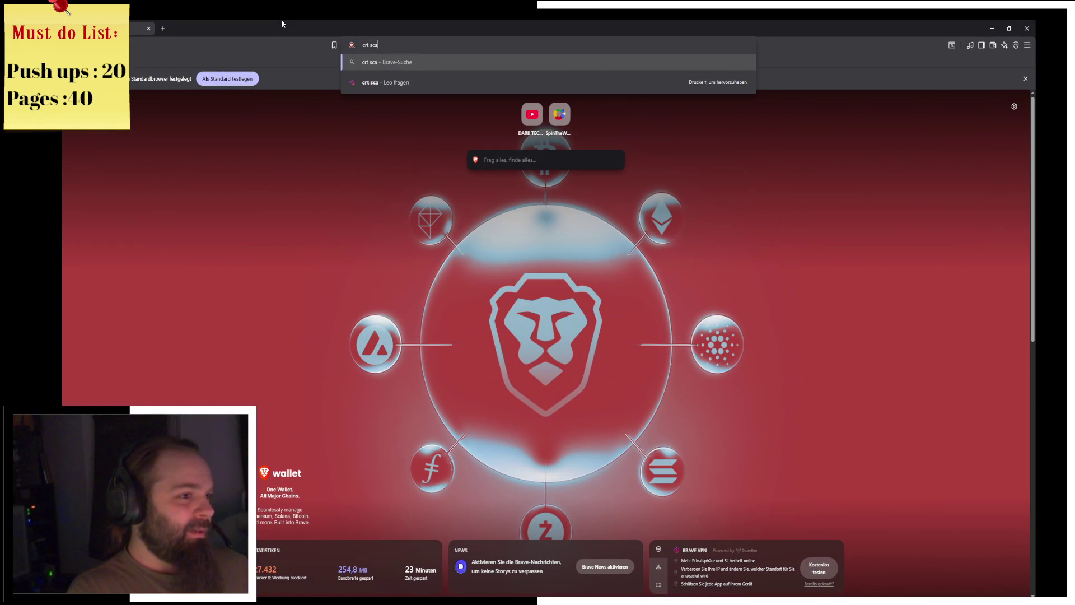
key("Return")
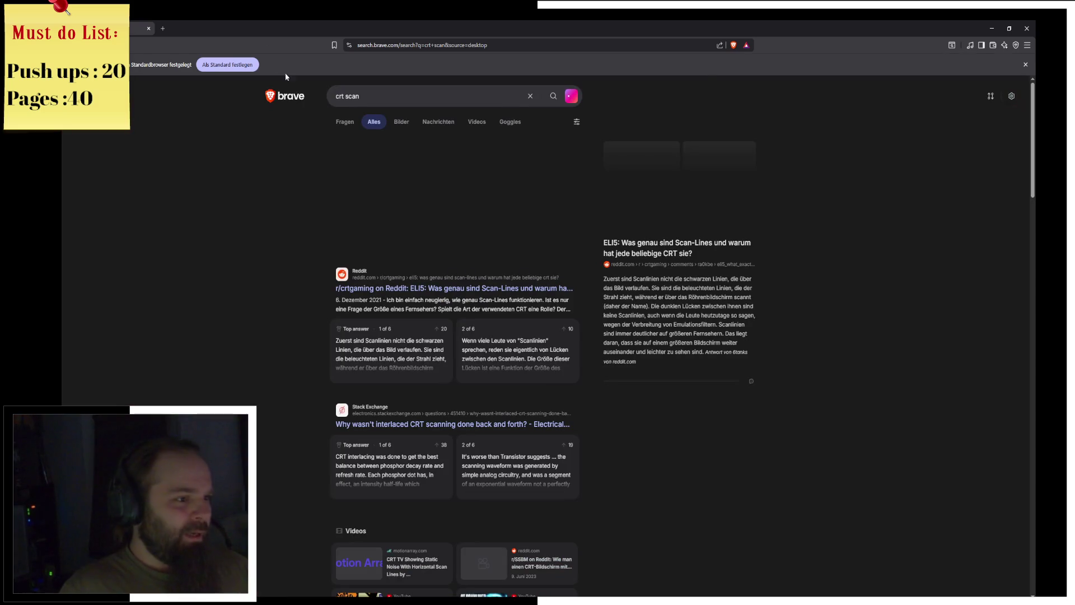
left_click(401, 122)
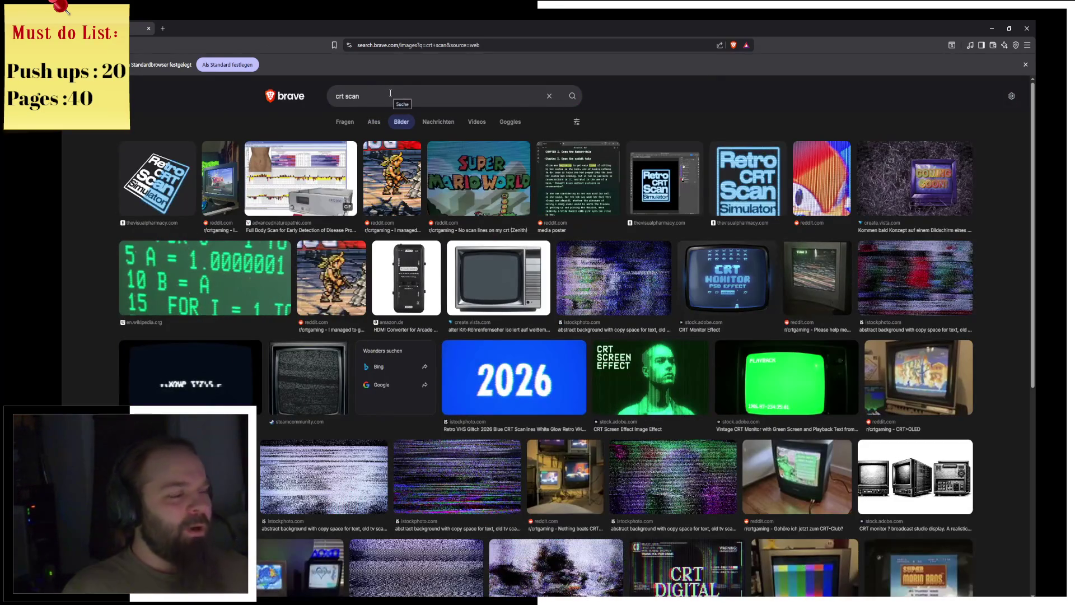
Run image searches for 'buttplug railgun' and 'mri buttplug', then preview a result.
left_click(330, 96)
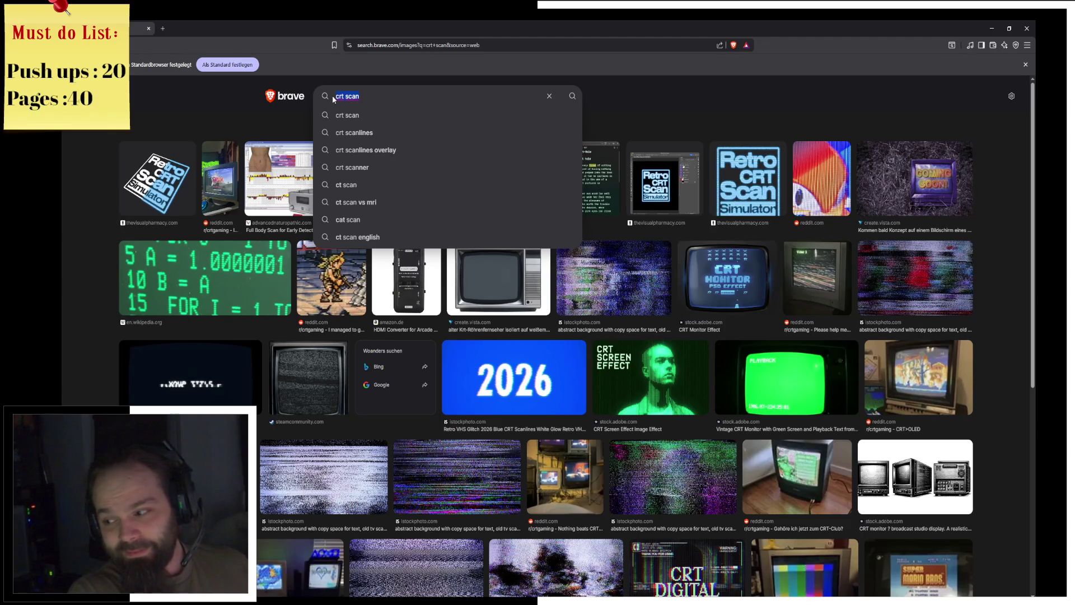
type("buttplug railgun")
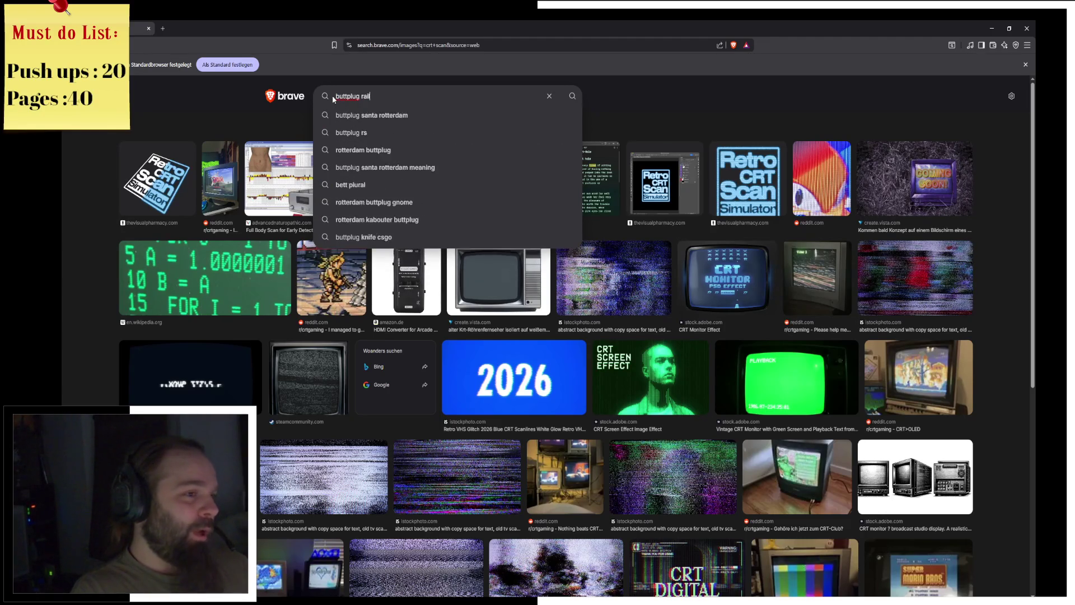
key("Return")
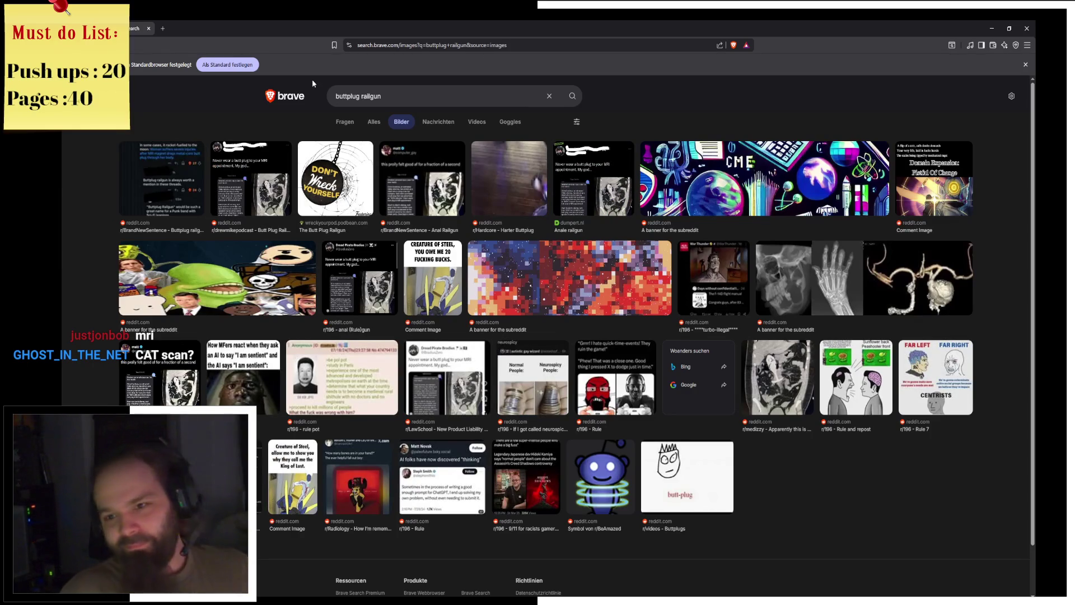
left_click(382, 96)
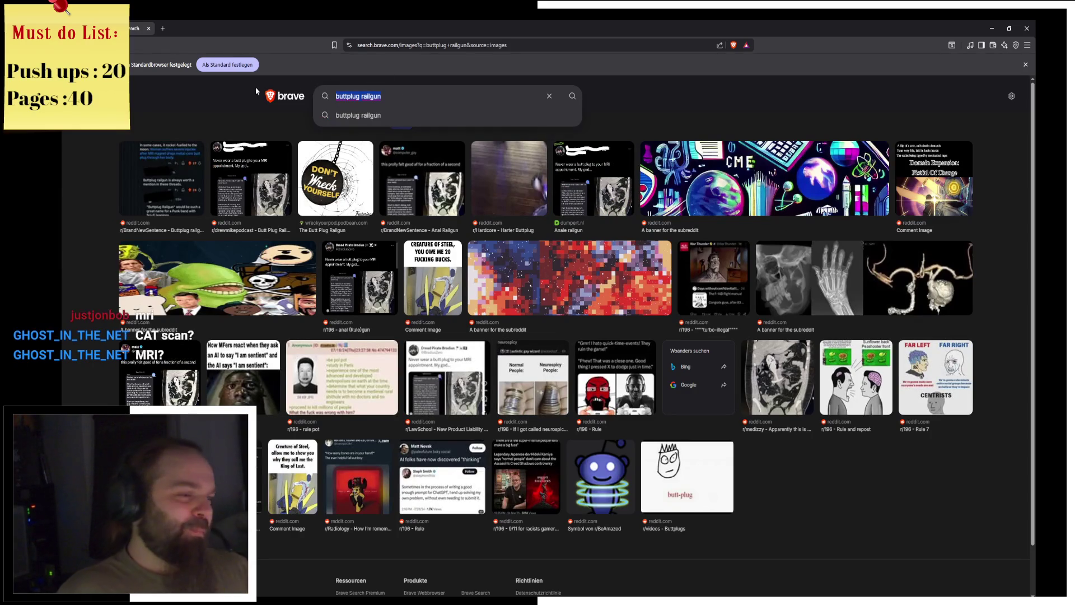
key("ctrl+a")
type("mri buttplug")
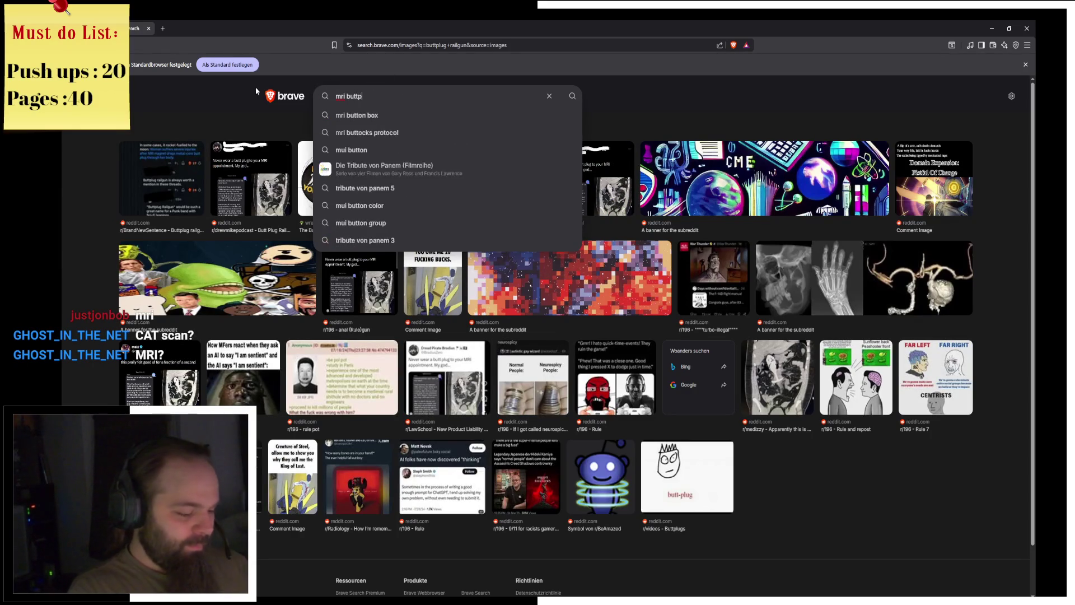
key("Return")
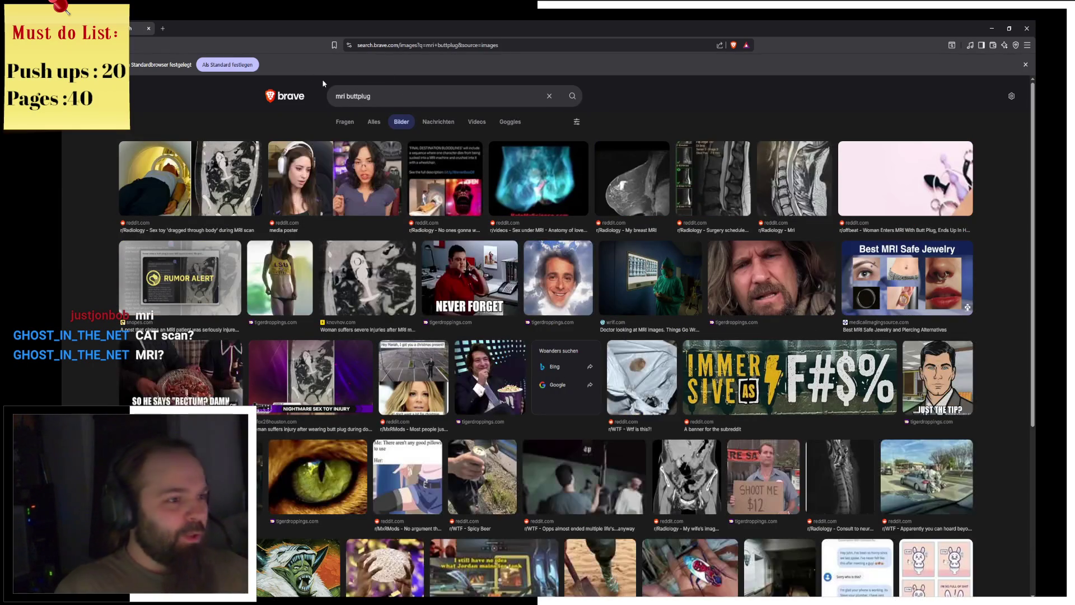
left_click(631, 192)
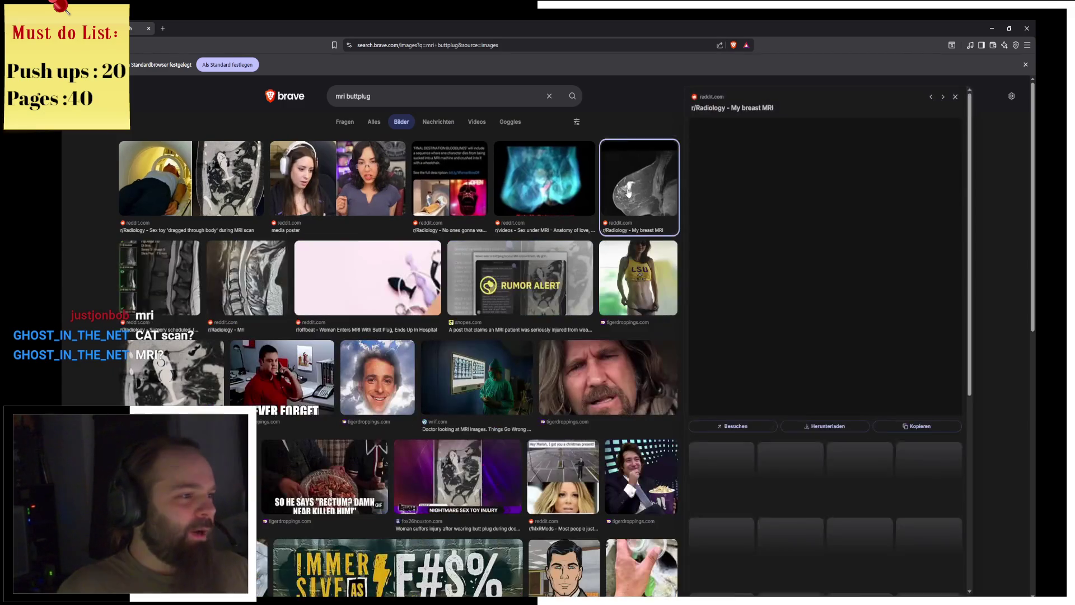
left_click(190, 178)
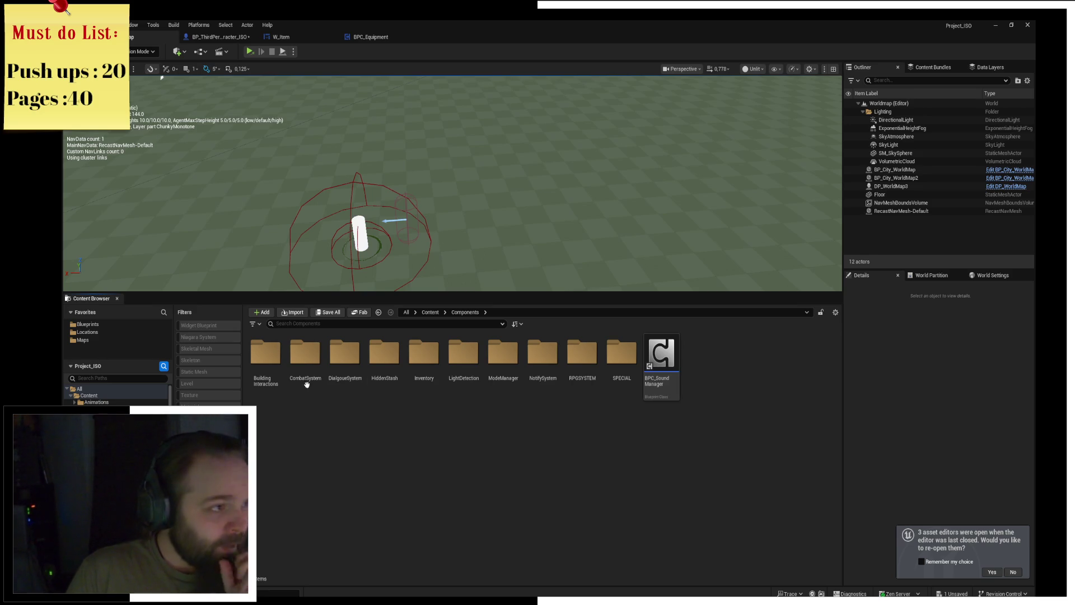
Open the BP_ThirdPersonCharacter_ISO Blueprint tab, then go back to the level editor.
left_click(216, 37)
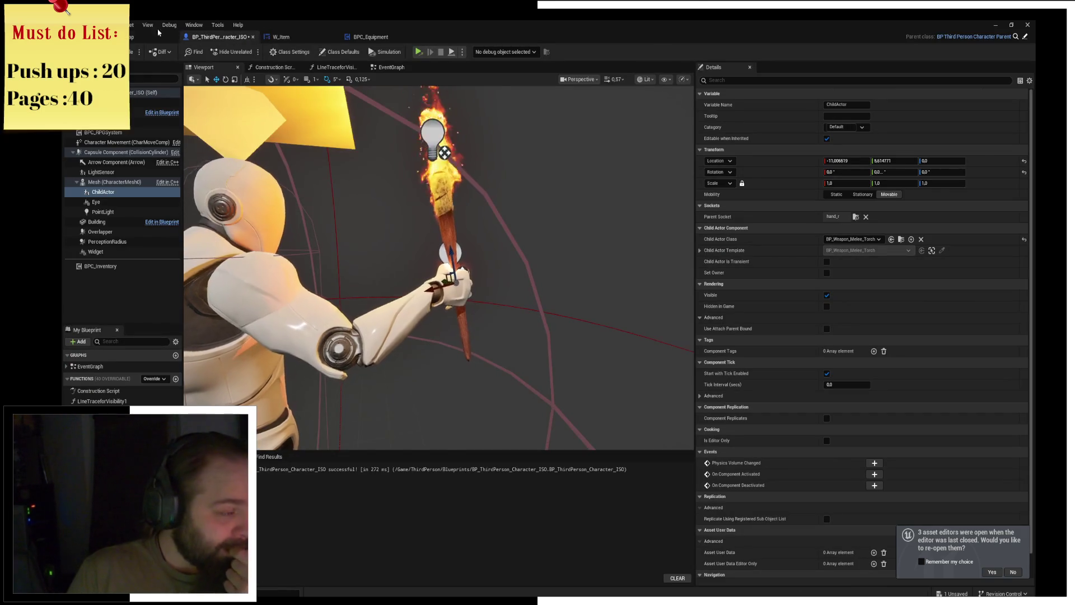
left_click(174, 36)
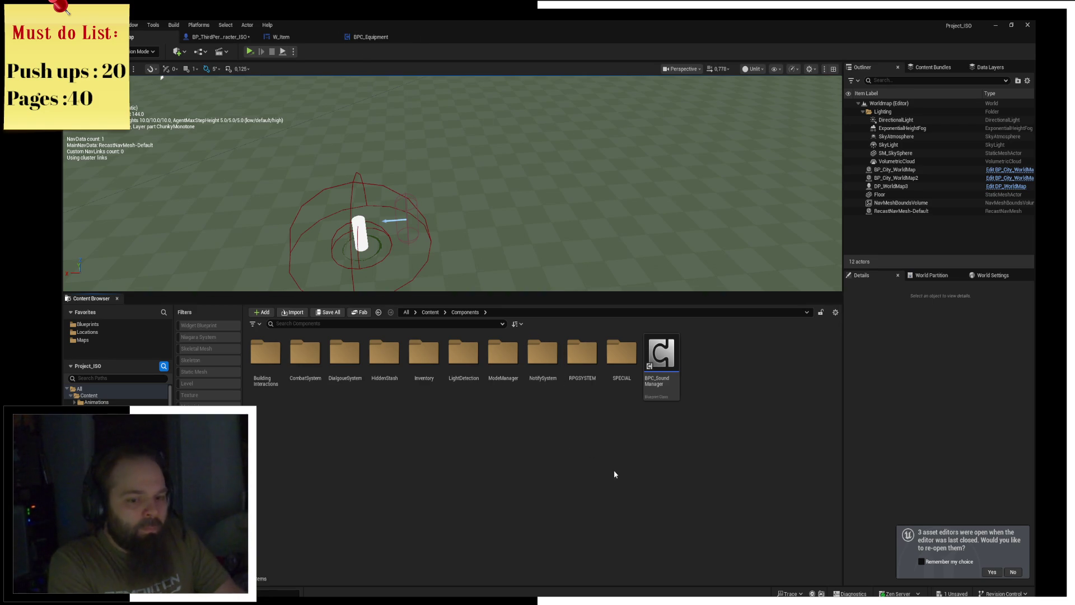
Save BP_ThirdPerson_Character_ISO and place BPC Equipment beside Bind Event to Weapon Changed in its EventGraph.
left_click(952, 594)
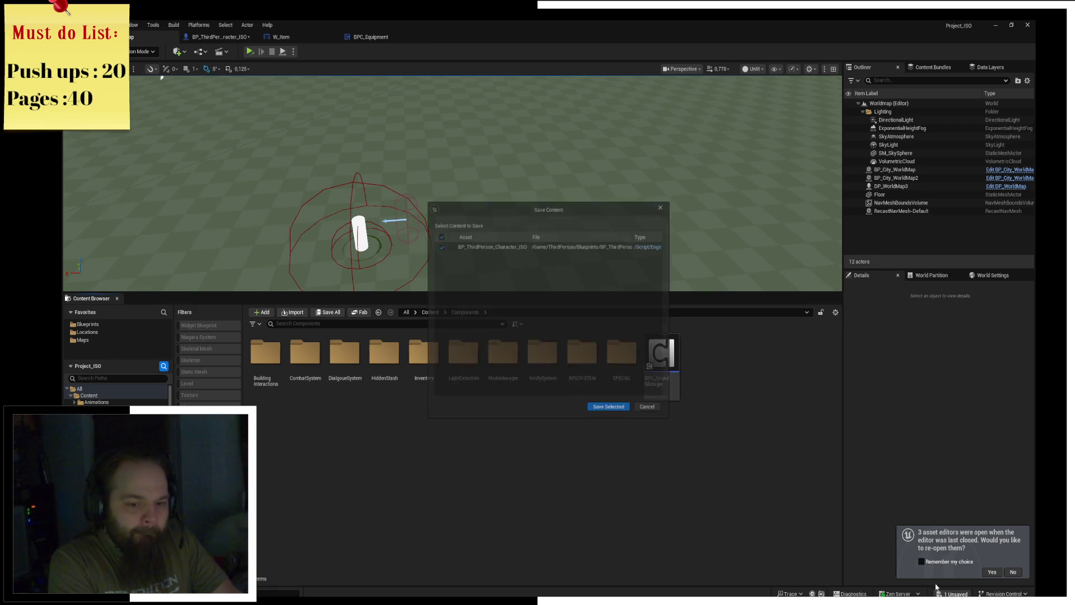
left_click(610, 412)
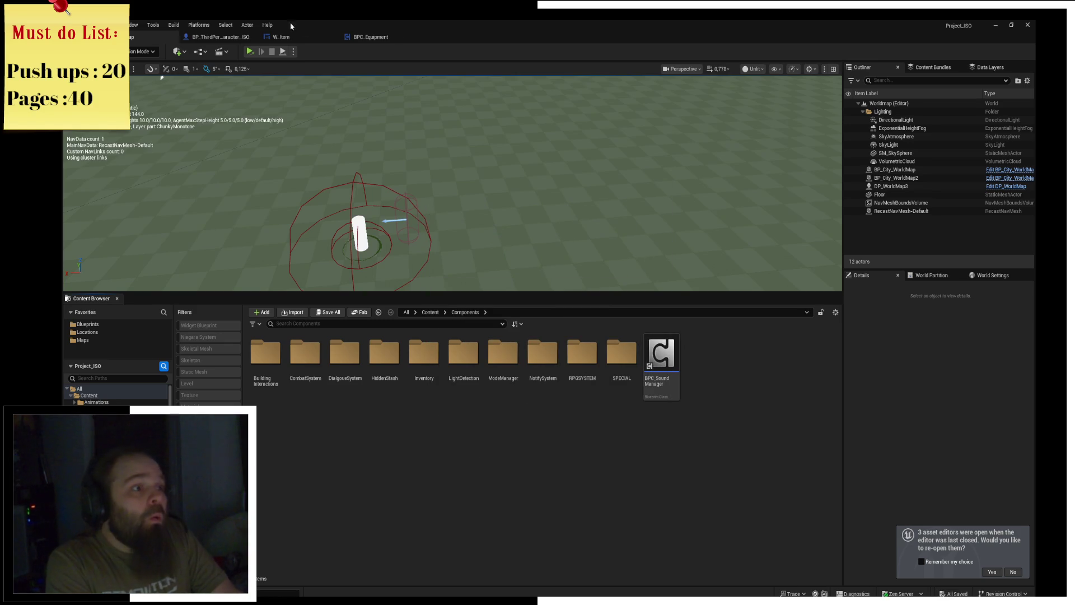
left_click(223, 38)
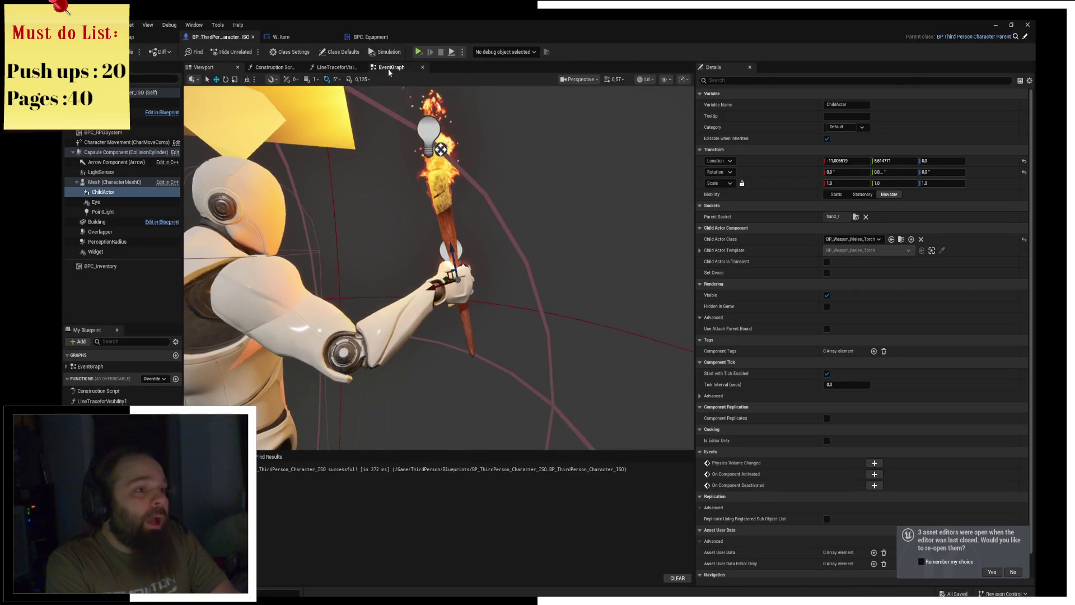
left_click(388, 68)
right_click_drag(507, 178, 609, 204)
mouse_move(401, 275)
right_mouse_down()
mouse_move(449, 275)
mouse_move(569, 327)
right_mouse_up()
mouse_move(352, 125)
left_mouse_down()
mouse_move(600, 182)
mouse_move(577, 184)
left_mouse_up()
right_click_drag(686, 224, 548, 224)
left_click_drag(549, 224, 542, 214)
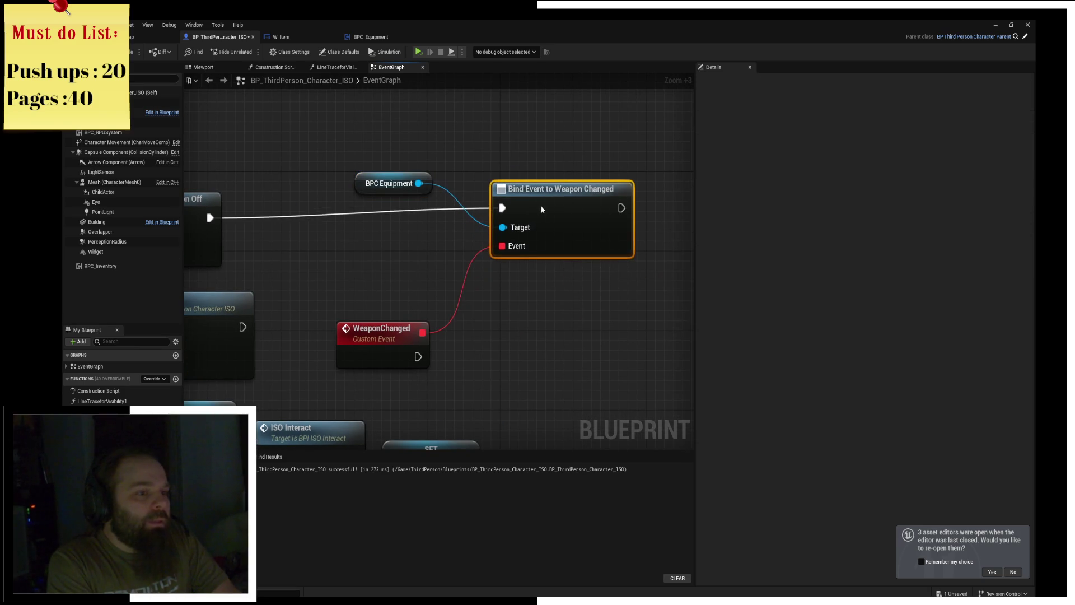
left_click(482, 202)
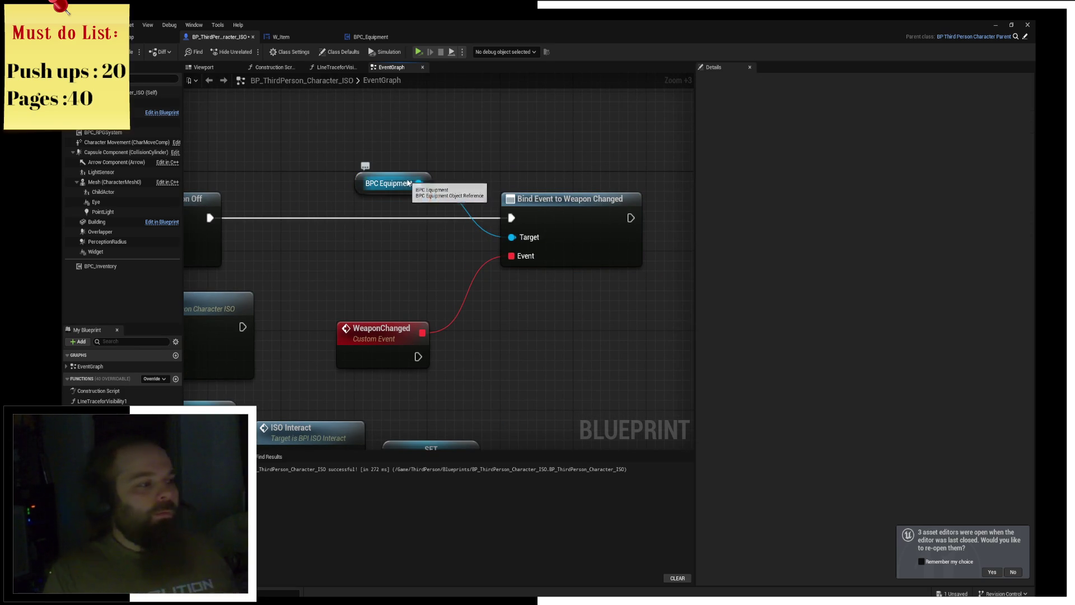
Add Get Weapon 1 and Get Weapon 2 nodes from BPC Equipment and arrange them near WeaponChanged.
left_click_drag(419, 183, 431, 294)
type("get wea")
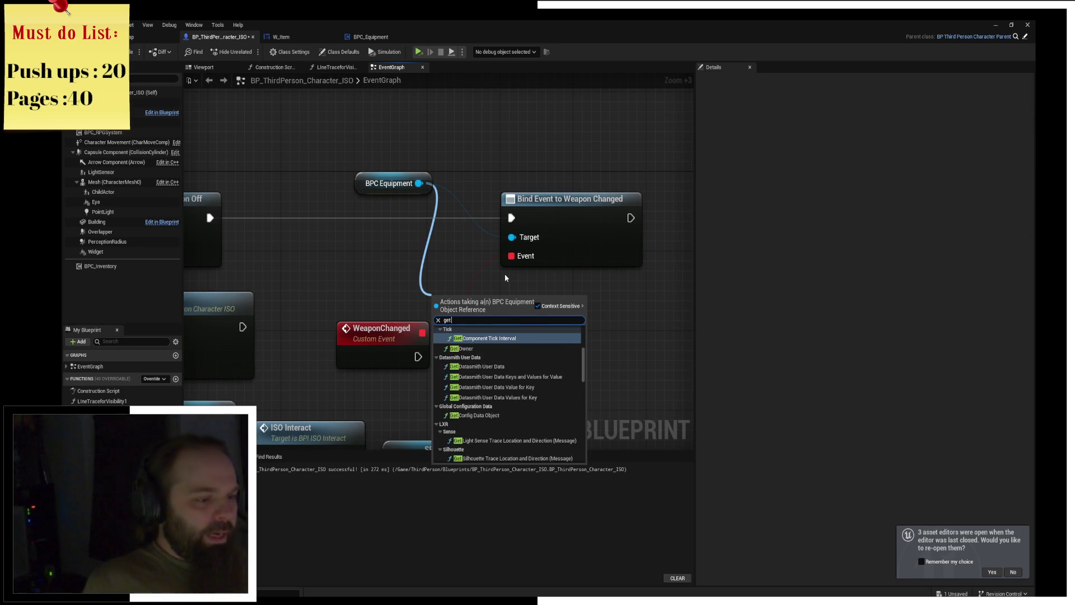
key("Return")
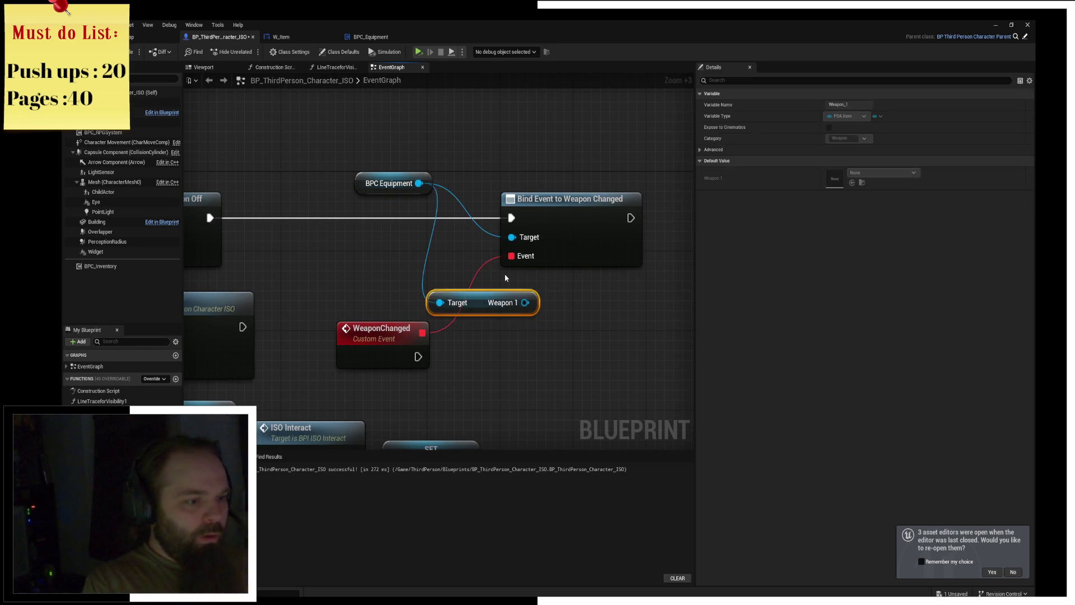
left_click_drag(426, 187, 444, 330)
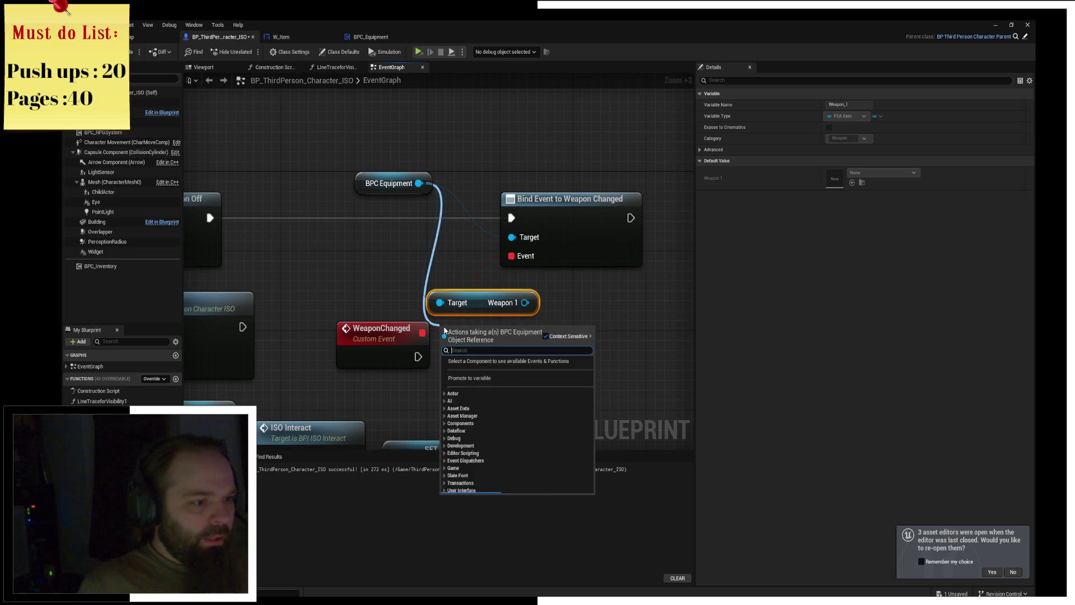
left_click(477, 386)
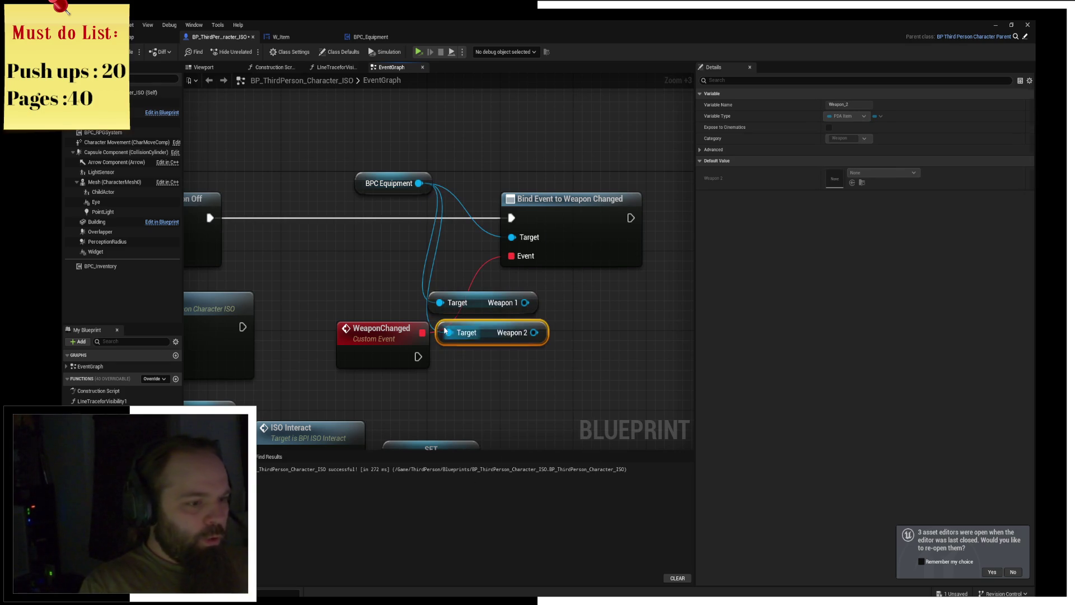
left_click_drag(475, 304, 485, 305)
right_click_drag(485, 306, 418, 262)
mouse_move(320, 297)
left_mouse_down()
mouse_move(322, 330)
mouse_move(356, 329)
left_mouse_up()
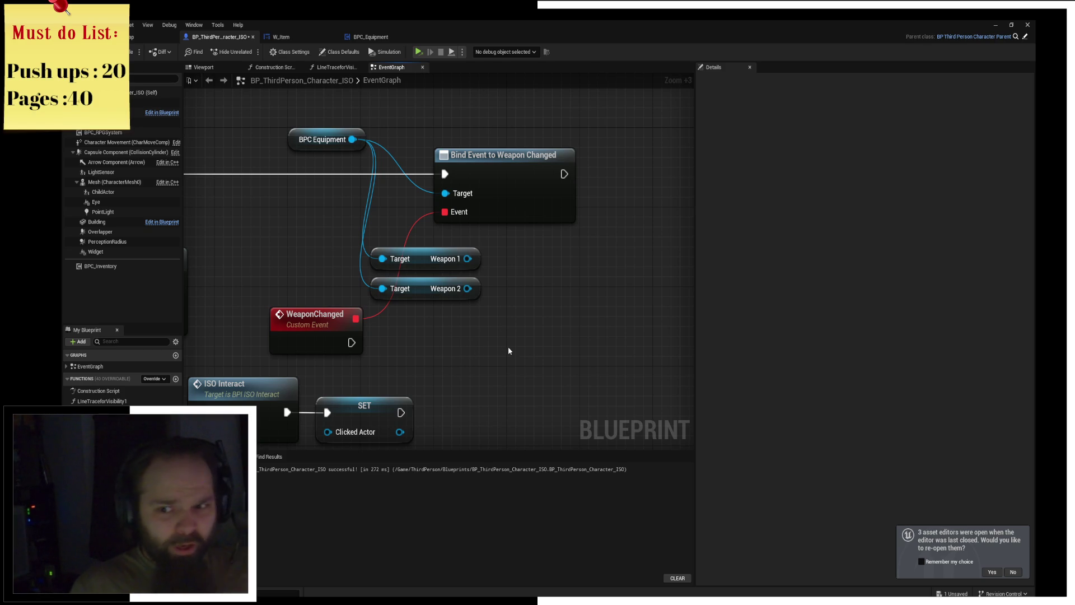
mouse_move(509, 351)
right_mouse_down()
mouse_move(639, 312)
mouse_move(522, 323)
right_mouse_up()
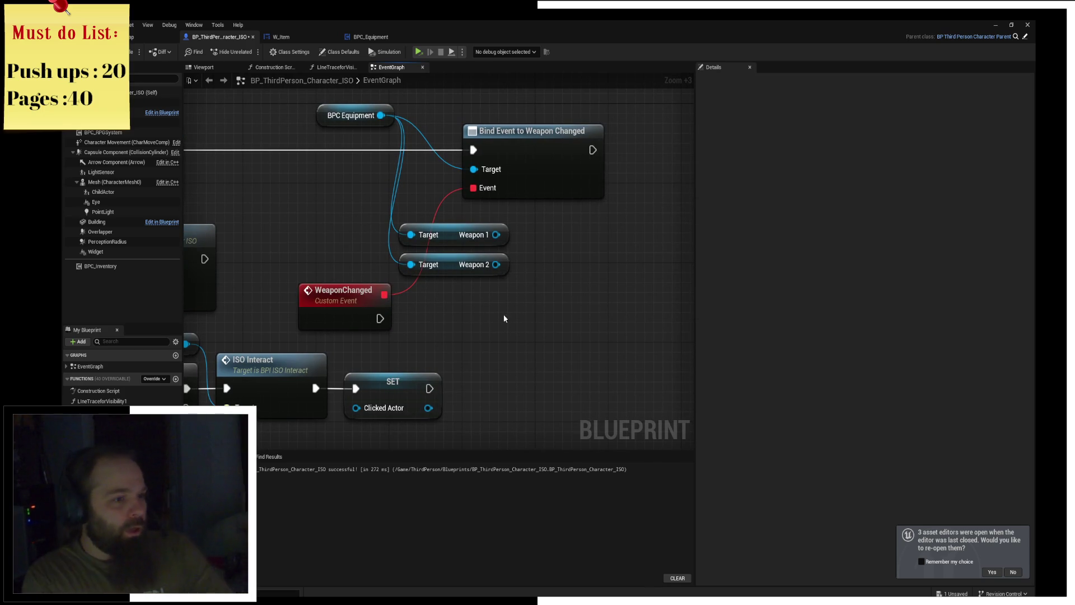
Delete the Weapon 2 getter and promote Weapon 1's output to a new variable.
left_click(453, 271)
key("Delete")
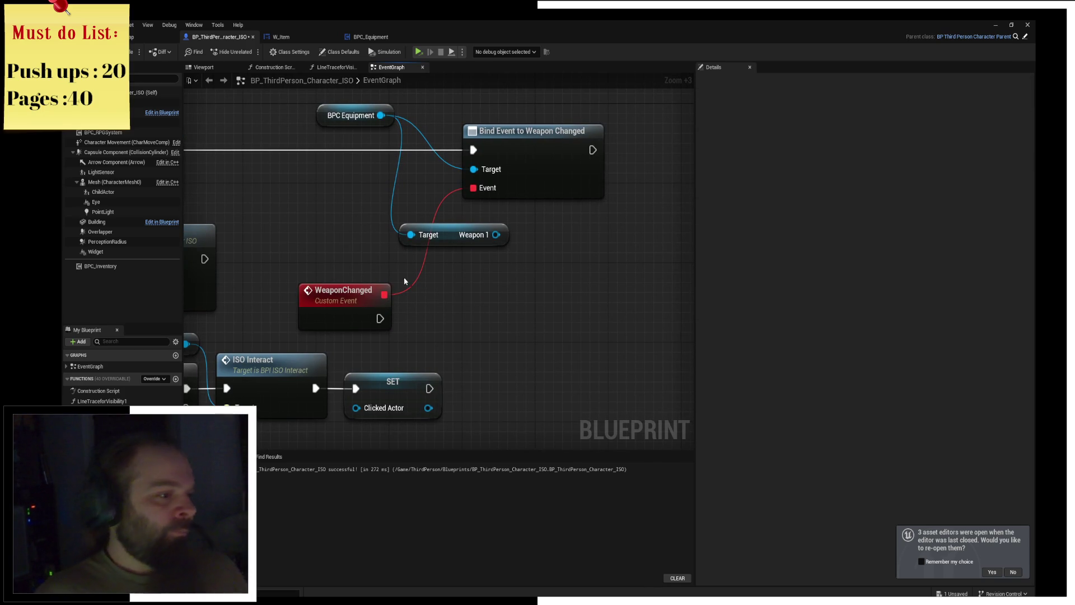
left_click_drag(495, 235, 548, 307)
left_click(582, 368)
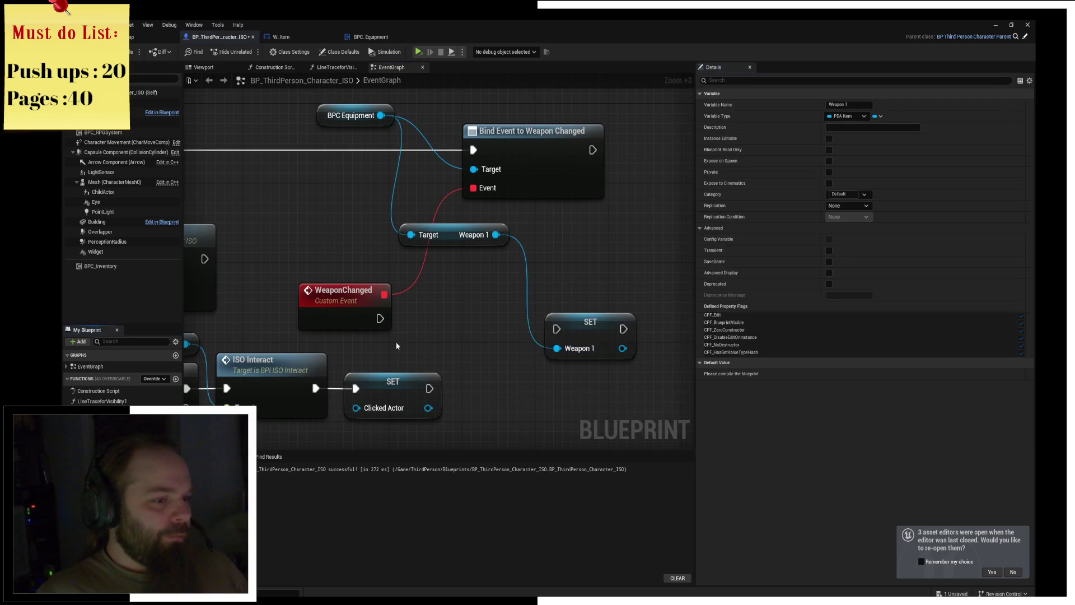
Have WeaponChanged run SET ActiveWeapon from Weapon 1, and attach a Get Drop Mesh node to its output.
mouse_move(378, 319)
left_mouse_down()
mouse_move(556, 329)
mouse_move(591, 313)
left_mouse_up()
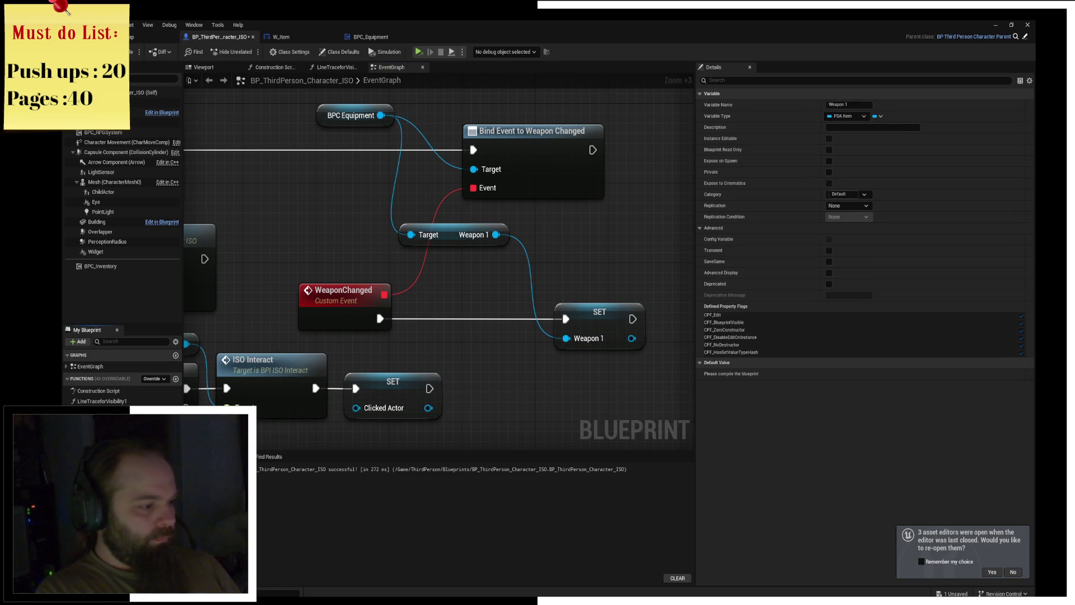
key("Return")
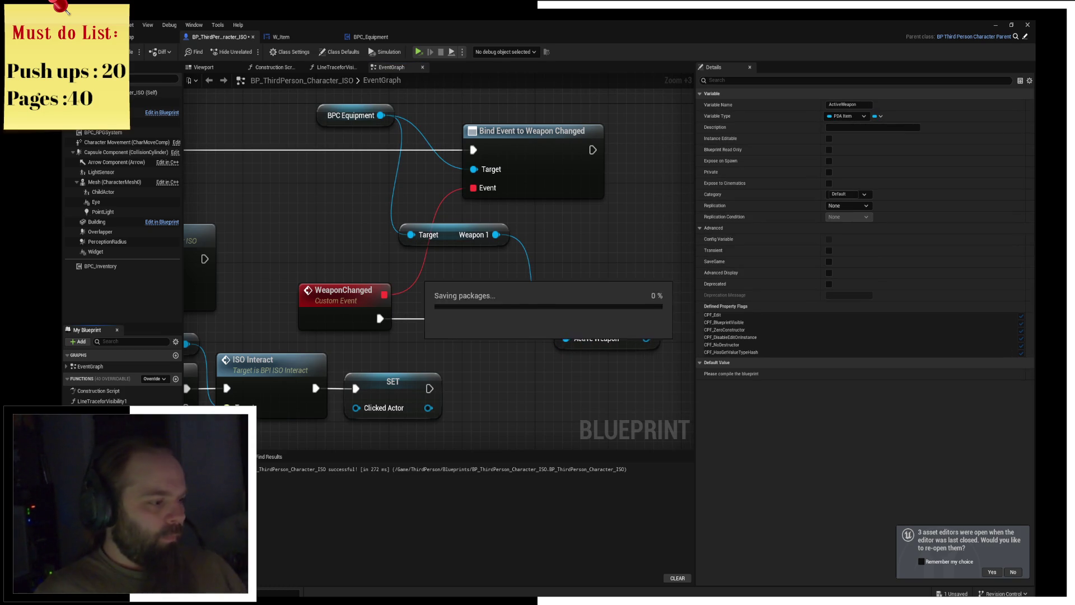
right_click_drag(653, 351, 515, 344)
left_click_drag(501, 331, 543, 334)
type("get 3")
key("BackSpace")
type("drop")
key("Return")
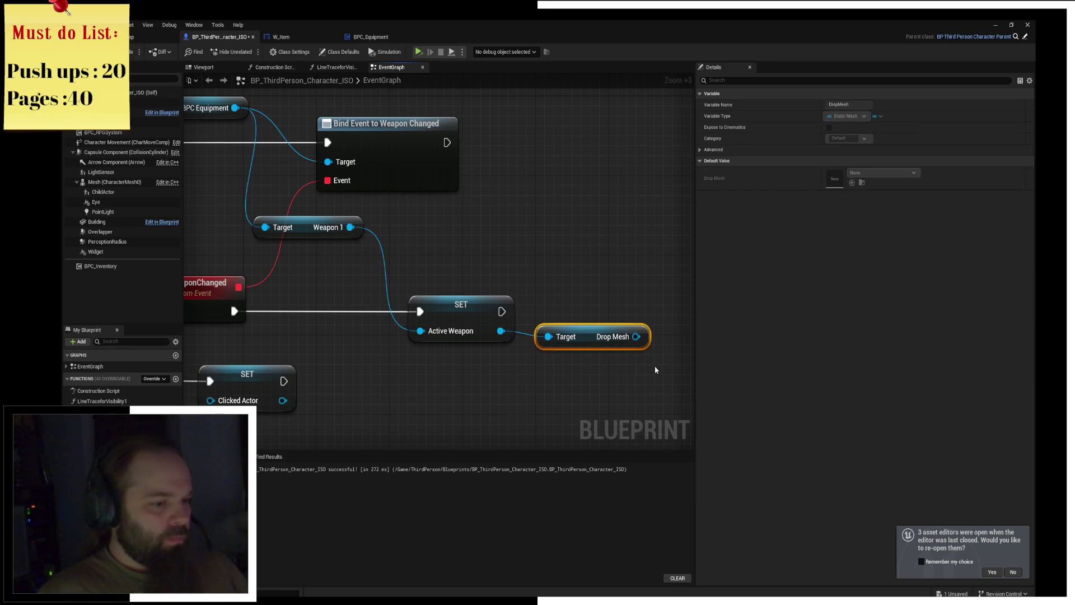
left_click_drag(583, 338, 574, 329)
left_click(560, 269)
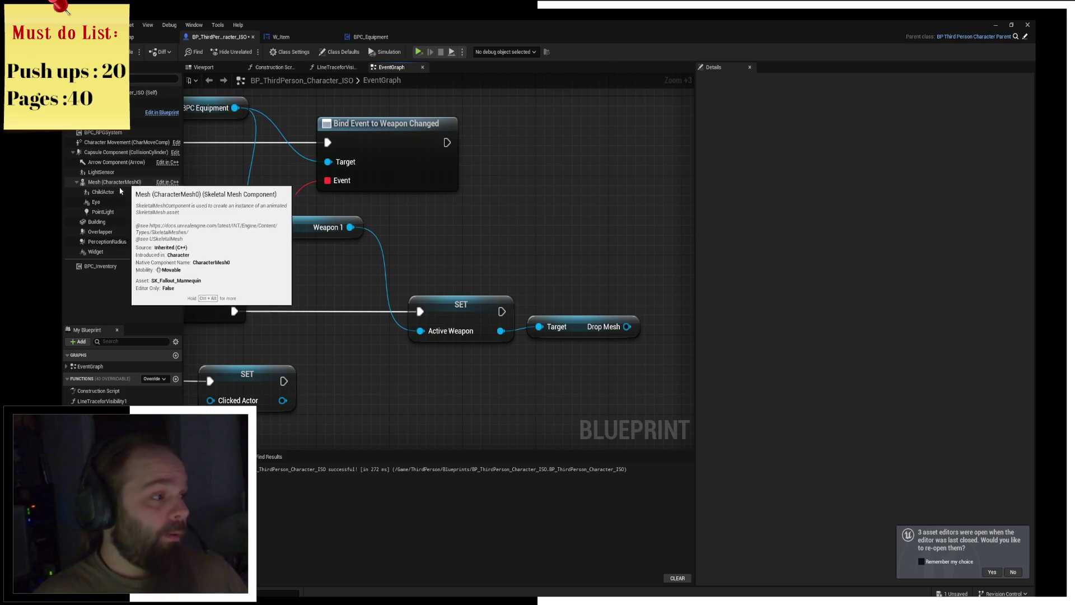
left_click_drag(116, 196, 116, 196)
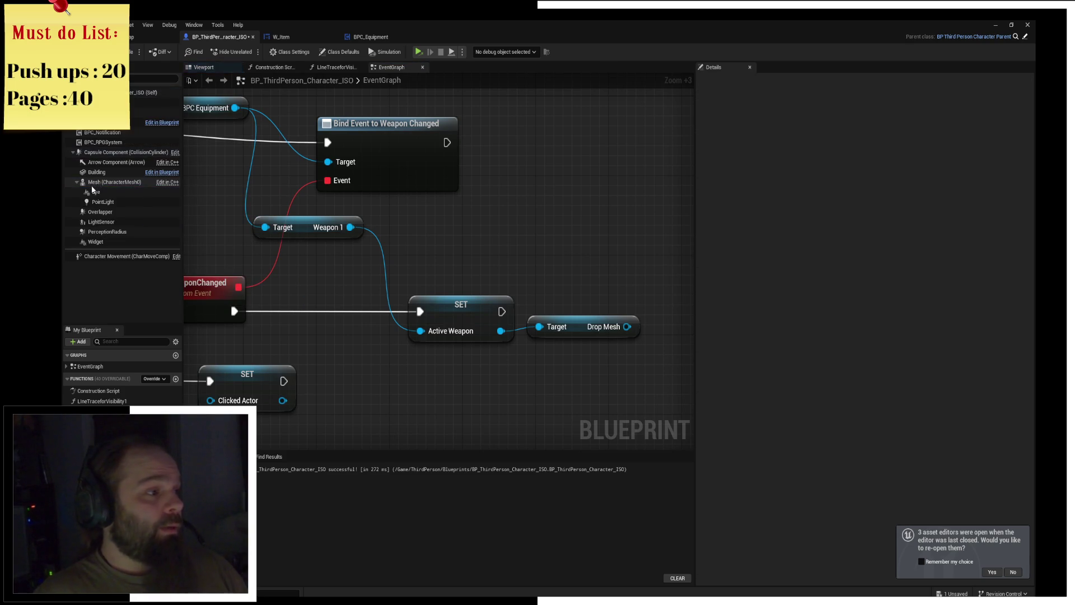
Add a StaticMesh component under the character's Mesh, keeping the default name.
left_click(82, 79)
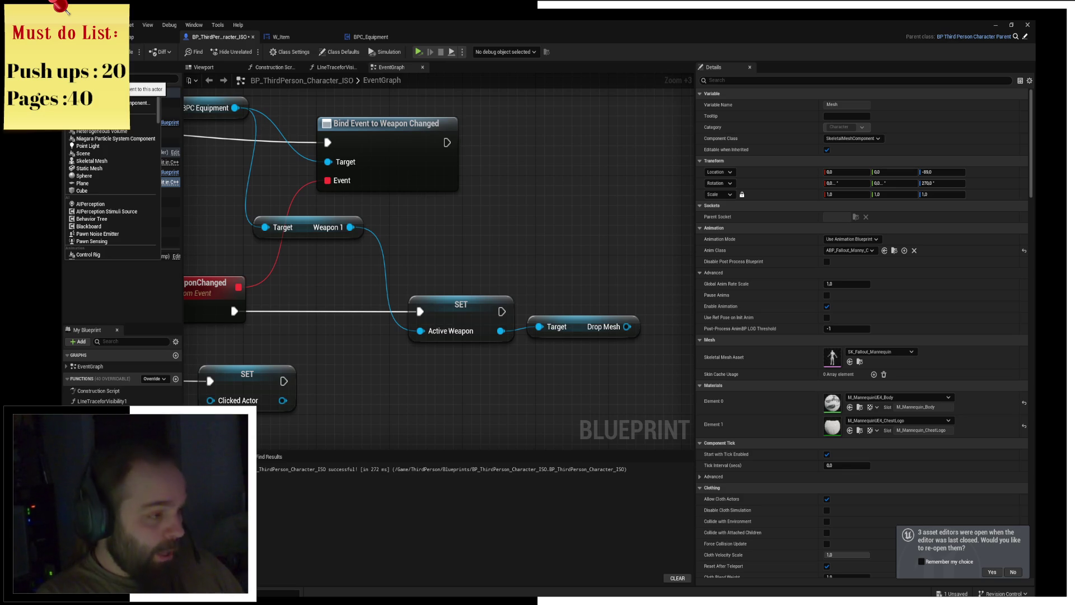
left_click(89, 168)
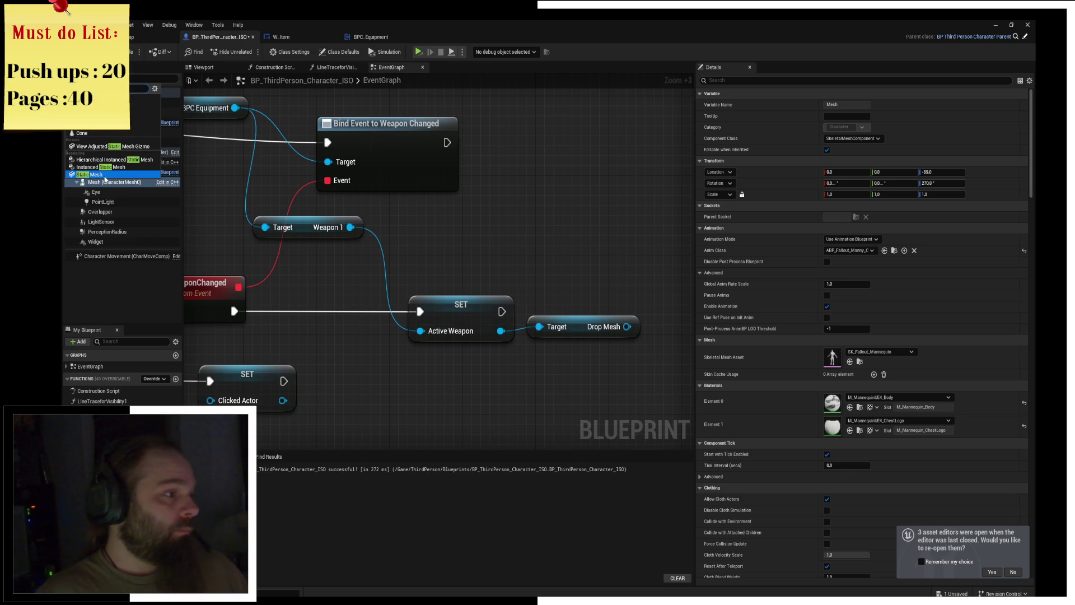
key("Return")
Try a StaticMesh set node after SET Active Weapon, then delete it as the wrong node.
right_click_drag(583, 283, 394, 257)
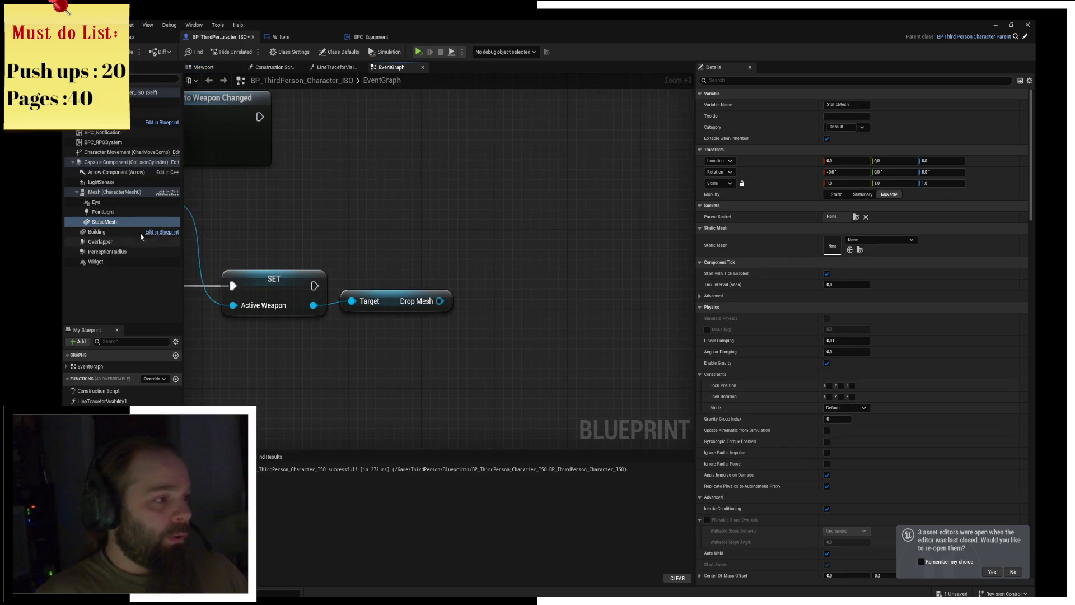
left_click_drag(104, 222, 524, 280, "alt")
left_click_drag(315, 286, 489, 275)
key("q")
mouse_move(439, 302)
left_mouse_down()
mouse_move(504, 319)
mouse_move(500, 311)
left_mouse_up()
left_click(414, 302)
left_click_drag(415, 303, 405, 322)
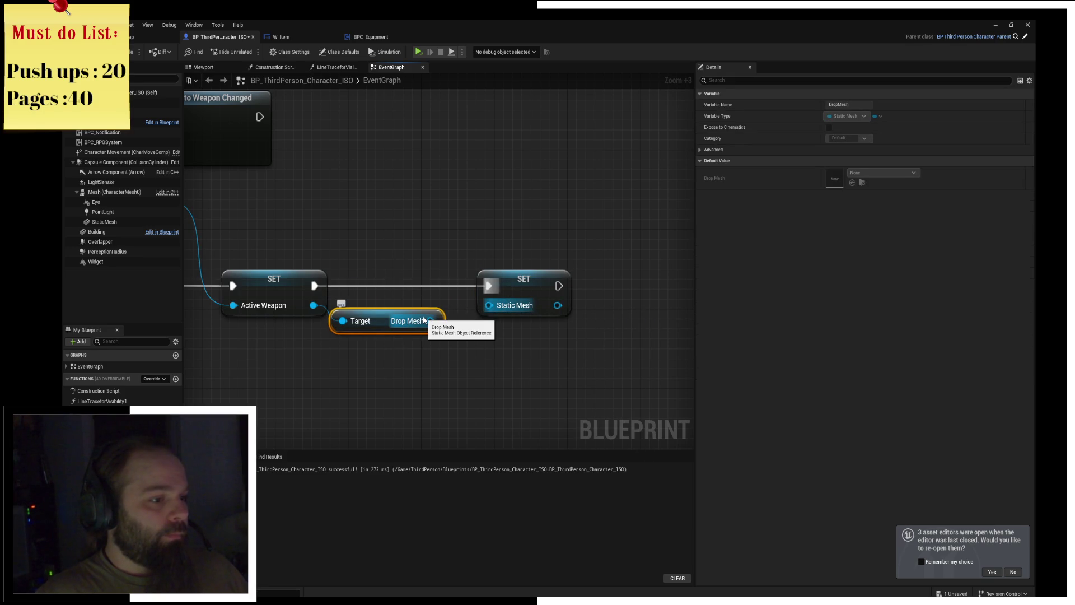
left_click(502, 307)
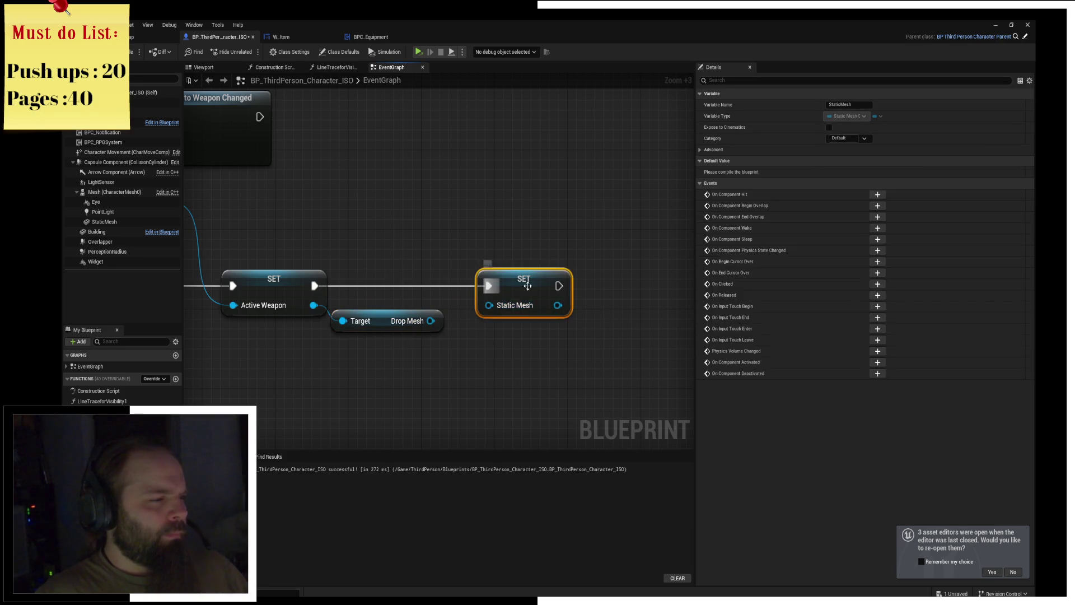
key("Delete")
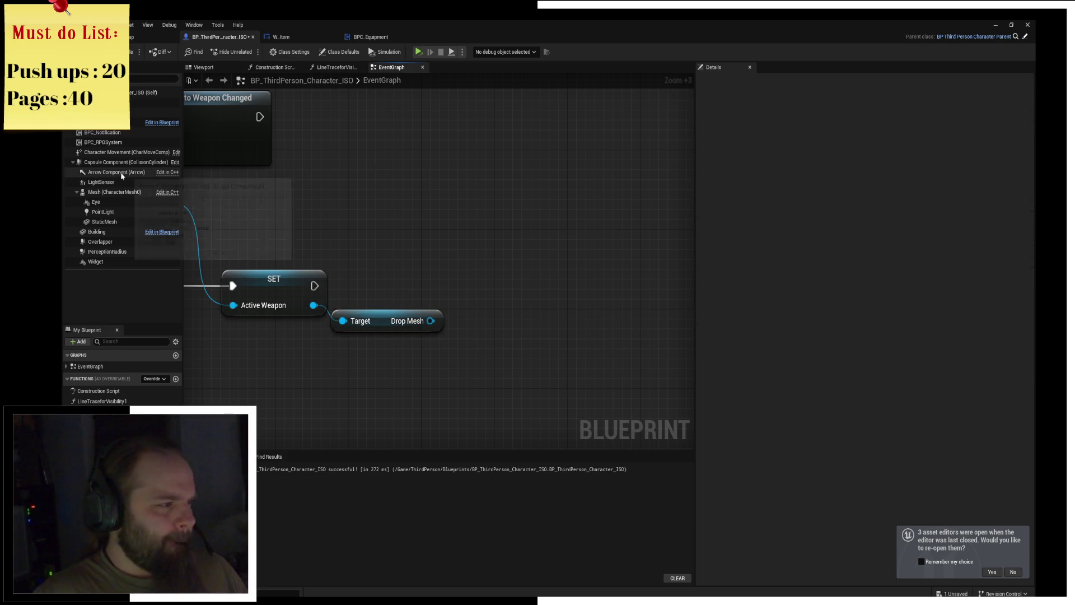
Add Set Static Mesh after SET Active Weapon, with Drop Mesh feeding its New Mesh input.
mouse_move(104, 222)
left_mouse_down()
mouse_move(377, 217)
mouse_move(466, 237)
left_mouse_up()
type("set static mesh")
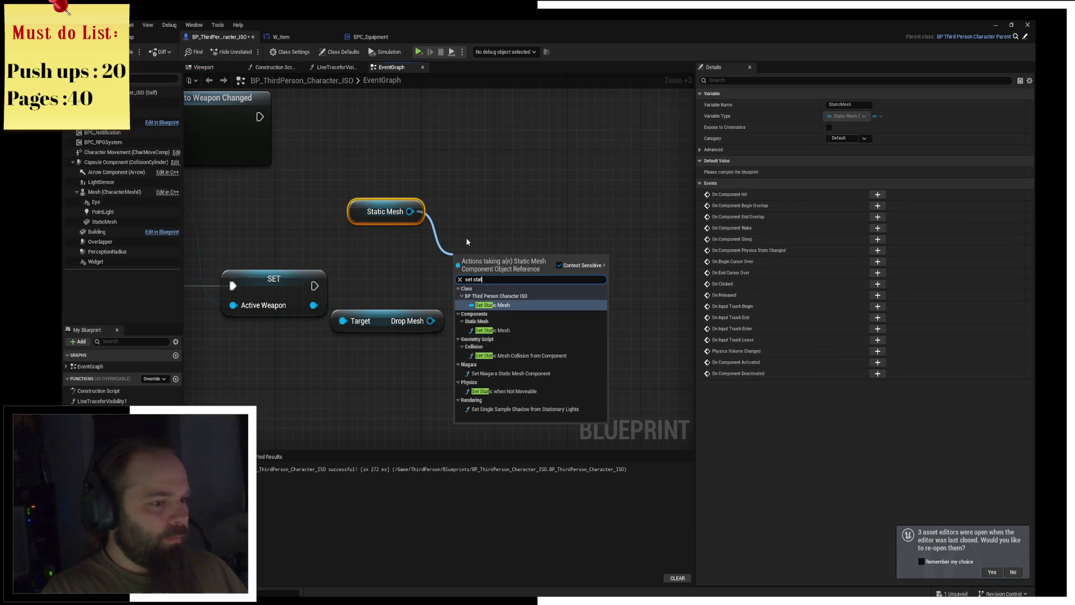
key("Return")
mouse_move(314, 286)
left_mouse_down()
mouse_move(460, 285)
mouse_move(512, 263)
left_mouse_up()
left_click_drag(431, 321, 497, 323)
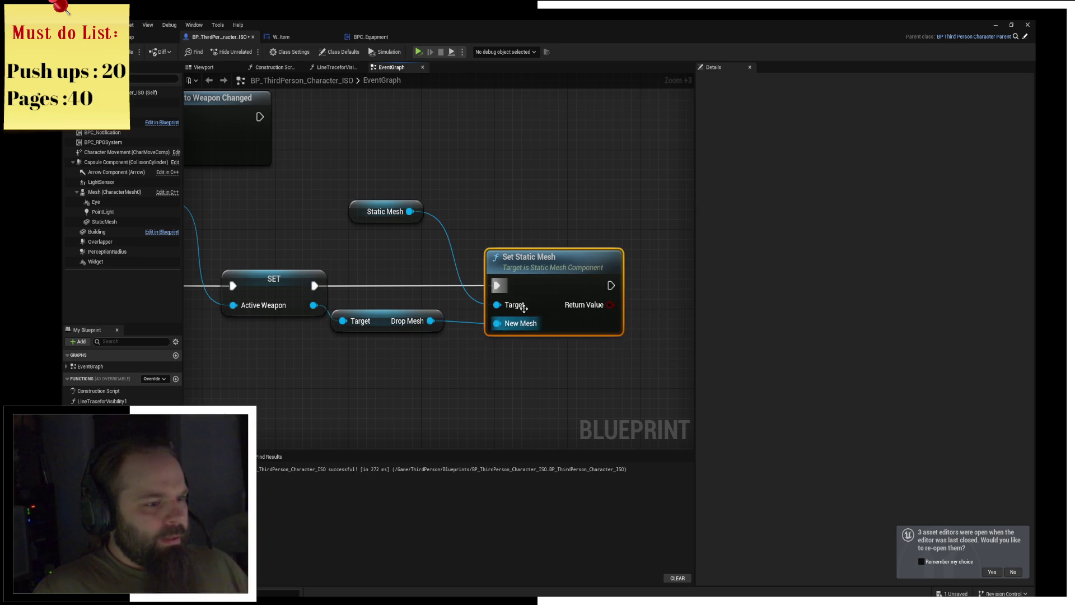
left_click(512, 202)
Tidy the weapon node chain, save the character blueprint, and show its Viewport.
left_click(157, 36)
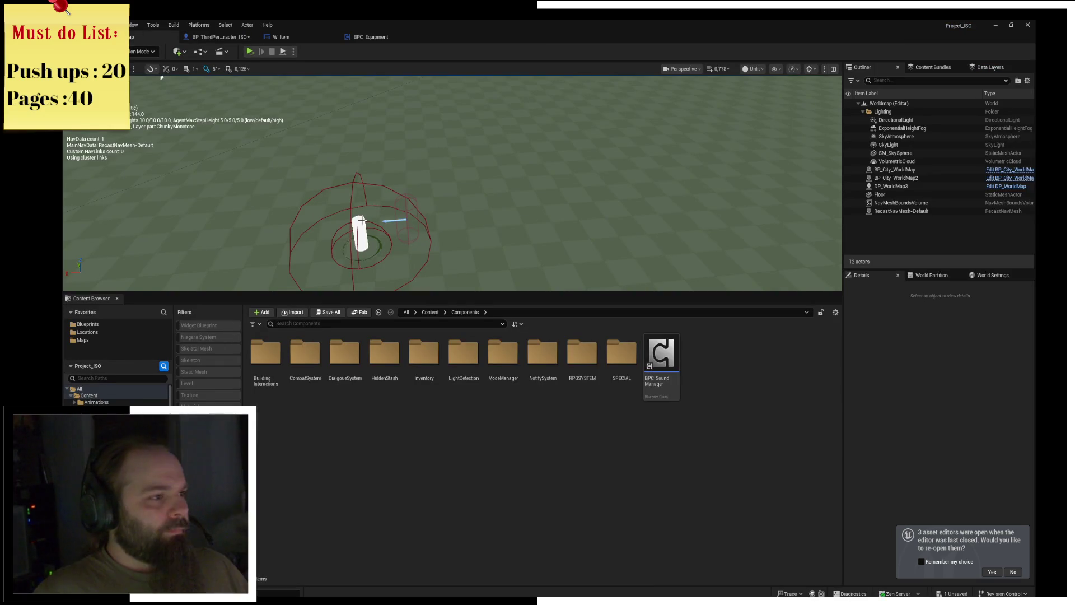
left_click(218, 36)
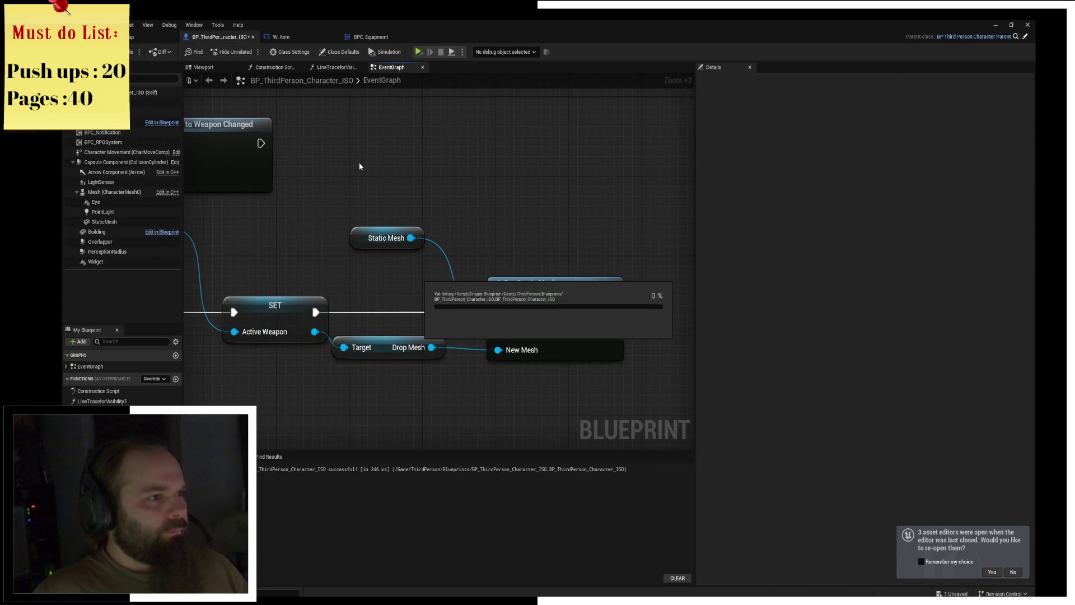
scroll(388, 211, "down", 4)
left_click_drag(425, 205, 425, 222)
right_click_drag(517, 230, 613, 249)
mouse_move(463, 209)
left_mouse_down()
mouse_move(640, 300)
mouse_move(607, 204)
left_mouse_up()
right_click_drag(606, 204, 553, 202)
key("ctrl+s")
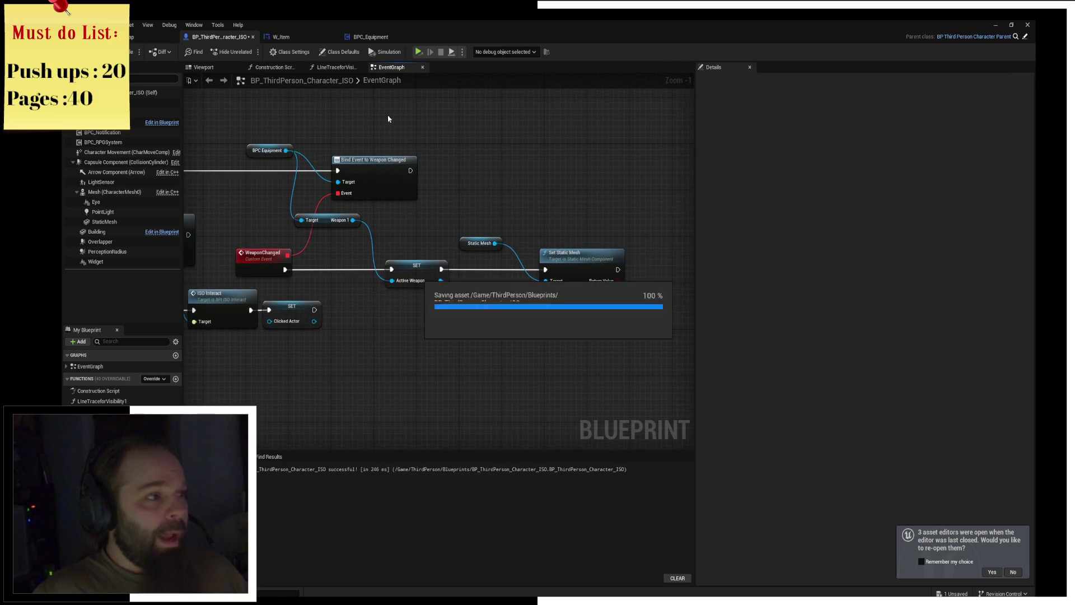
left_click(204, 67)
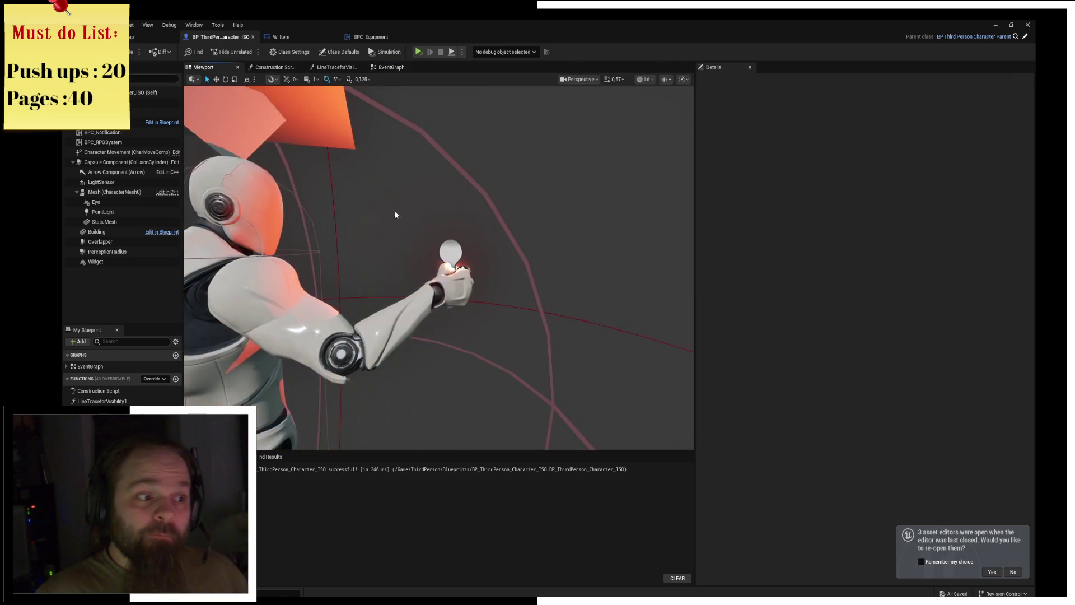
Attach the StaticMesh component to the hand_r socket and nudge it into the character's hand.
left_click(104, 222)
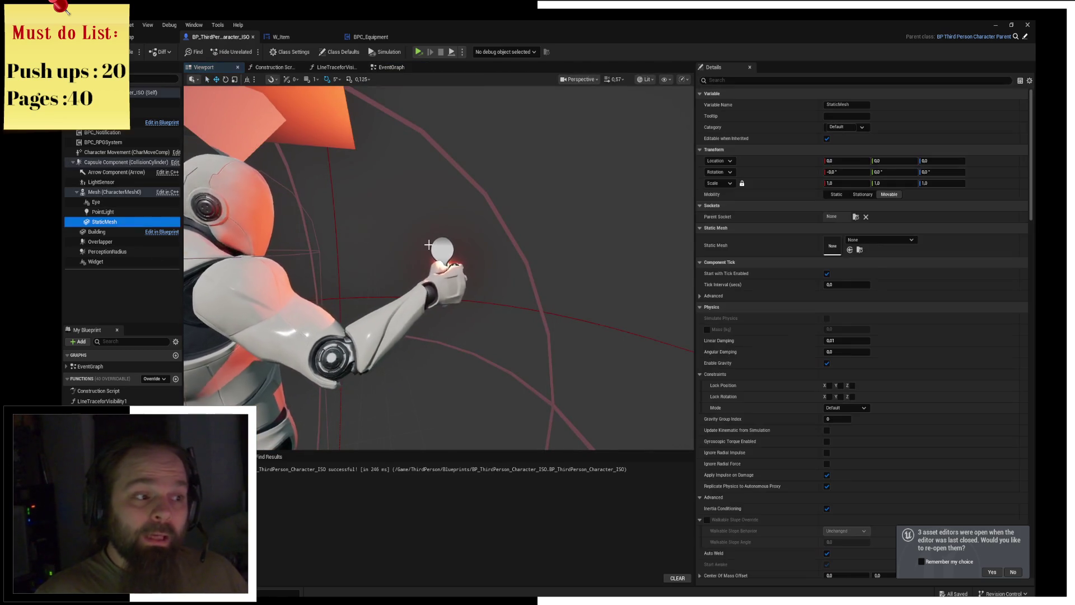
left_click(855, 217)
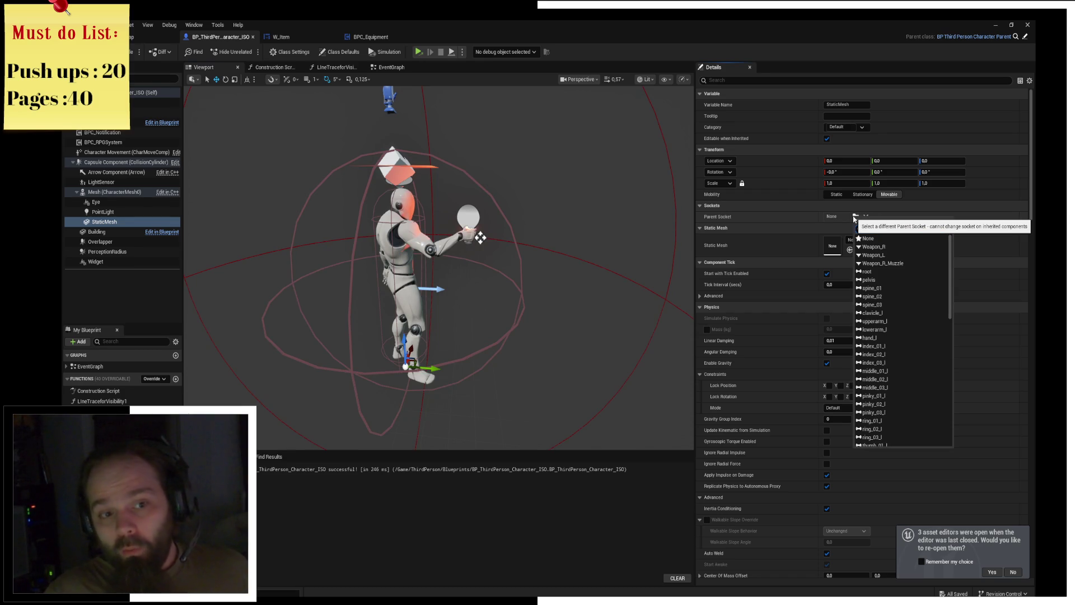
left_click(855, 218)
left_click(855, 218)
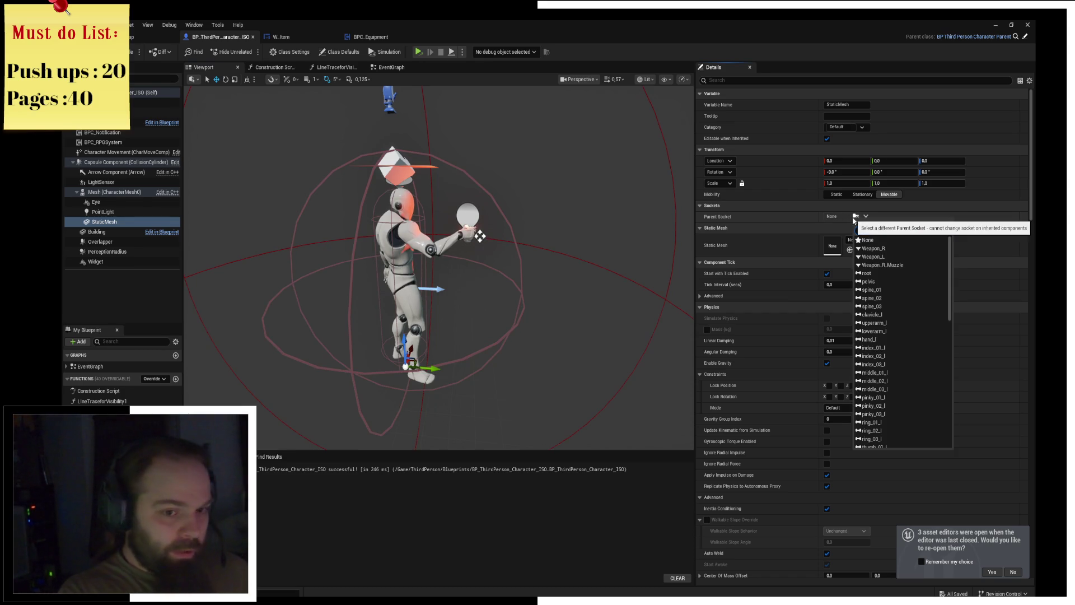
type("hand r")
left_click(869, 240)
mouse_move(475, 235)
left_mouse_down()
mouse_move(465, 240)
mouse_move(499, 216)
left_mouse_up()
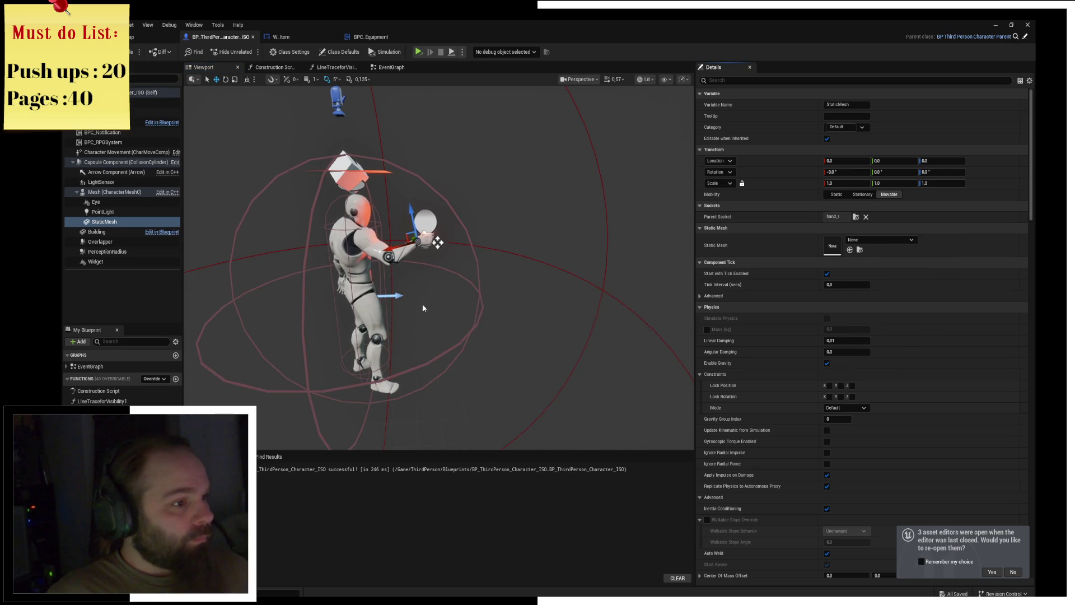
left_click_drag(438, 243, 438, 243)
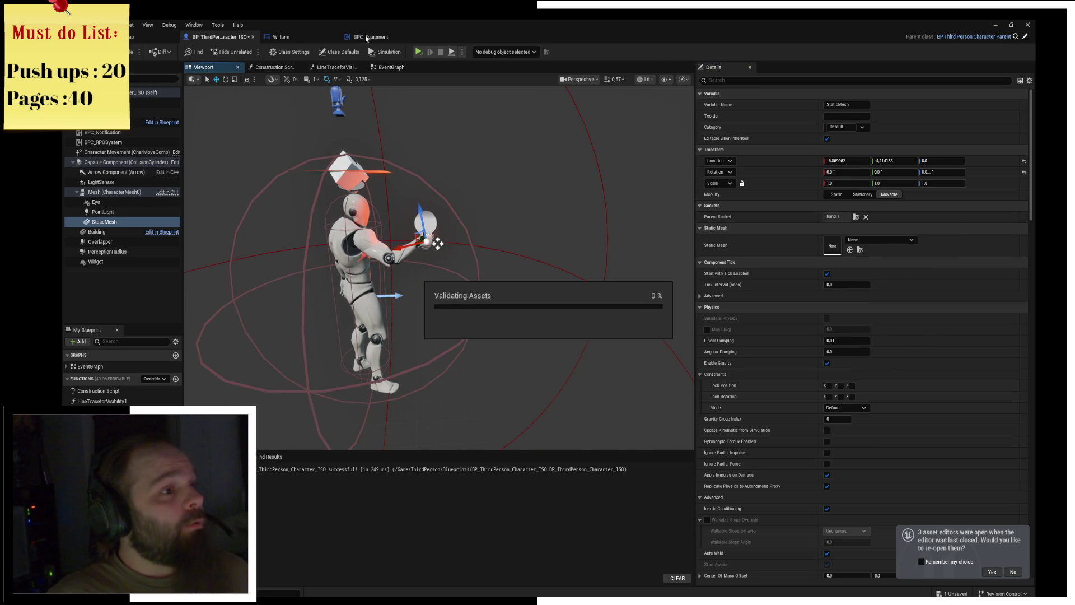
left_click(134, 35)
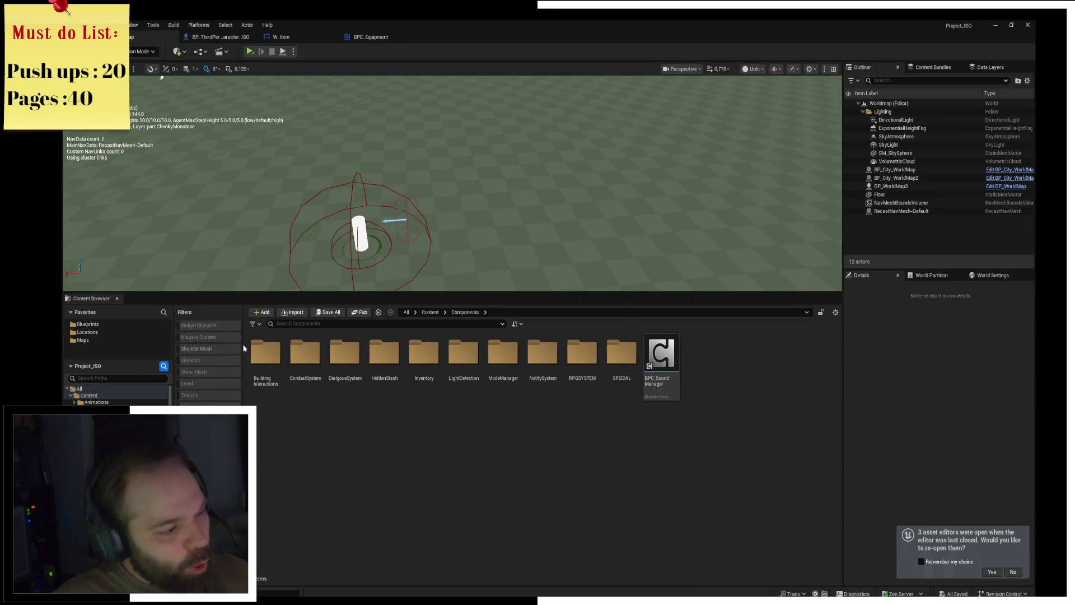
Load the MainMenu level from Maps > MainMenu and start a NEW GAME.
left_click(103, 339)
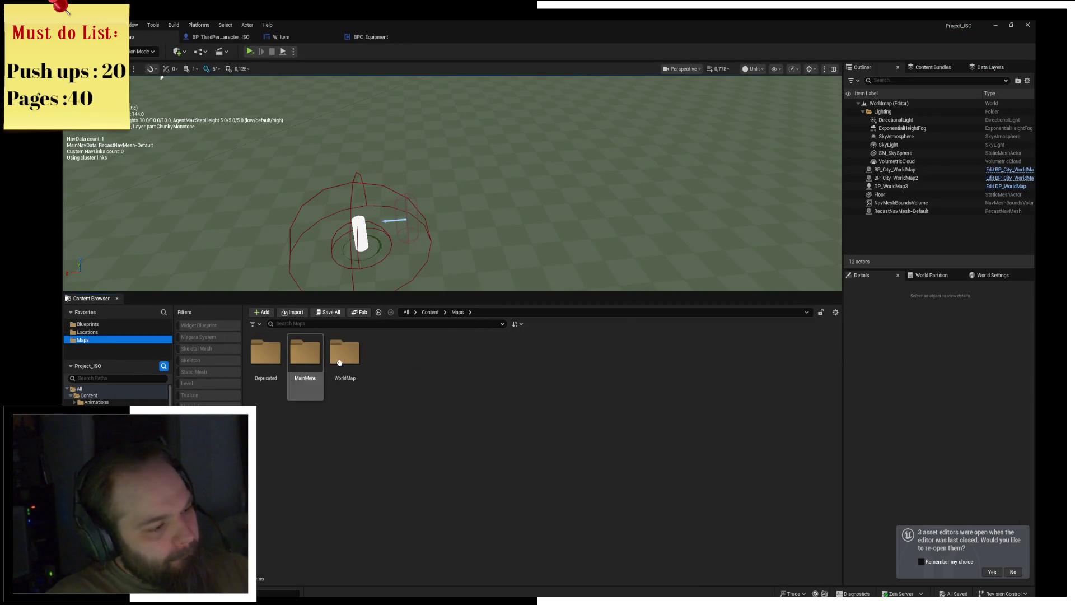
double_click(312, 373)
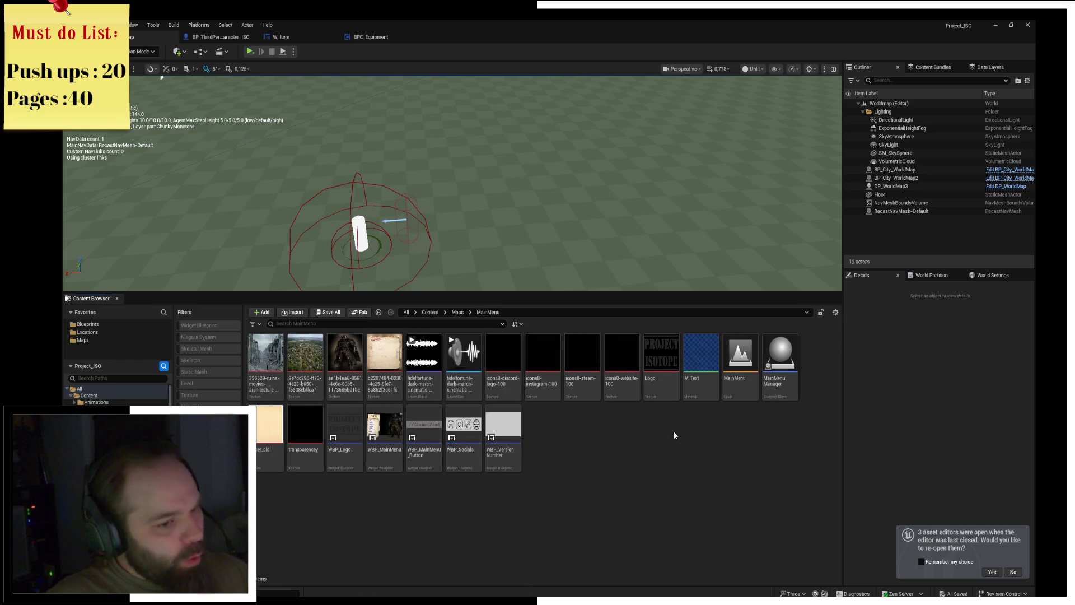
double_click(740, 358)
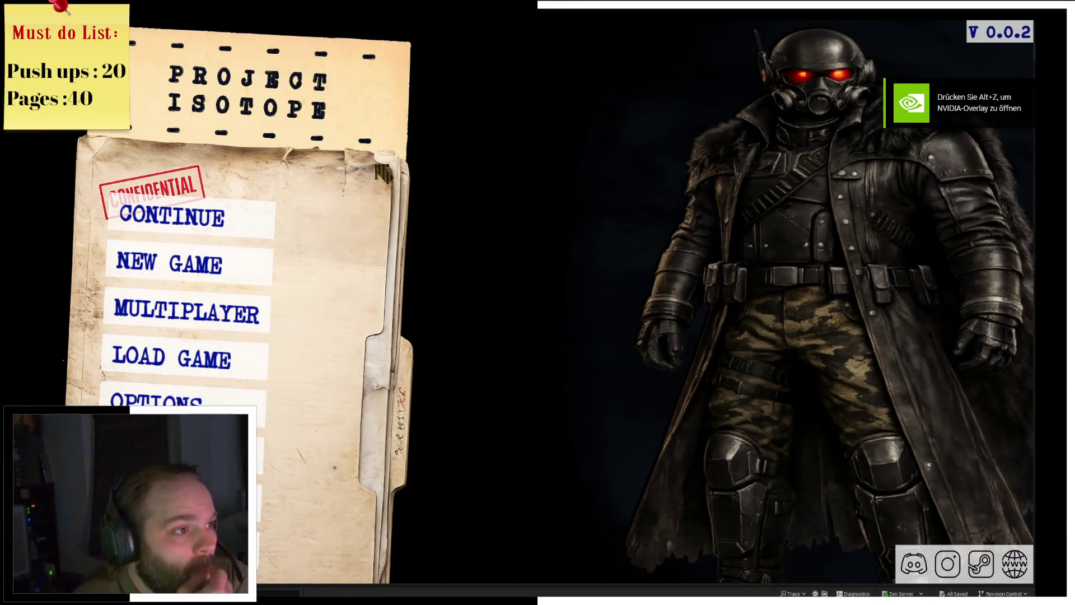
left_click(203, 270)
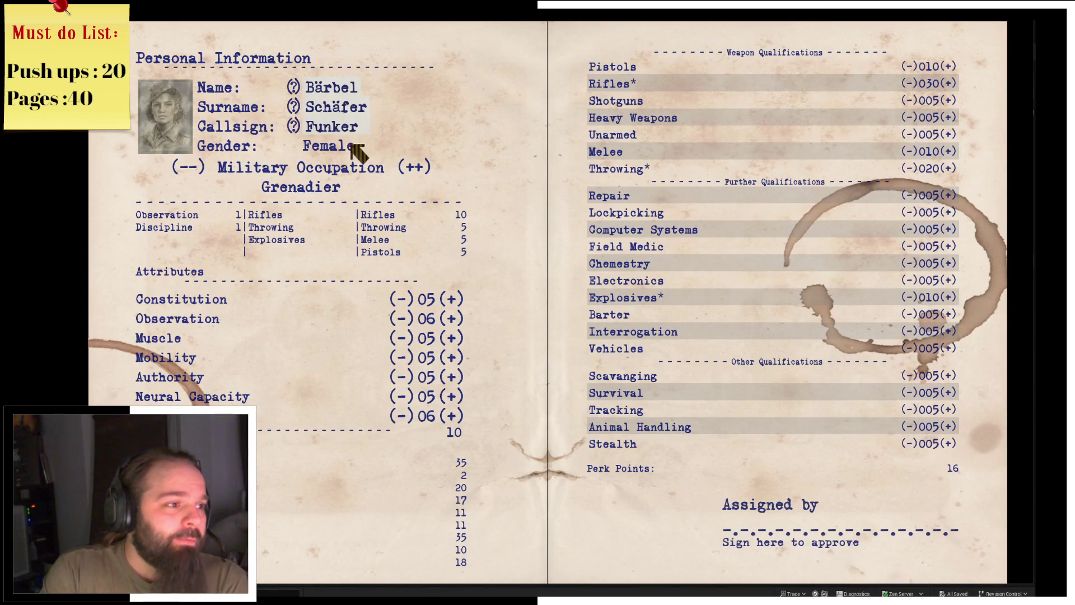
Make the character male and a Nachtjäger, with random first name and callsign and a new portrait.
left_click(329, 147)
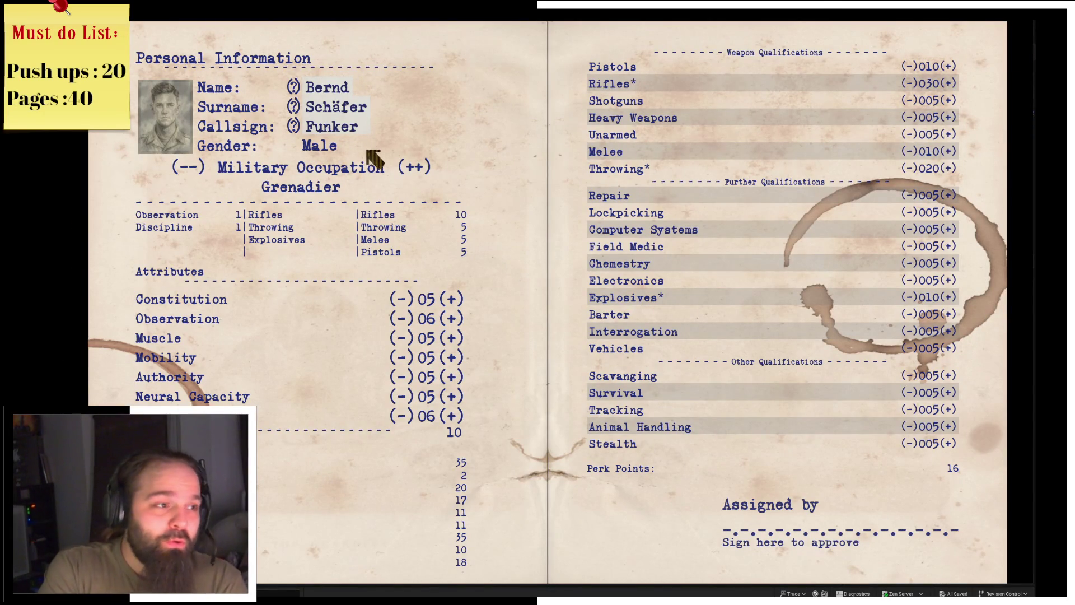
left_click(415, 167)
left_click(415, 166)
left_click(415, 167)
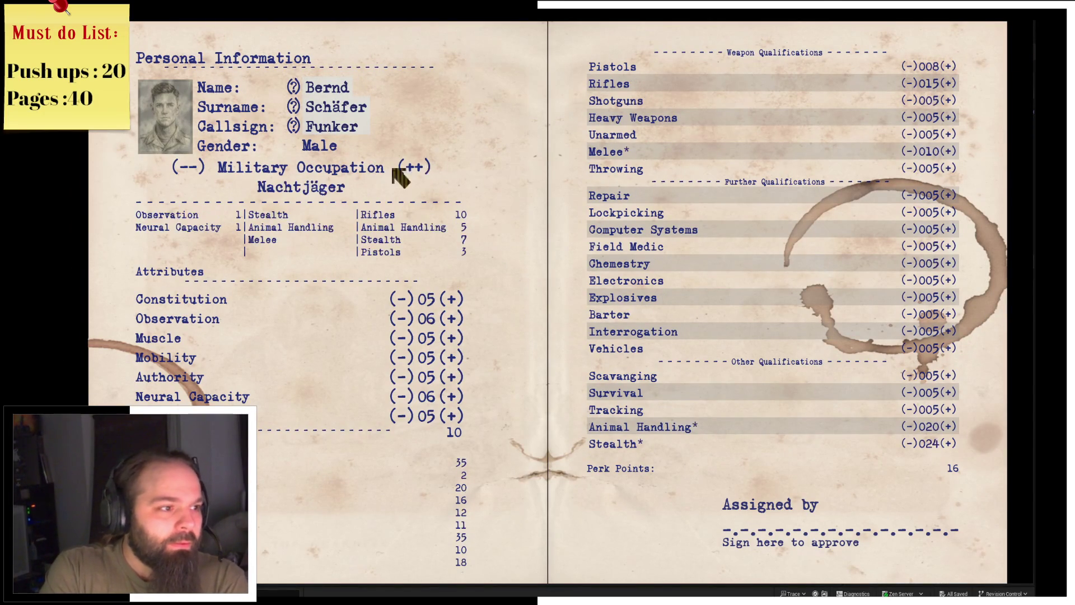
left_click(293, 88)
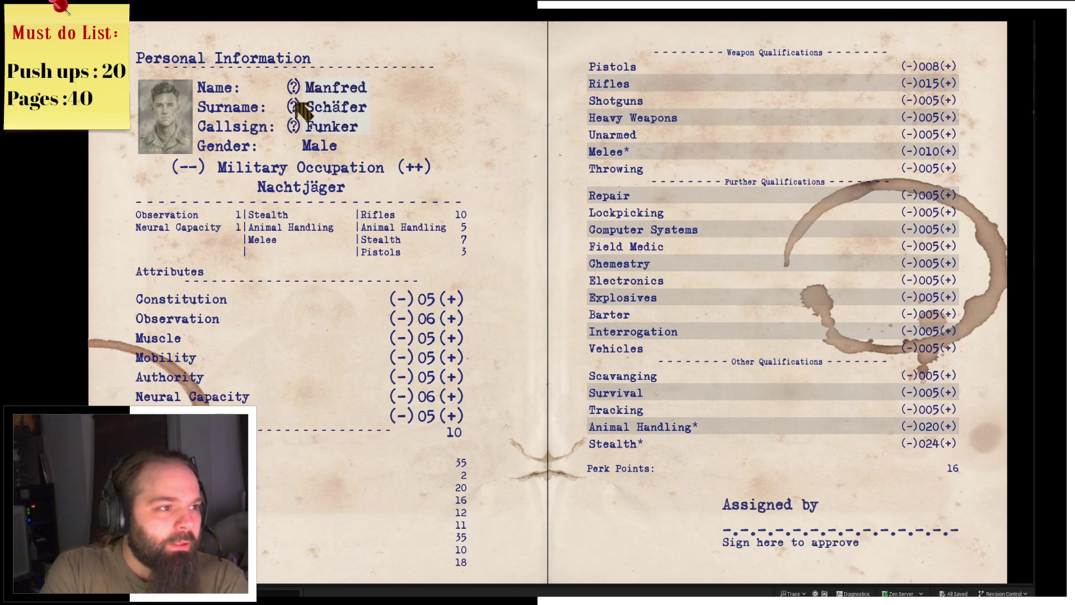
left_click(293, 127)
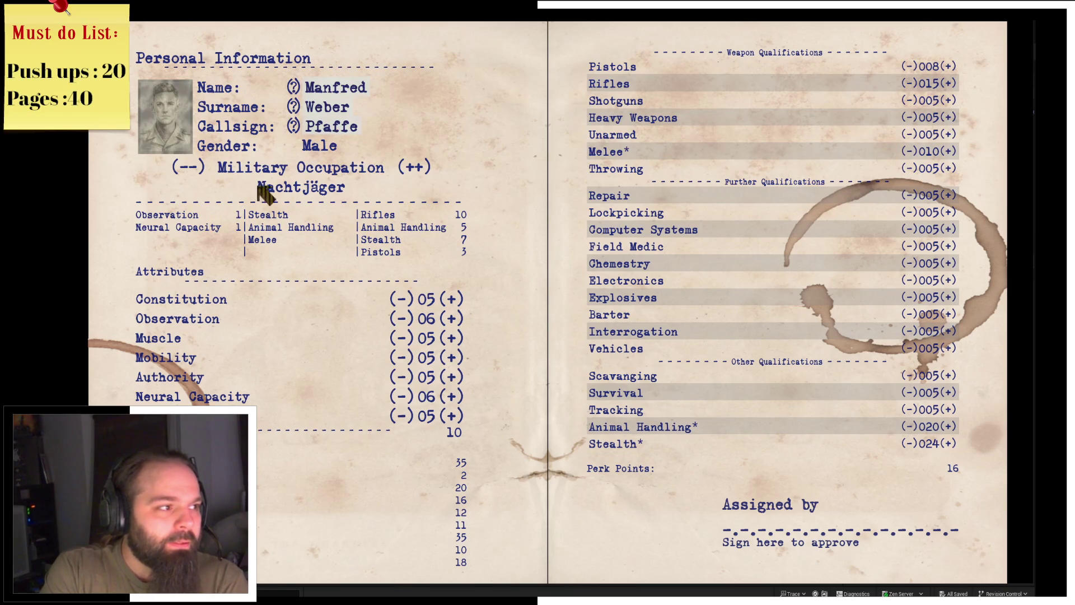
left_click(184, 140)
left_click(182, 137)
left_click(184, 140)
left_click(168, 130)
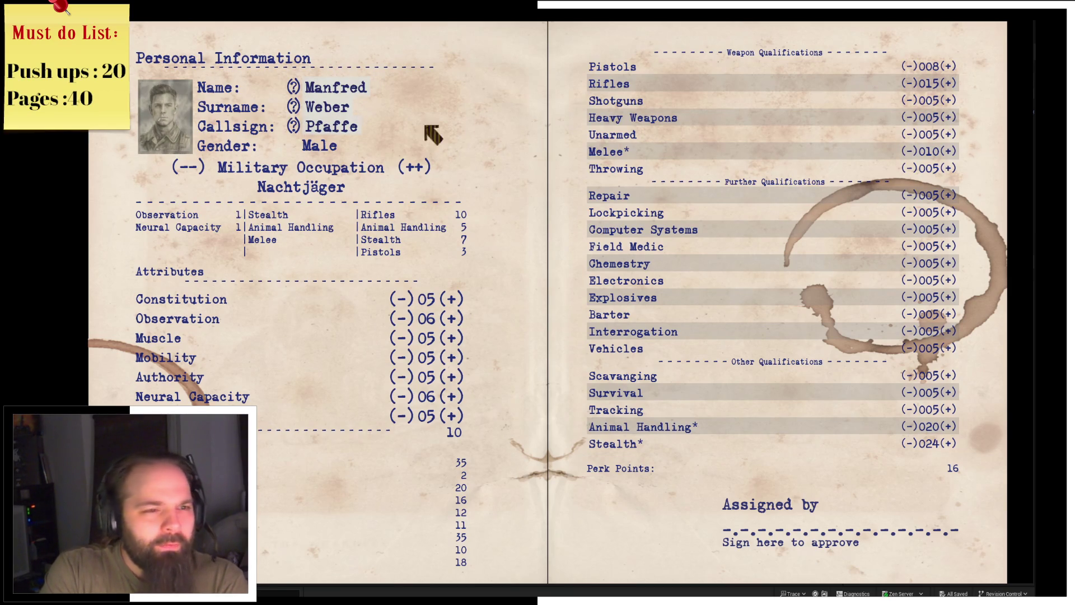
Spend perk points on the Unarmed skill and sign to approve the character.
left_click(944, 134)
left_click(945, 135)
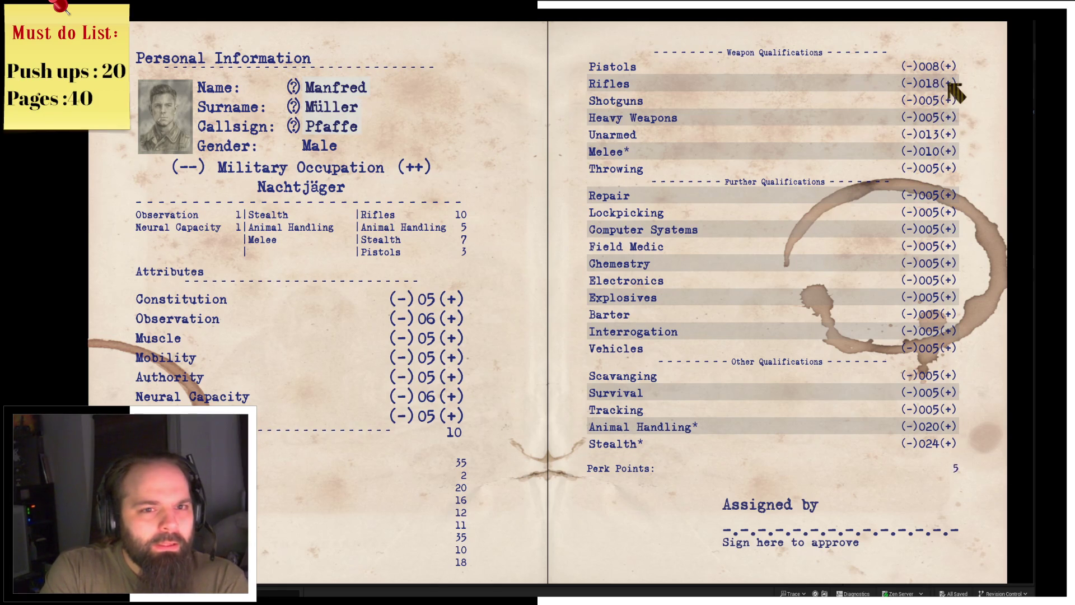
left_click(894, 521)
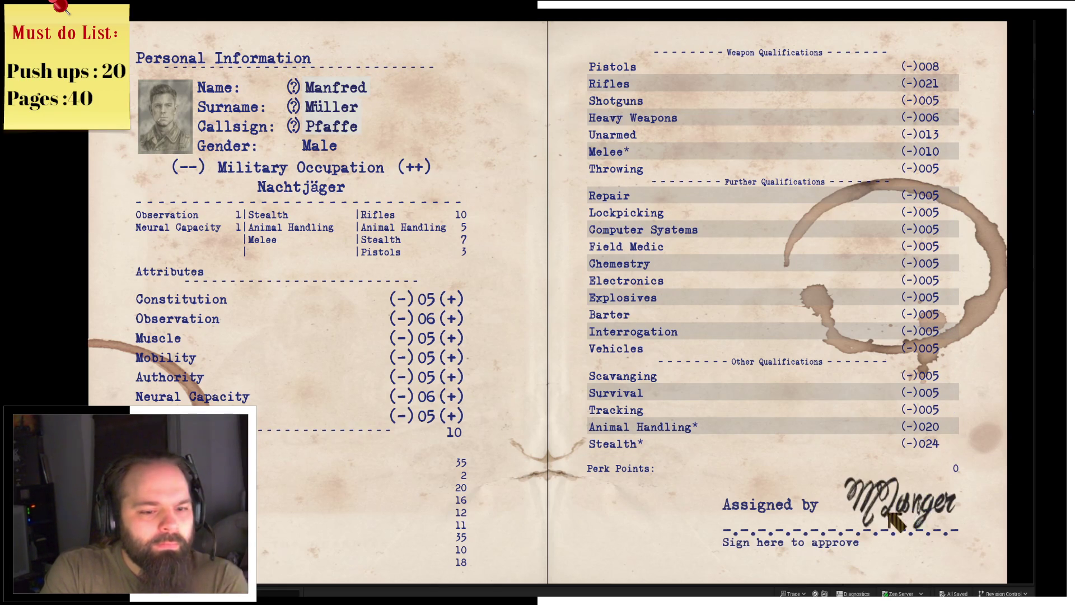
left_click(483, 408)
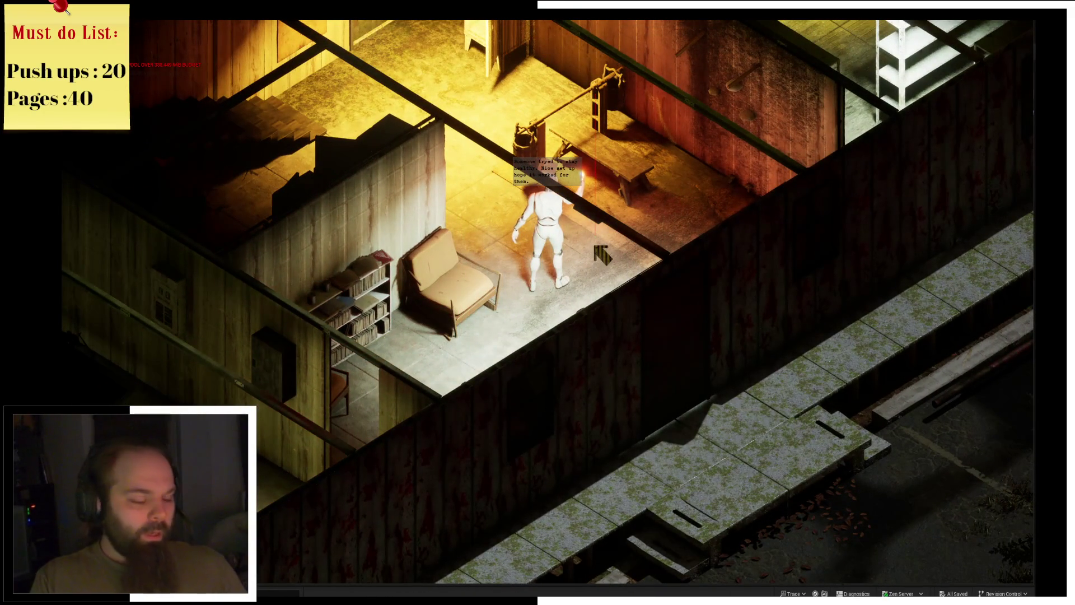
In the inventory, unequip the Military Spade and equip it back into the weapon slot.
key("i")
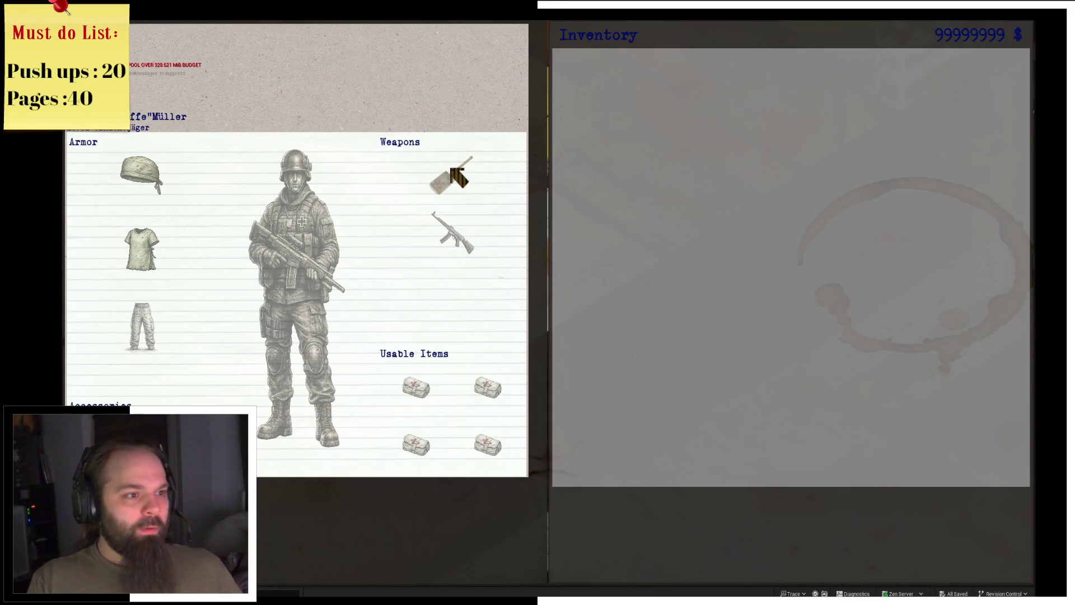
right_click(451, 177)
right_click(573, 89)
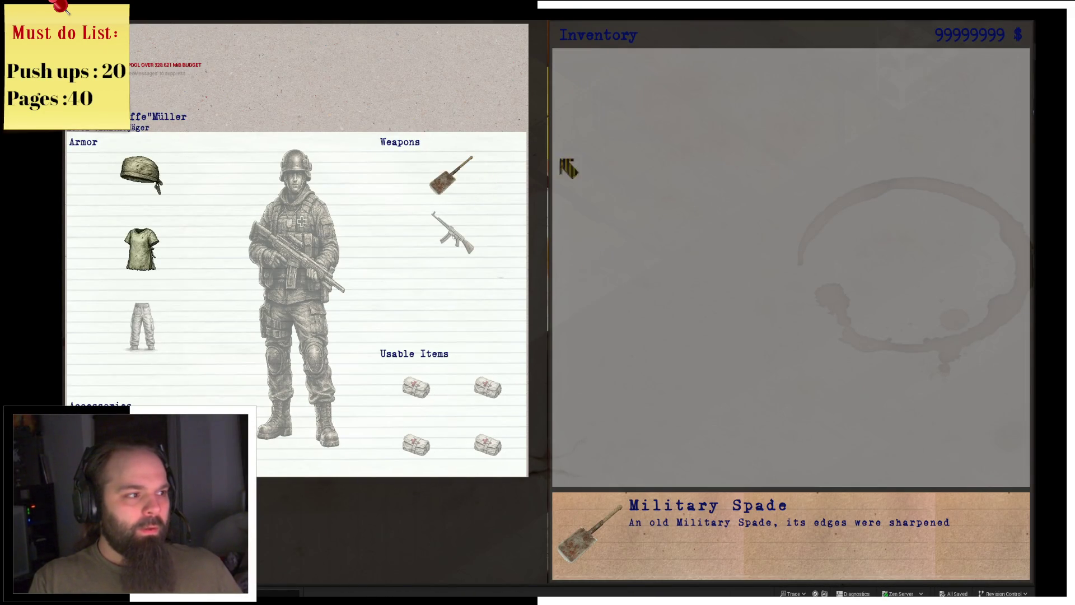
key("i")
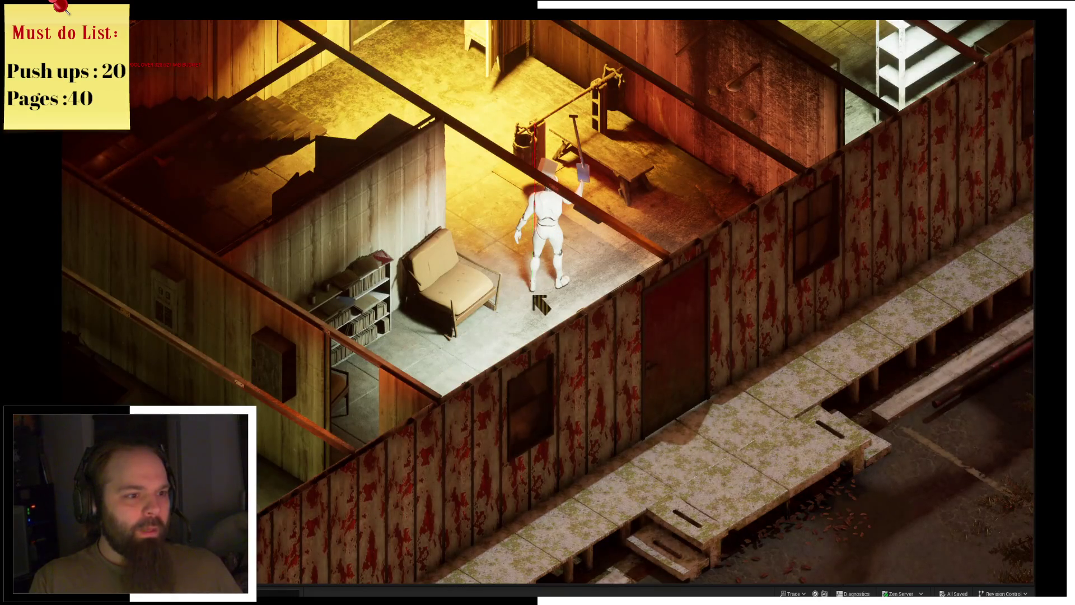
Walk the character through the rooms and rotate the camera around the house.
key("a")
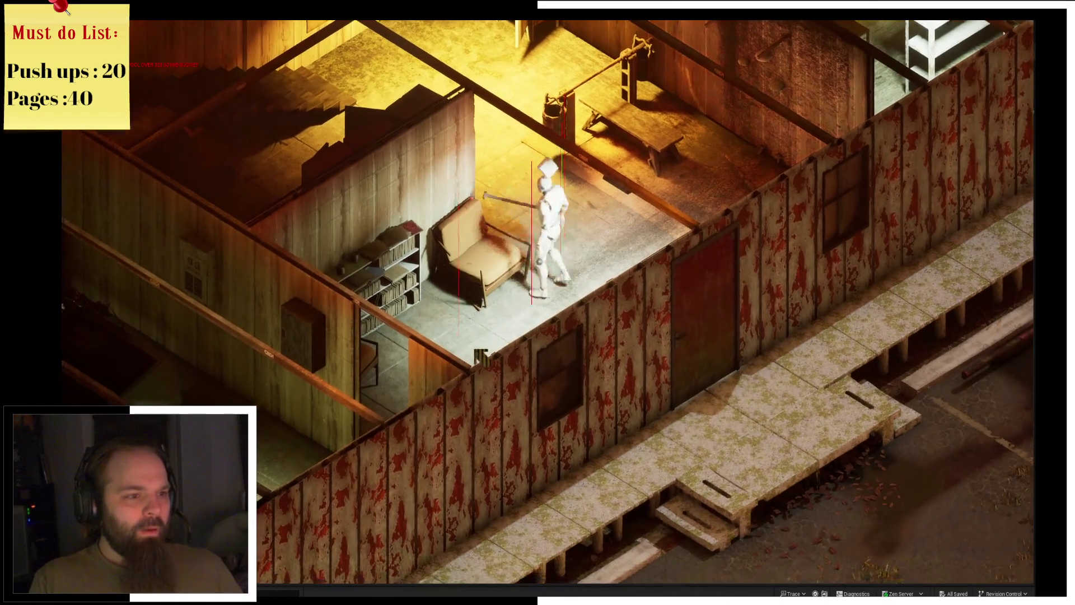
key("w")
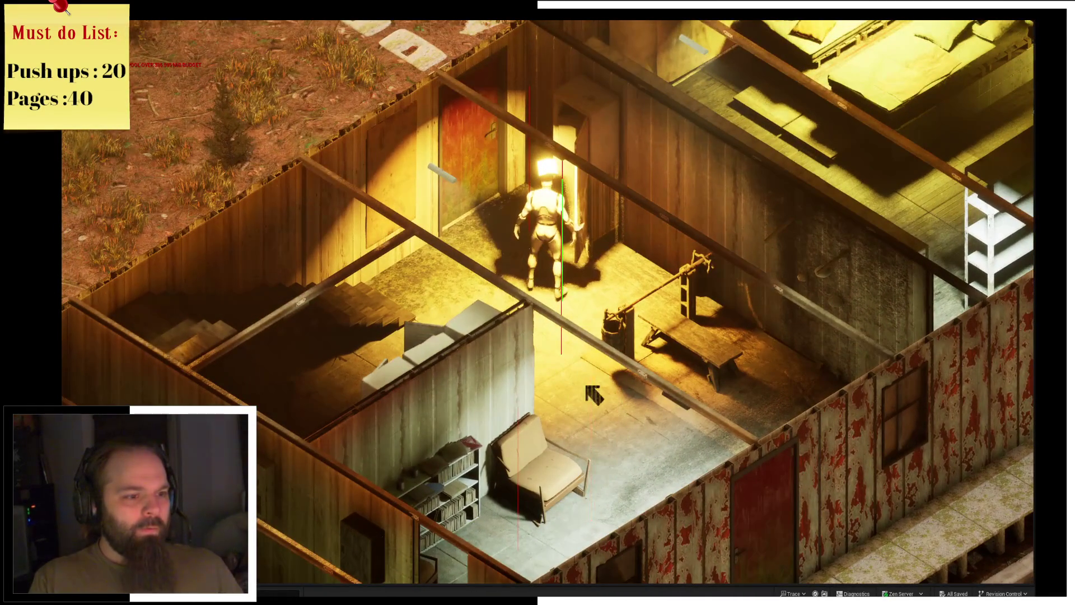
key("s")
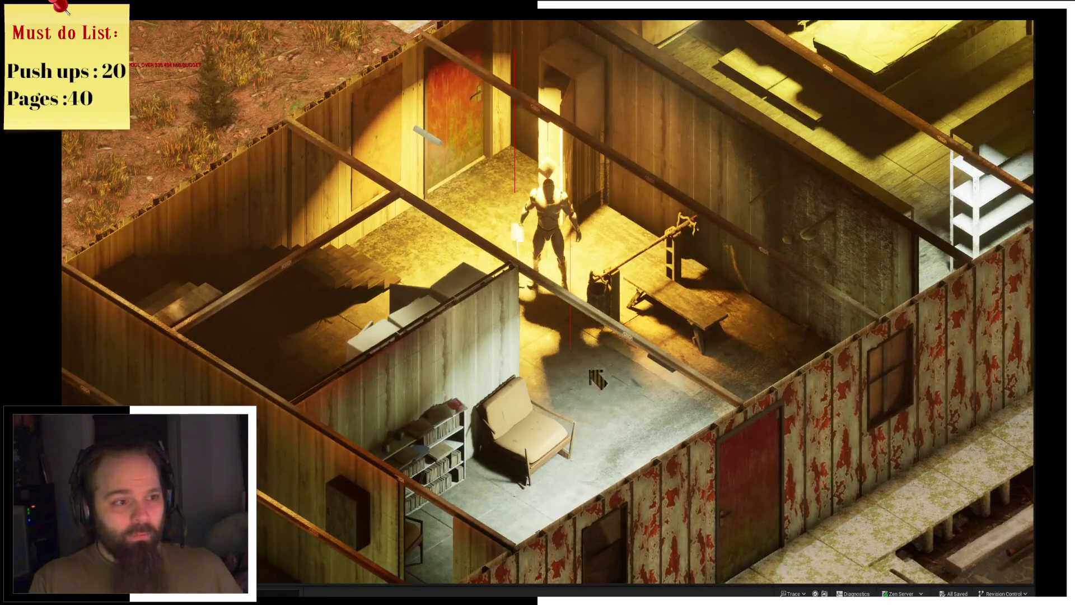
key("e")
key("a")
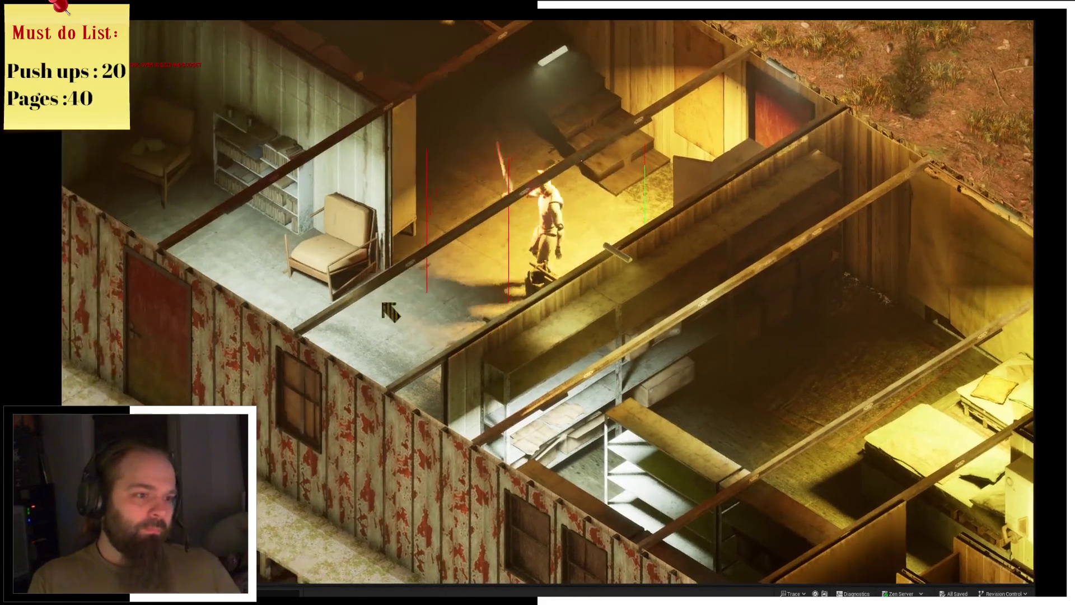
key("a")
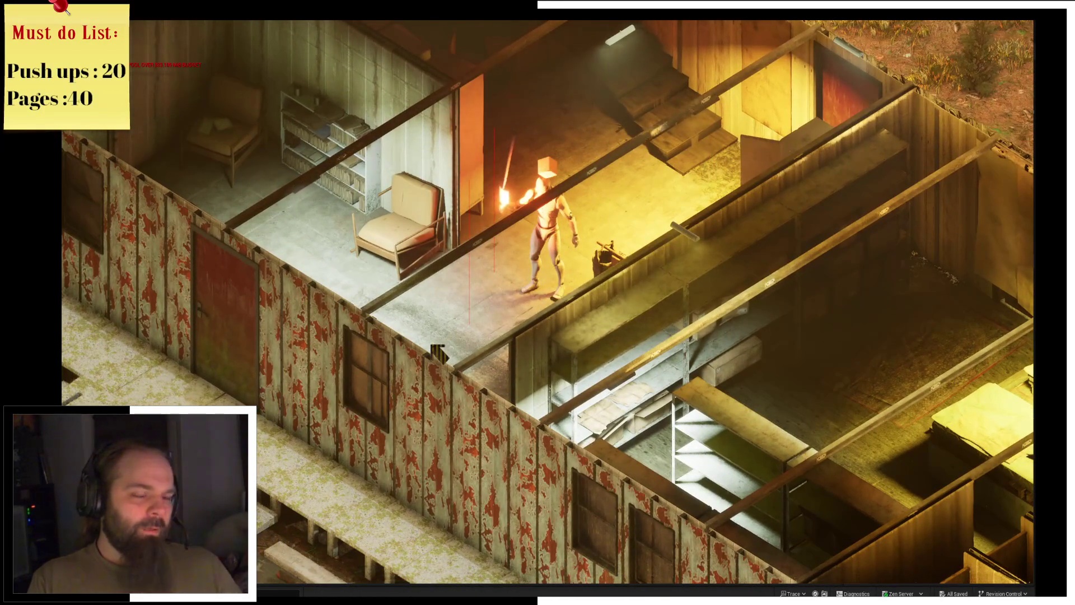
key("a")
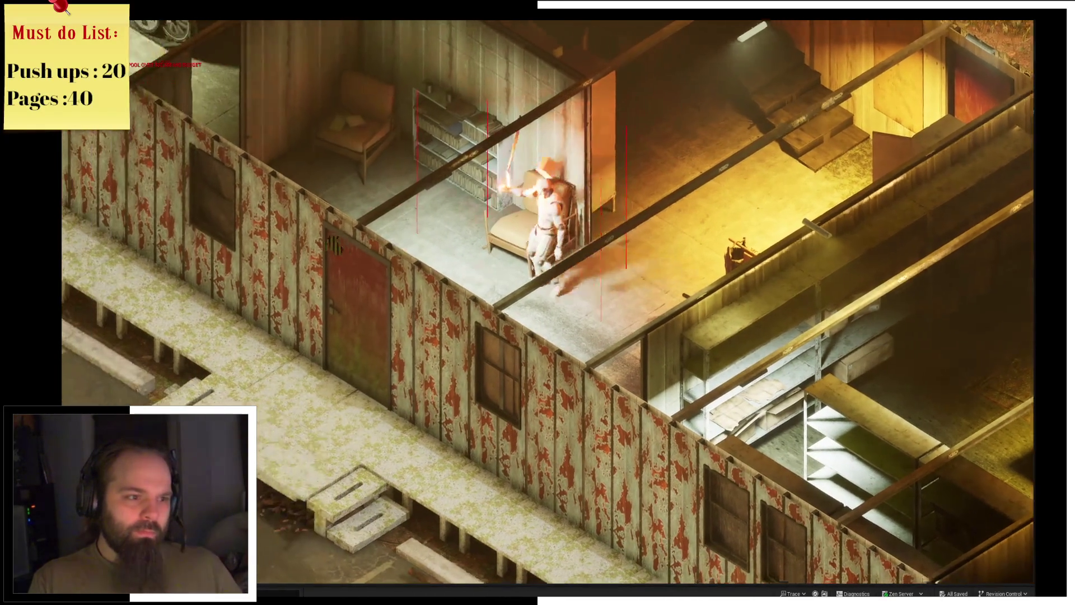
key("a")
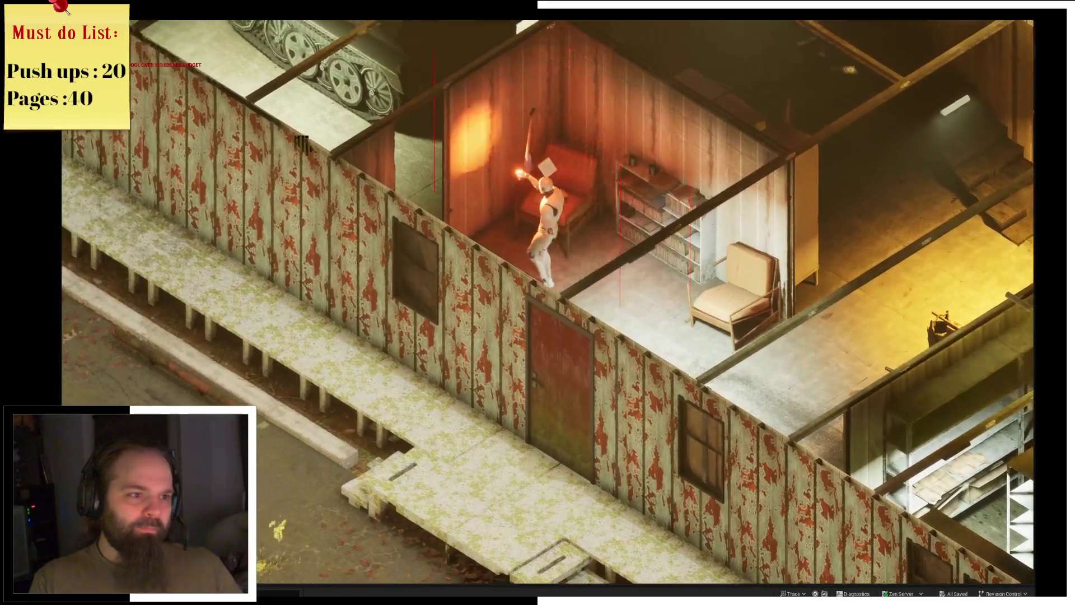
key("e")
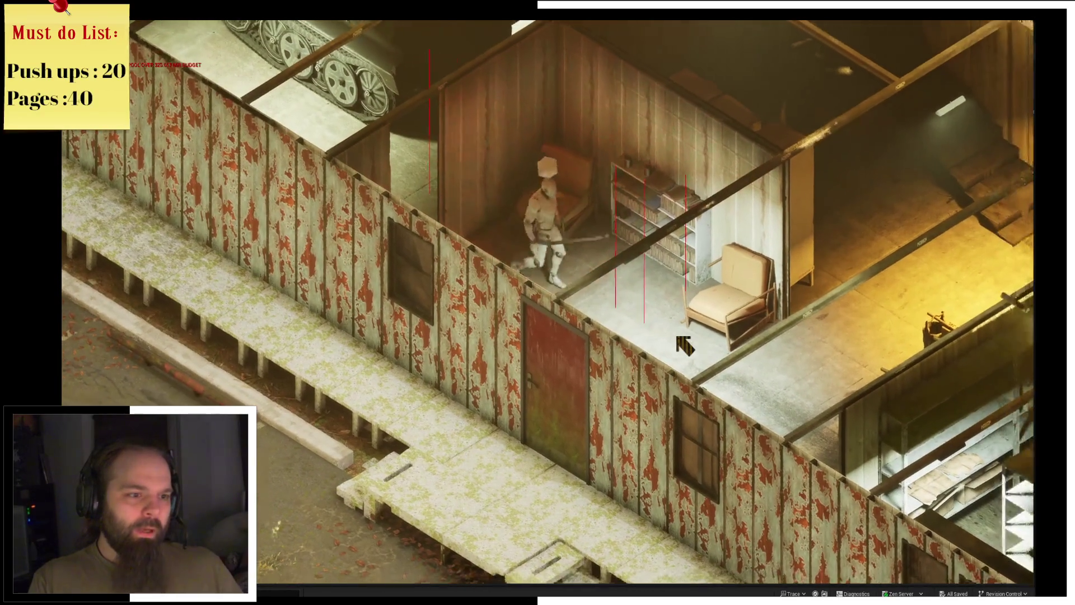
Unequip the spade into the inventory and toggle the inventory screen a few times.
key("i")
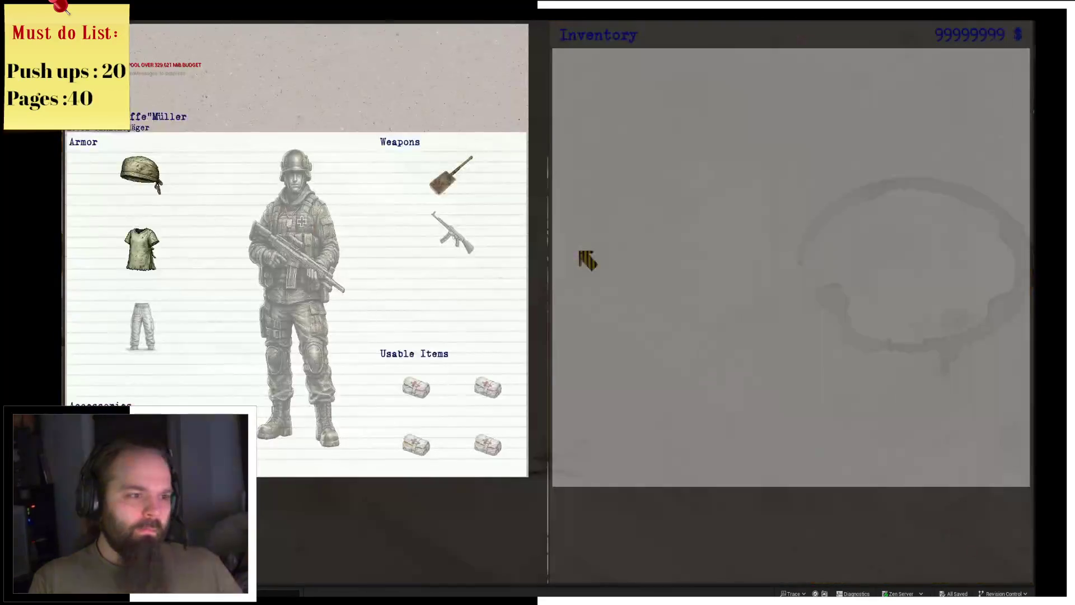
left_click(475, 194)
key("i")
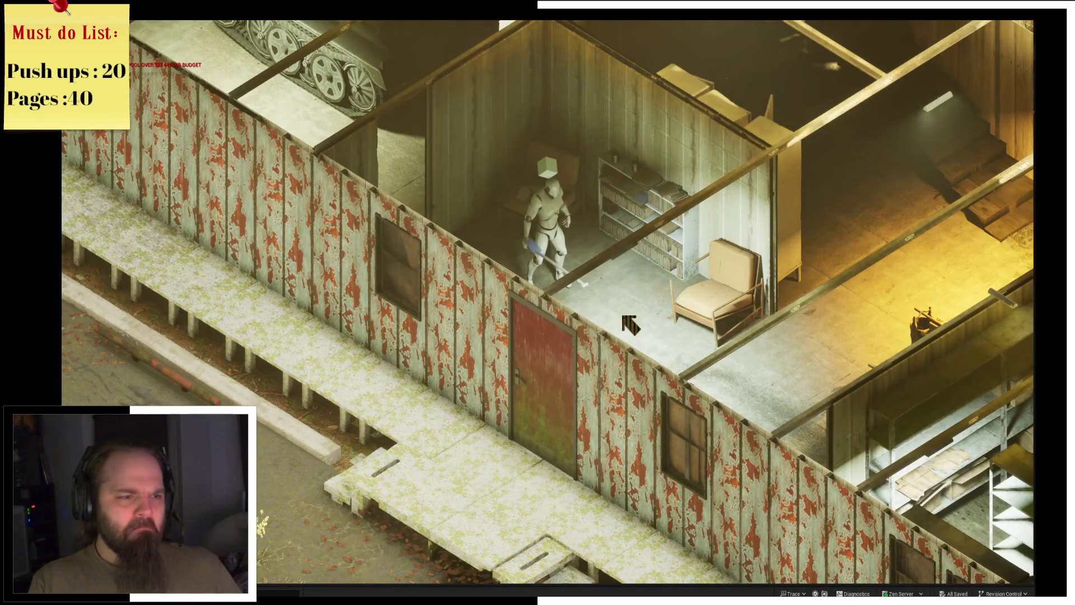
key("i")
key("i")
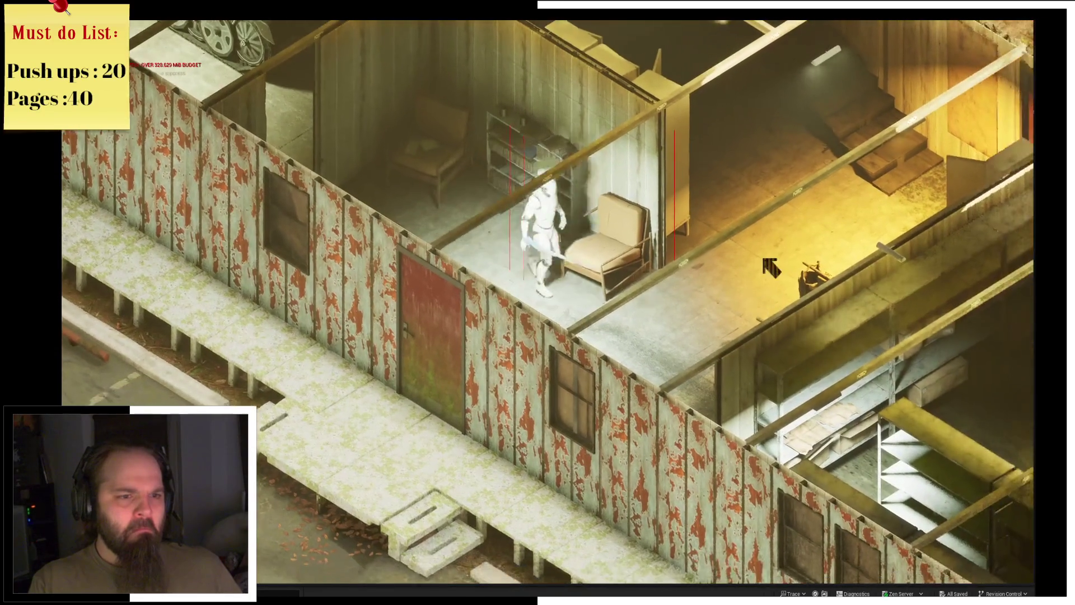
key("i")
key("i")
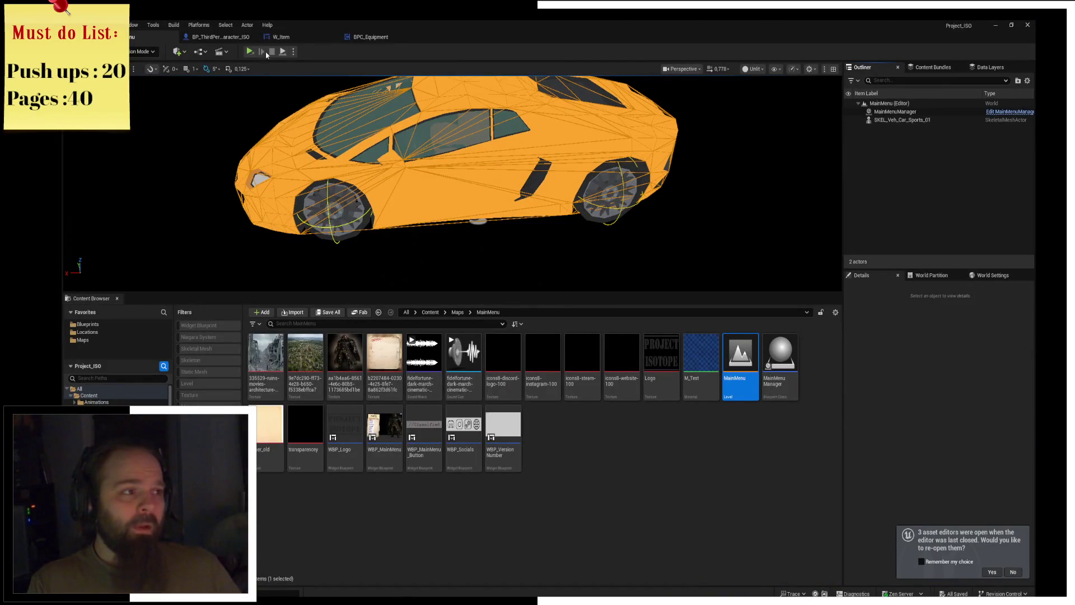
View the character's EventGraph, then go back to the running game.
left_click(220, 36)
left_click(392, 67)
right_click_drag(476, 236, 535, 234)
left_click(395, 266)
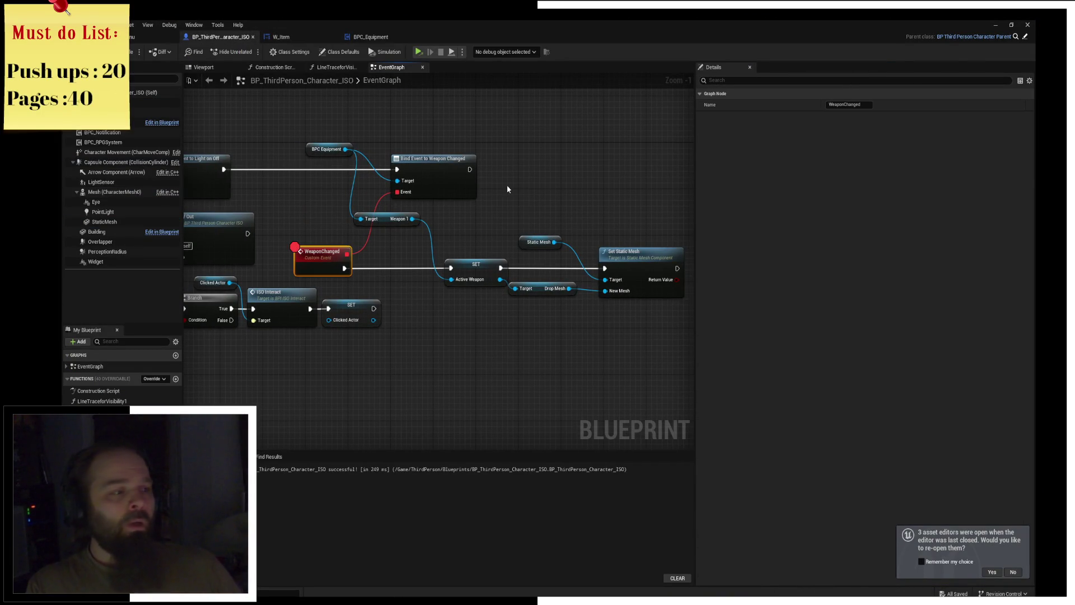
key("alt+Tab")
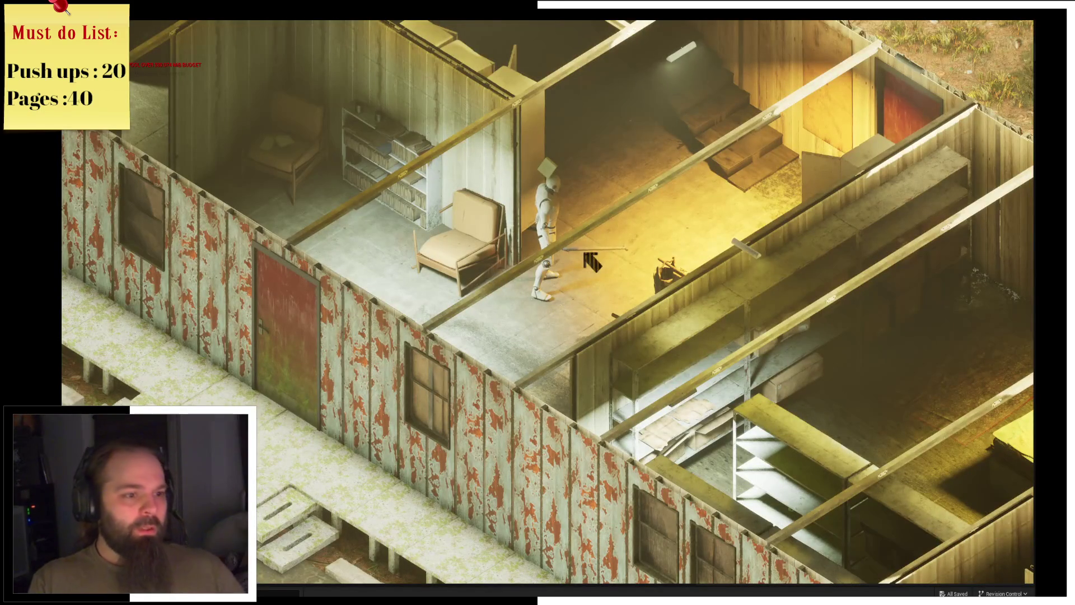
Double-click the Military Spade to equip, unequip and re-equip it, then end the play session.
key("i")
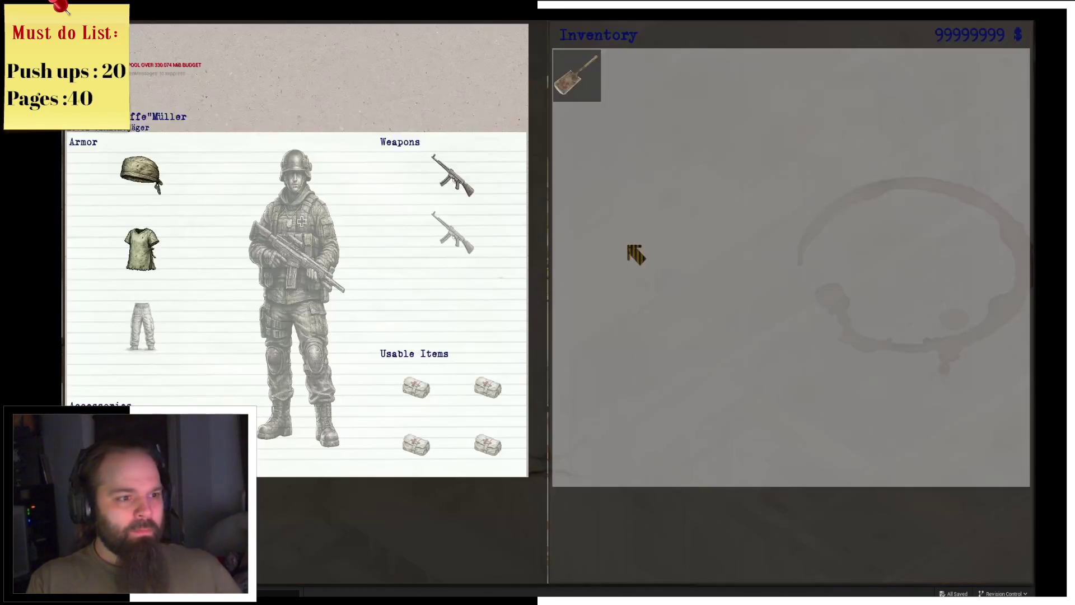
double_click(587, 94)
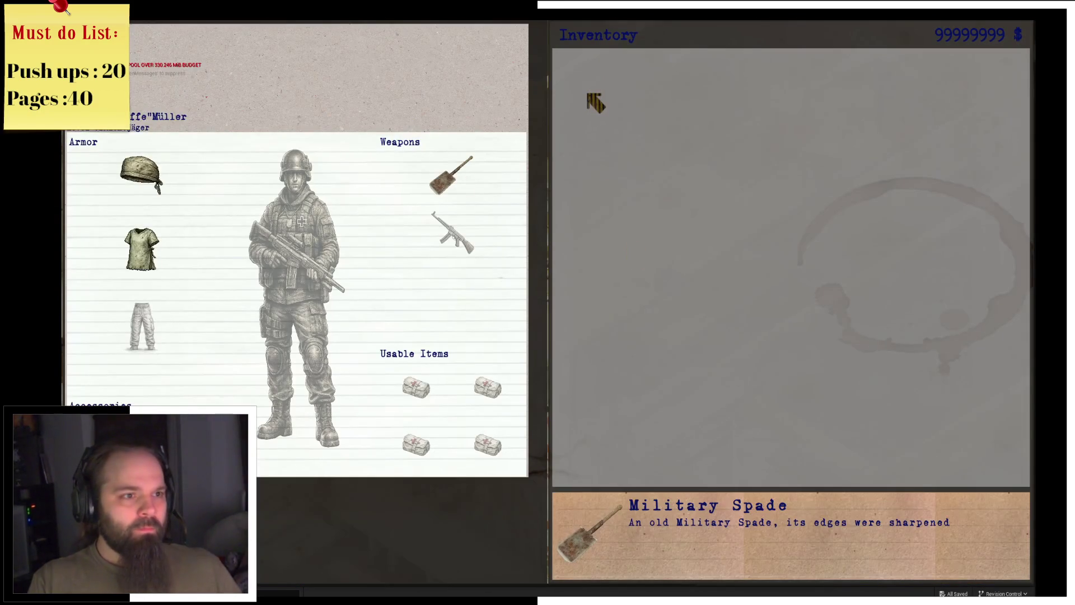
double_click(475, 182)
key("i")
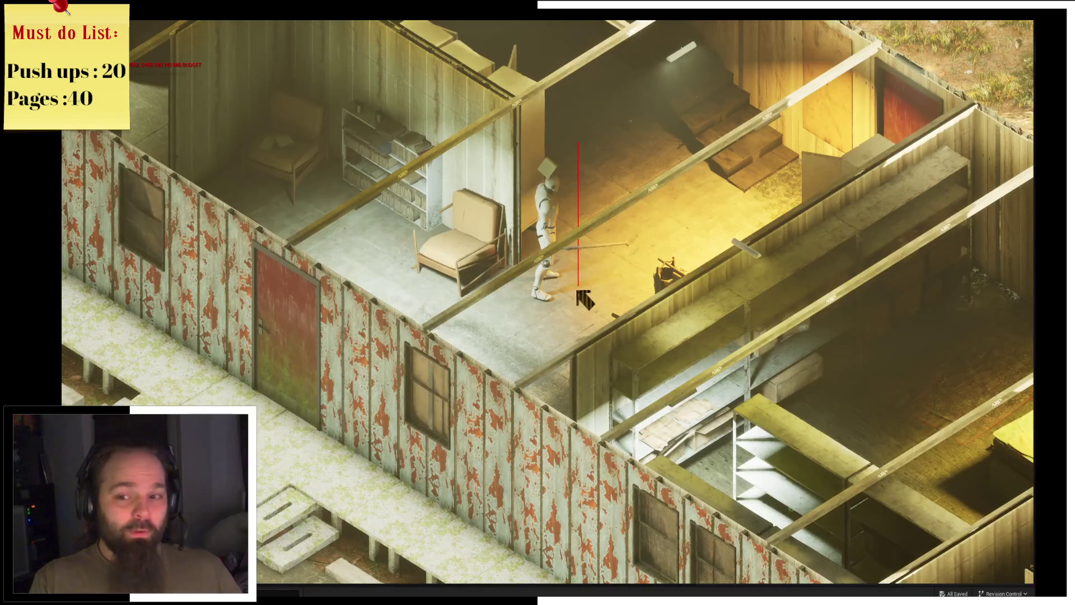
key("i")
double_click(583, 99)
key("Escape")
mouse_move(392, 270)
right_mouse_down()
mouse_move(689, 269)
mouse_move(408, 234)
mouse_move(377, 252)
right_mouse_up()
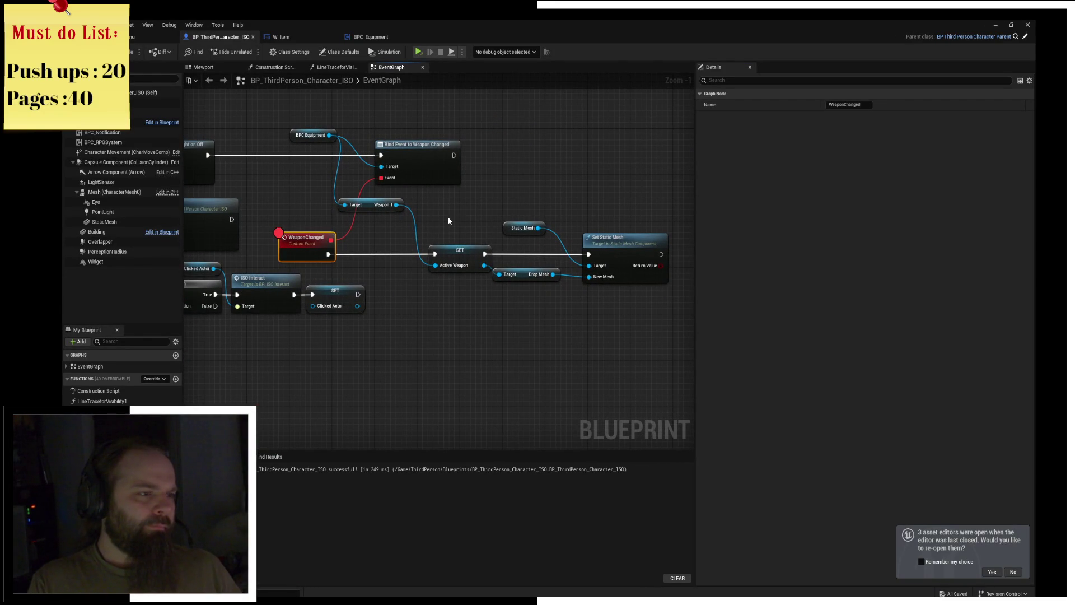
Put an F9 breakpoint on Bind Event to Weapon Changed and test swapping the spade.
left_click_drag(294, 176, 289, 164)
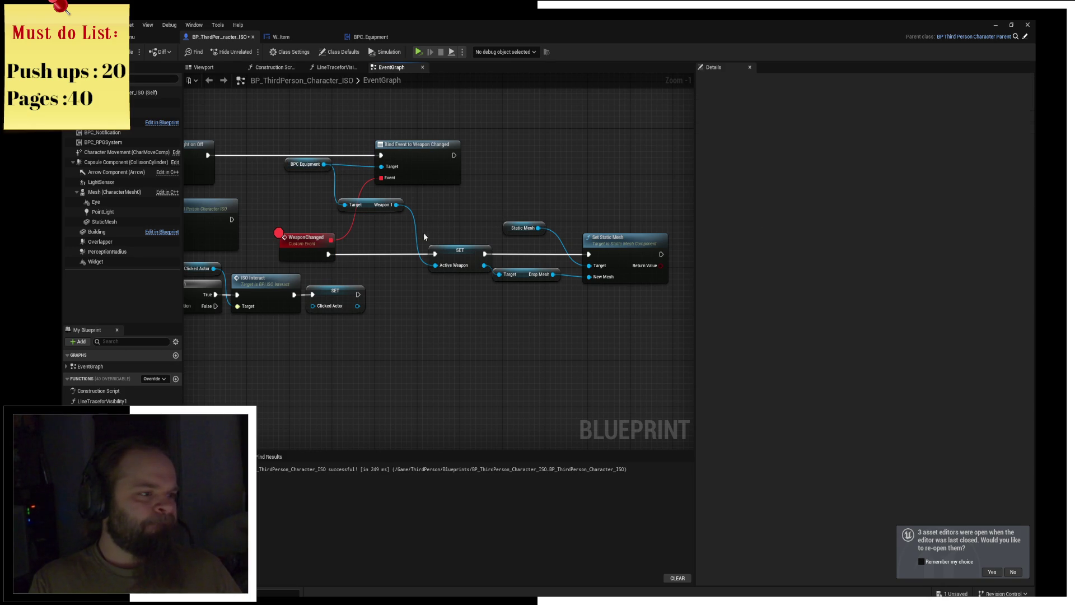
left_click(445, 178)
key("F9")
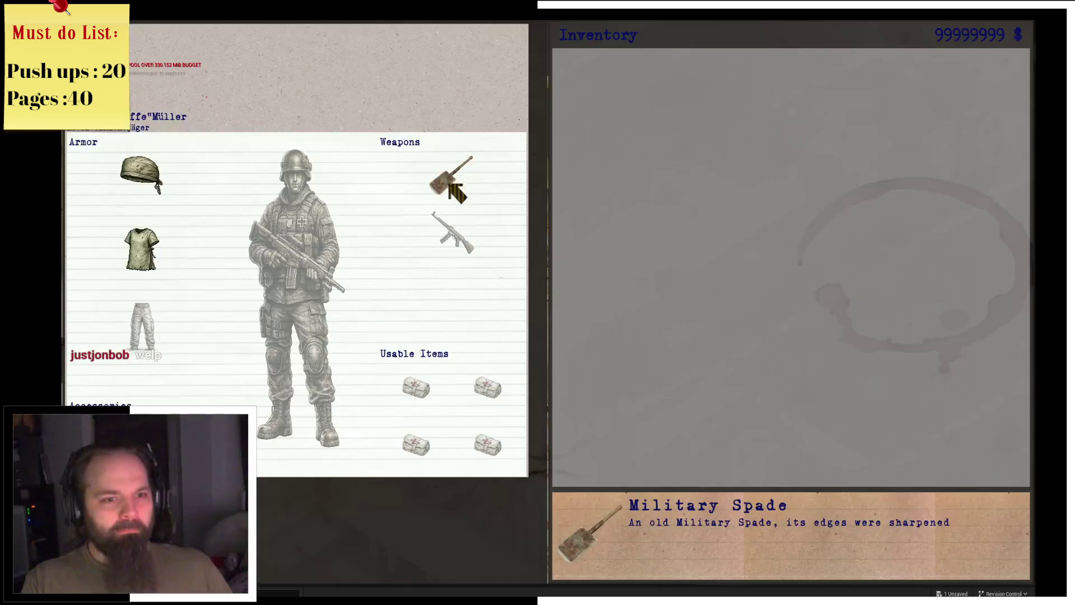
left_click_drag(460, 182, 577, 75)
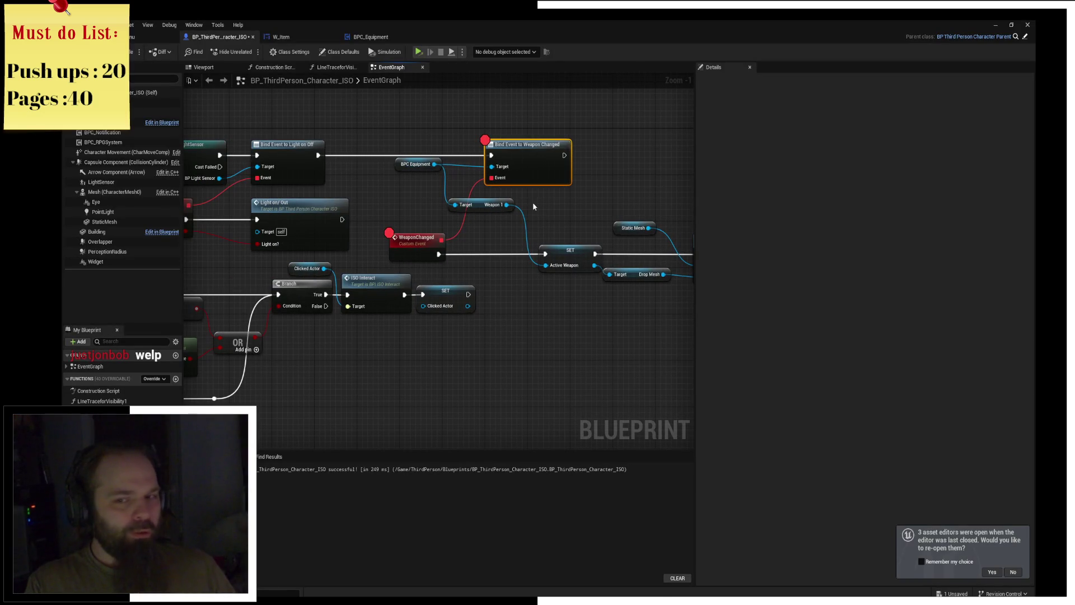
Inspect BPC Equipment and tidy the Drop Mesh and Set Static Mesh nodes.
left_click_drag(419, 169, 421, 178)
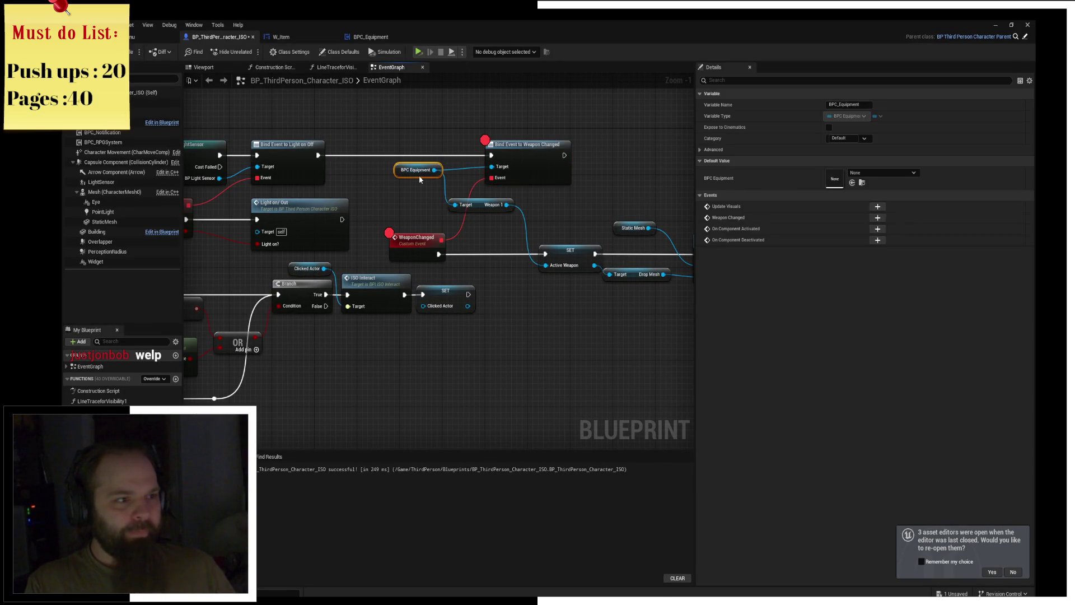
left_click(409, 209)
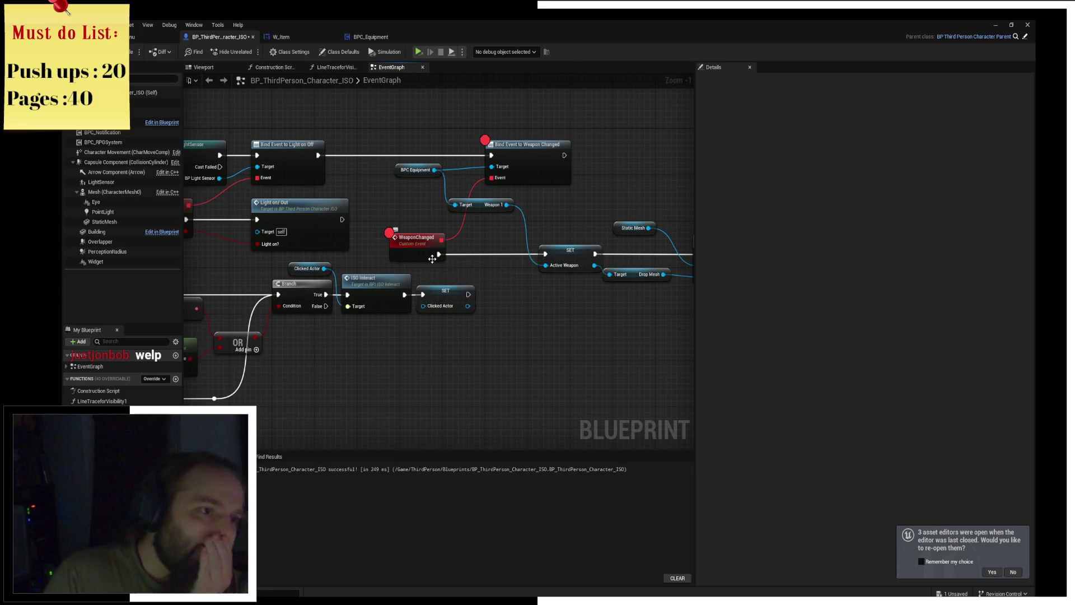
right_click_drag(567, 212, 477, 226)
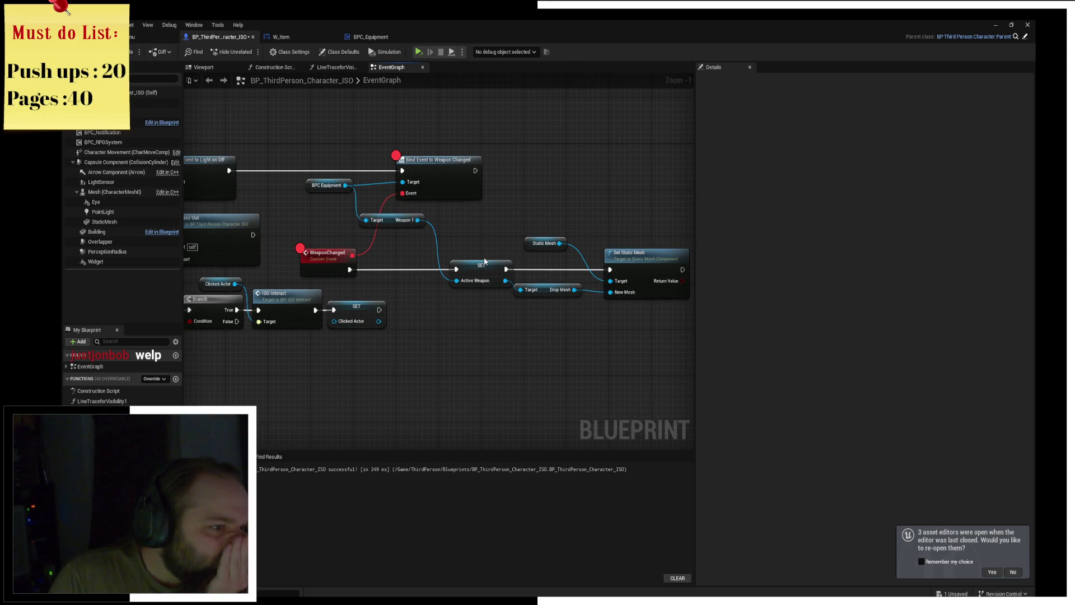
left_click_drag(544, 289, 549, 289)
left_click(549, 185)
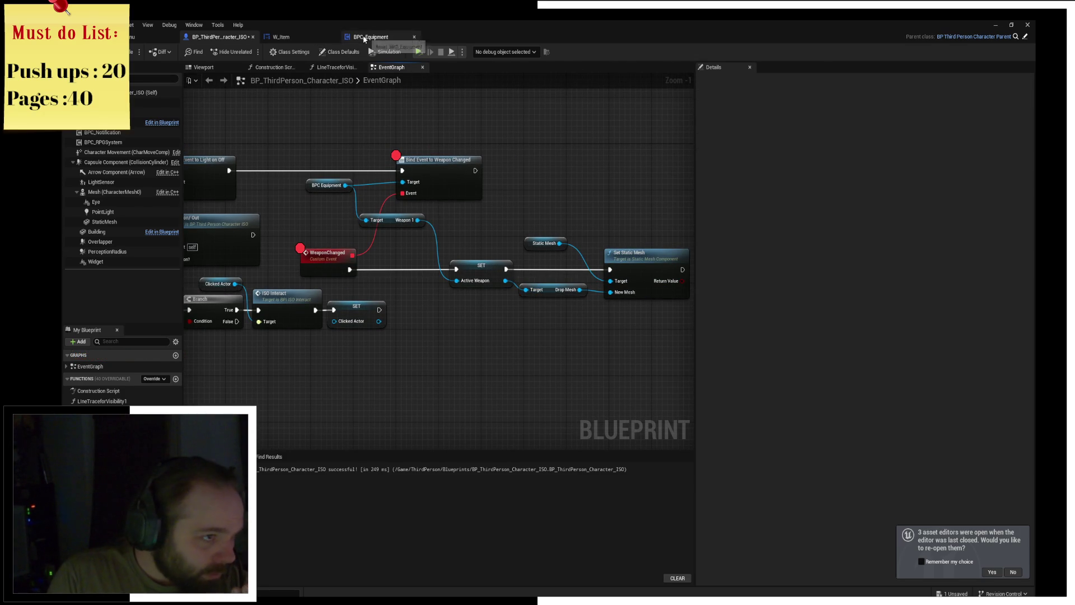
left_click(364, 37)
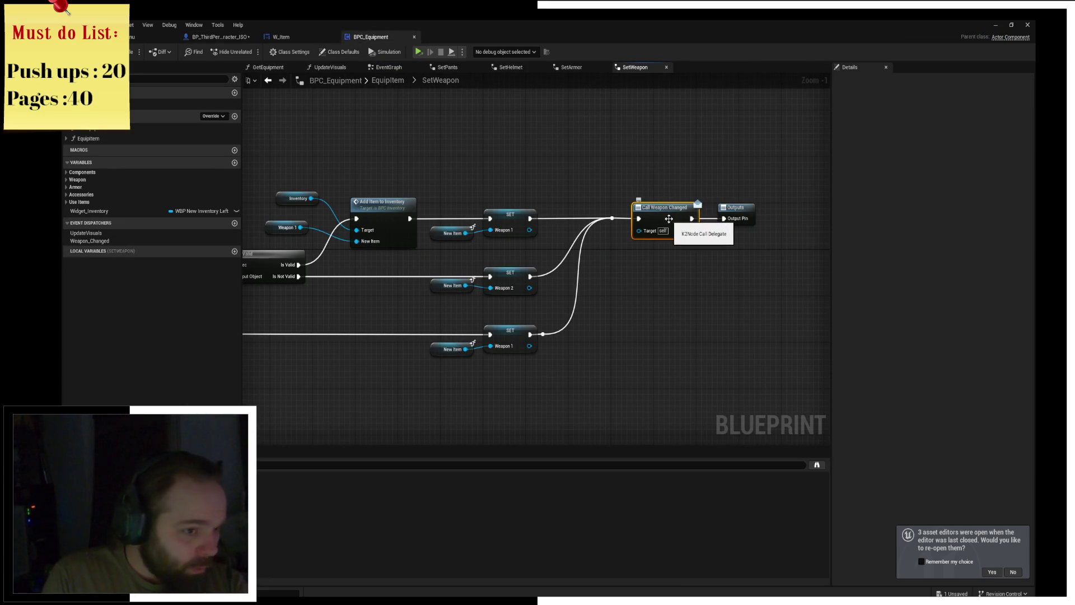
Save BP_ThirdPerson_Character_ISO through Save Selected and launch a play session at the main menu.
key("ctrl+shift+s")
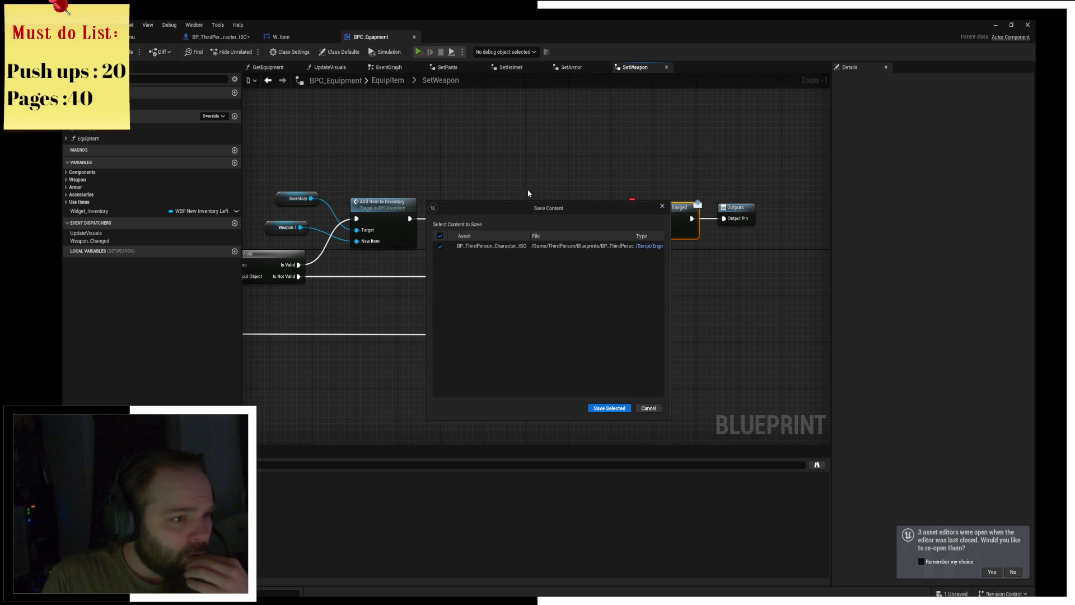
left_click(648, 407)
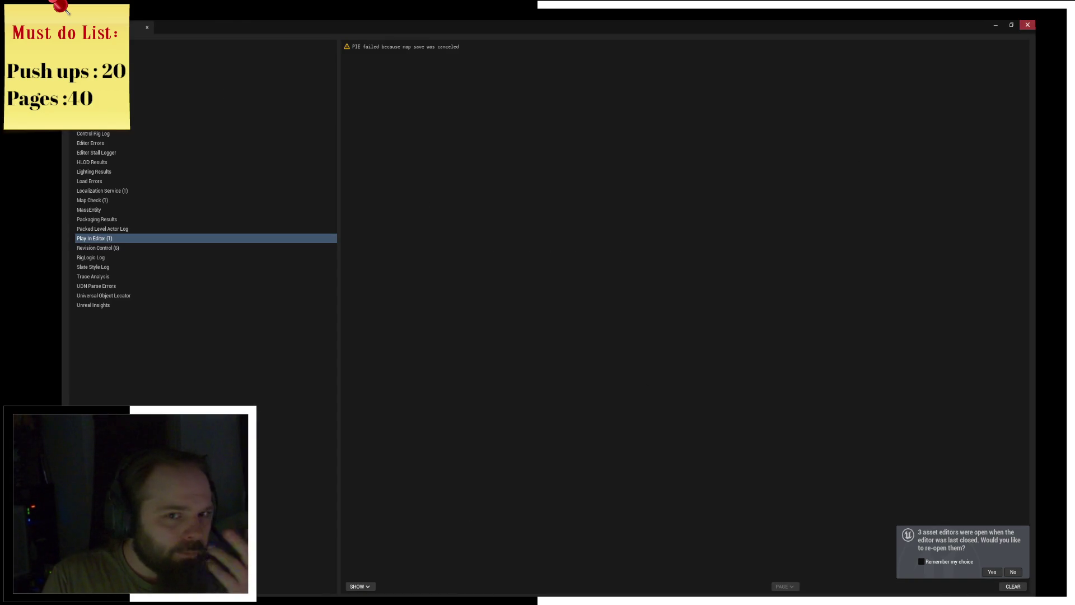
left_click(1028, 25)
left_click(417, 52)
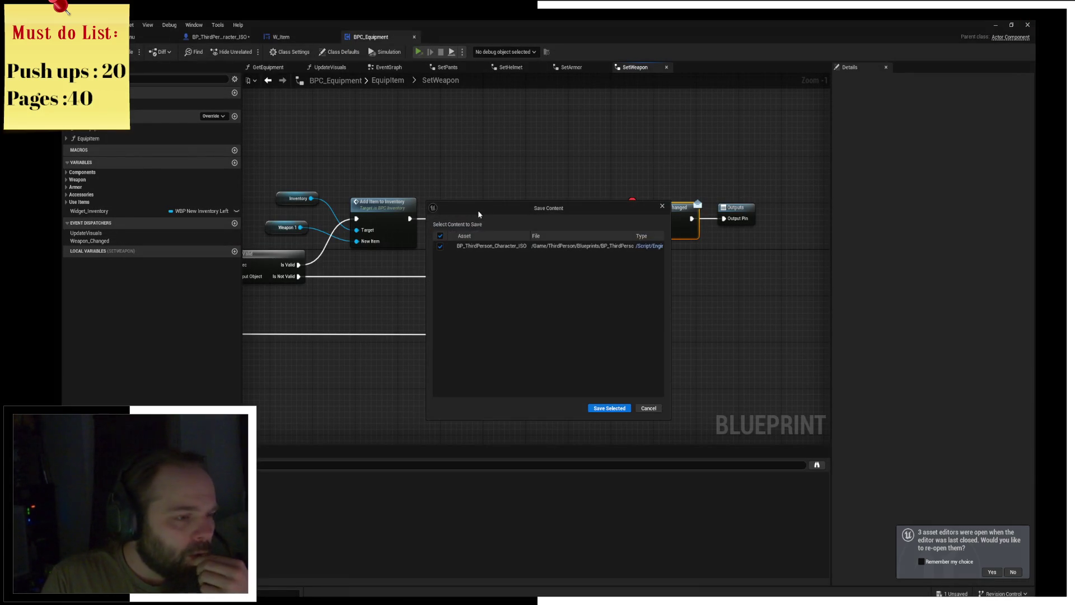
left_click(594, 407)
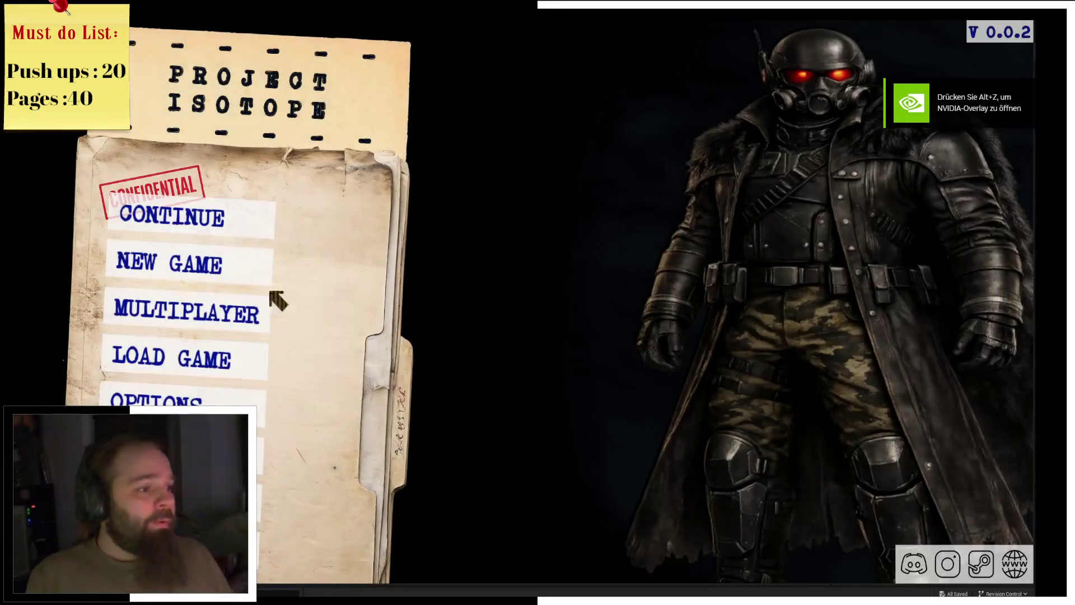
Start a new game, sign the character sheet and accept the warning to enter the world.
left_click(219, 270)
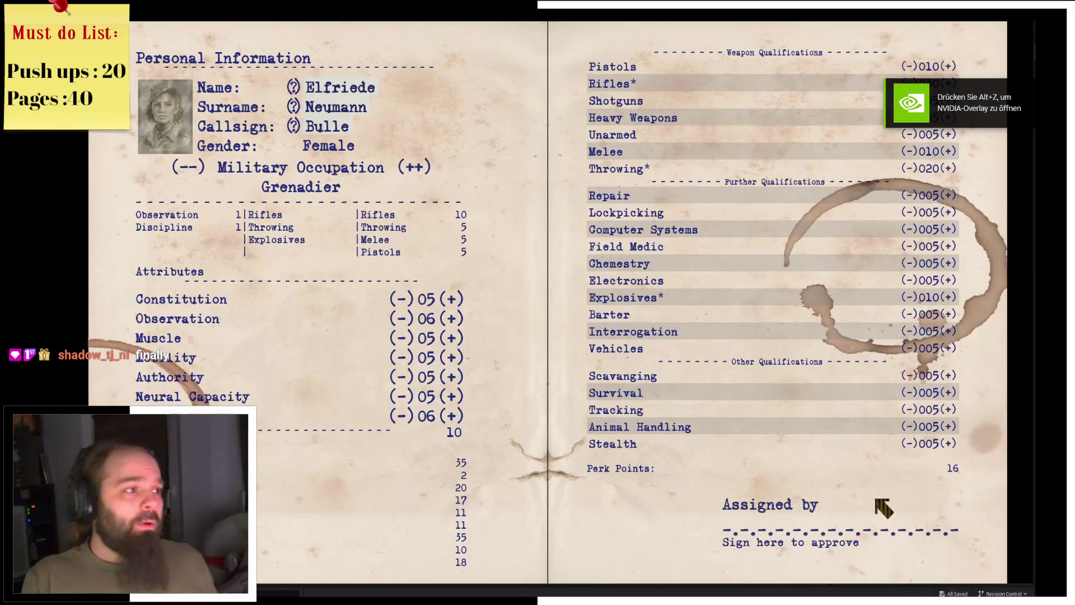
left_click(895, 523)
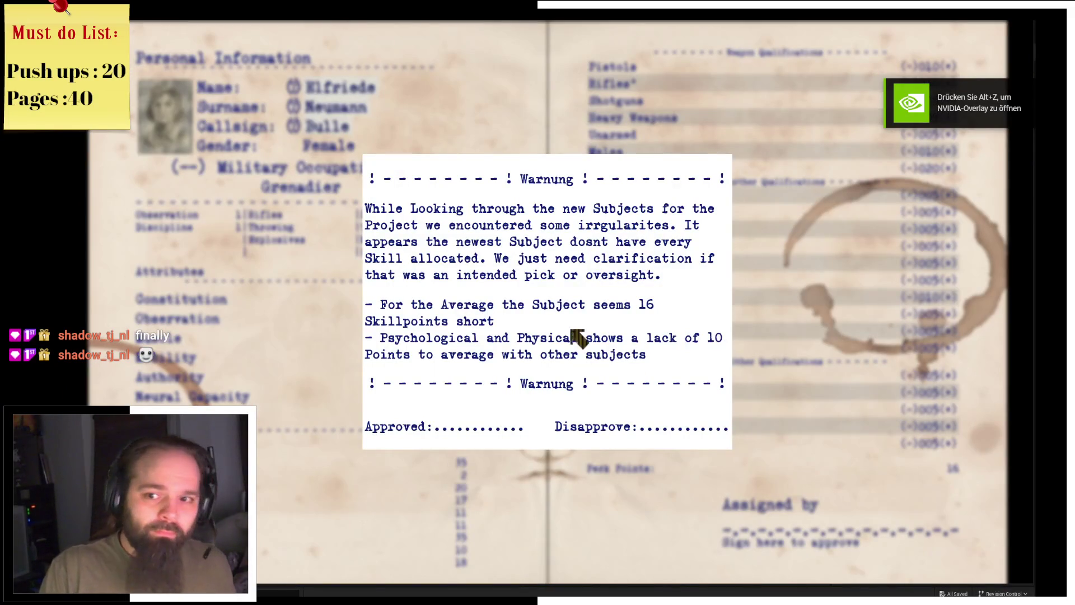
left_click(498, 418)
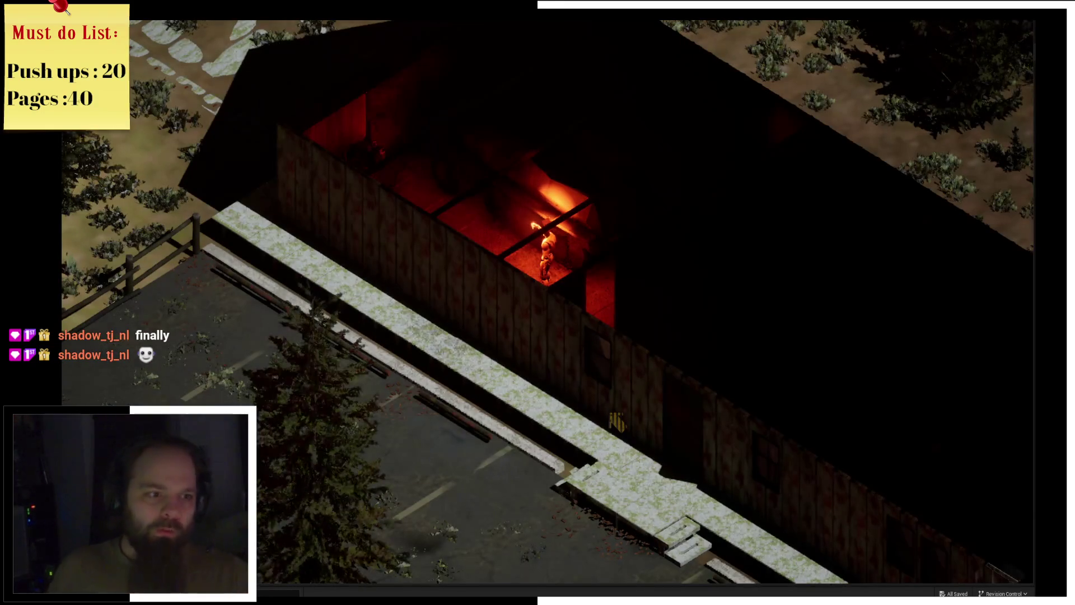
scroll(672, 238, "up", 1)
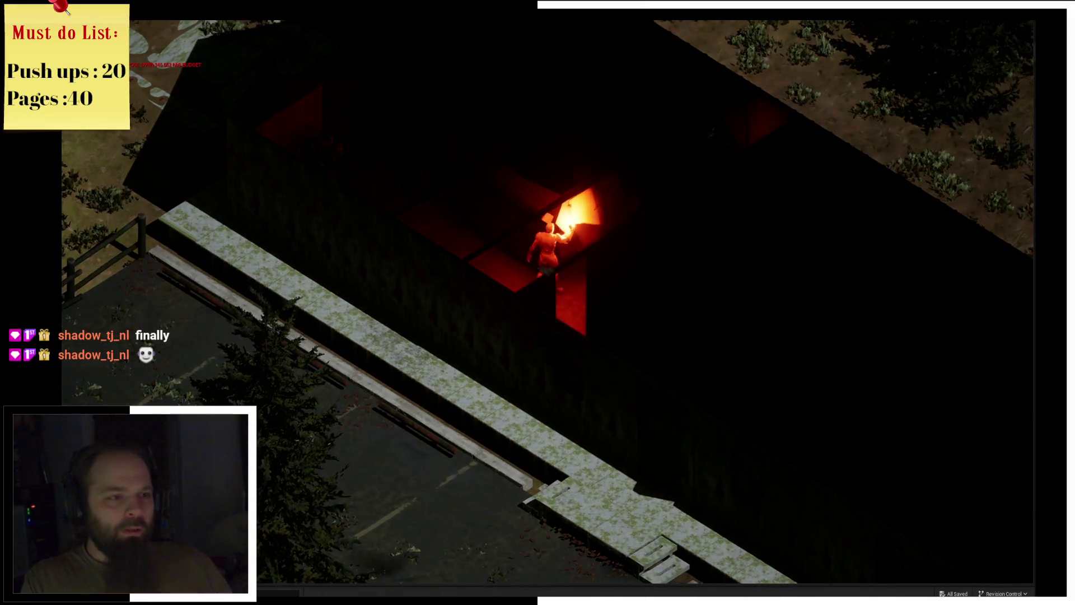
Move the Military Spade from the weapon slot into inventory and back, then exit to the editor.
key("i")
left_click(467, 188)
mouse_move(580, 87)
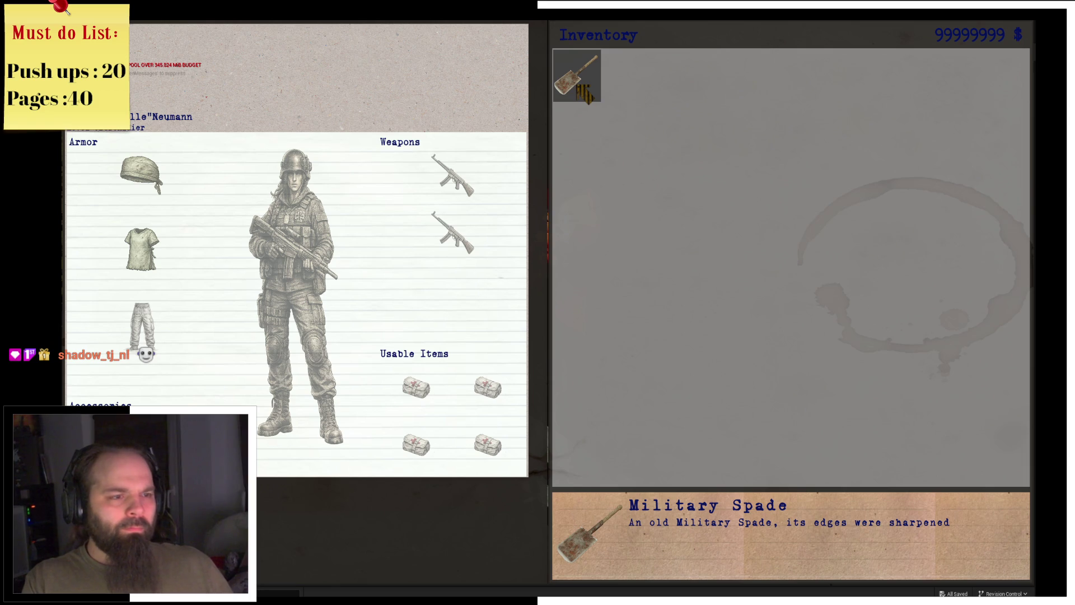
left_click(579, 84)
key("i")
key("Escape")
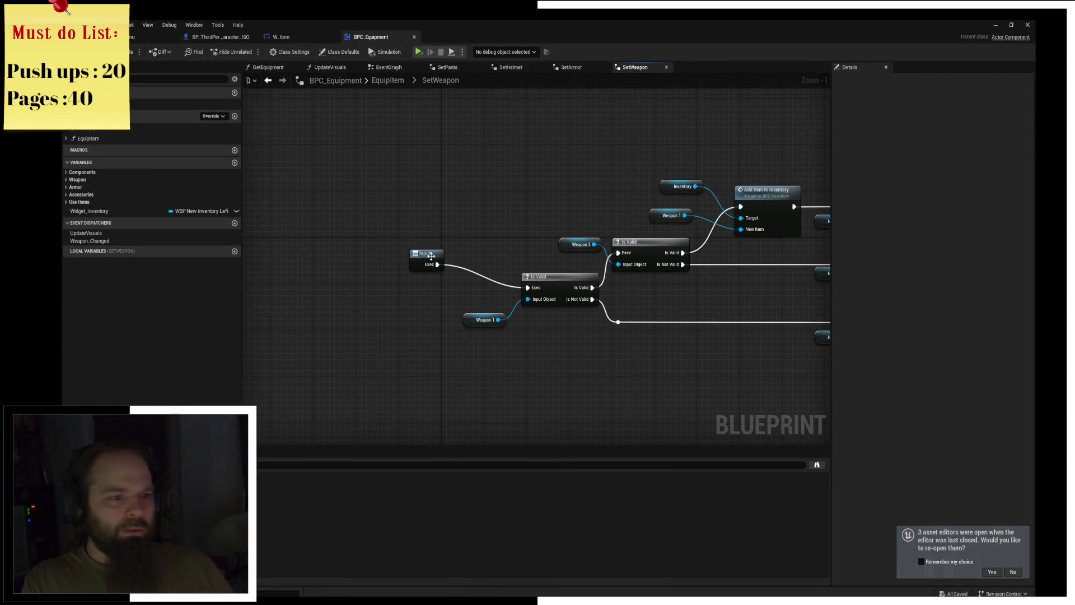
Review the SetWeapon graph, the EquipItem function and BPC_Equipment's begin play logic.
left_click(431, 259)
right_click_drag(432, 259, 281, 228)
left_click_drag(281, 229, 288, 253)
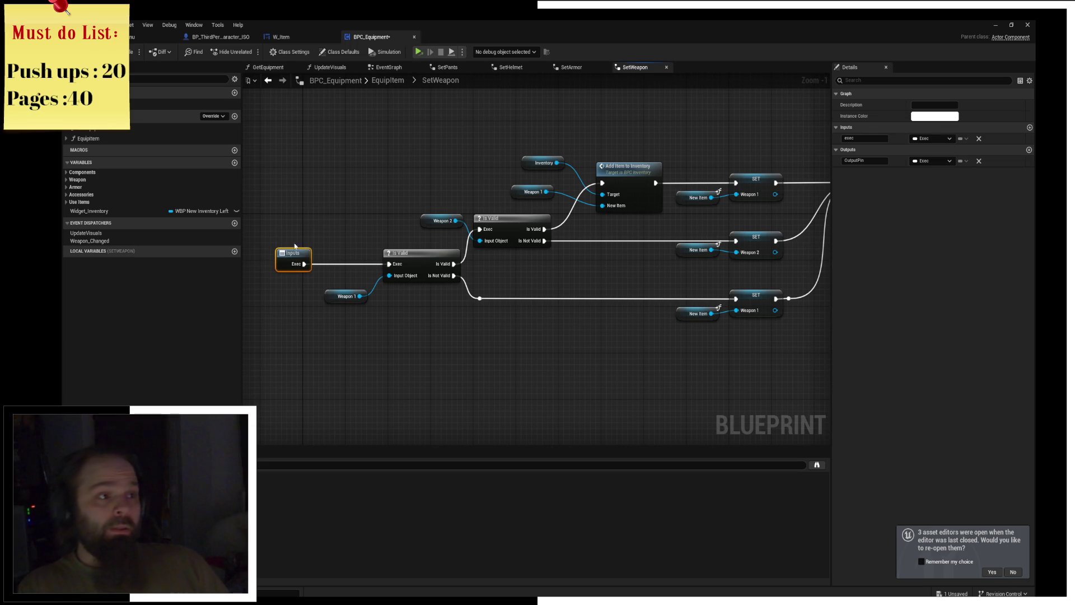
left_click(280, 36)
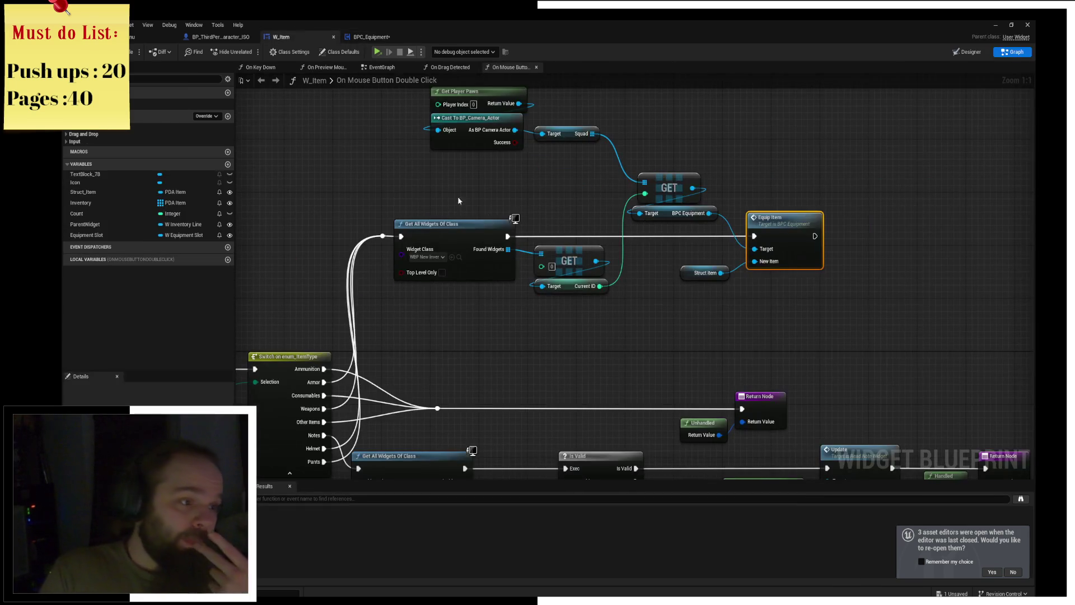
double_click(785, 231)
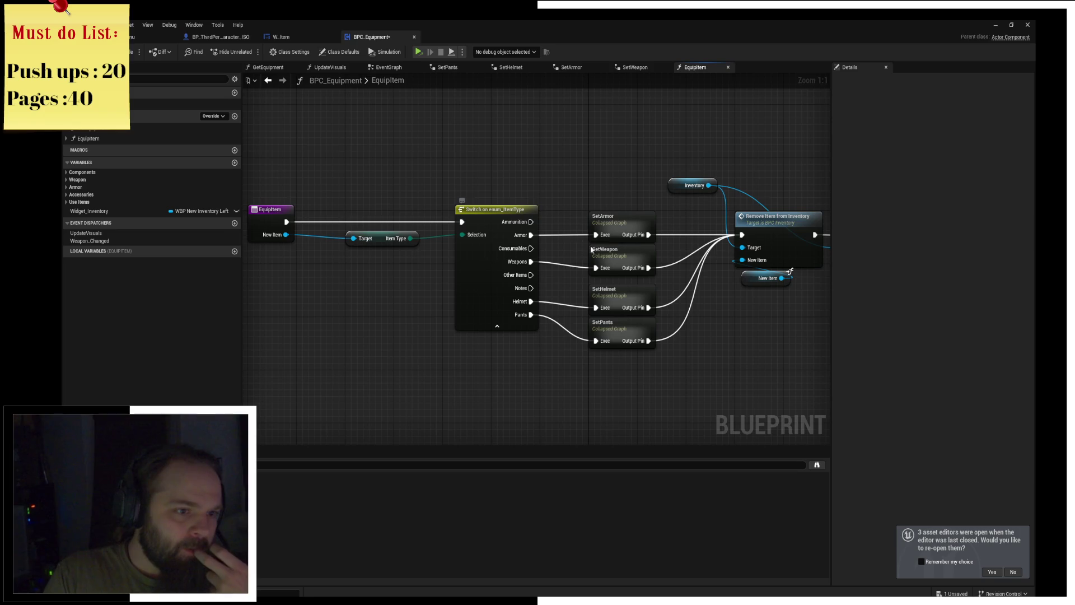
double_click(625, 250)
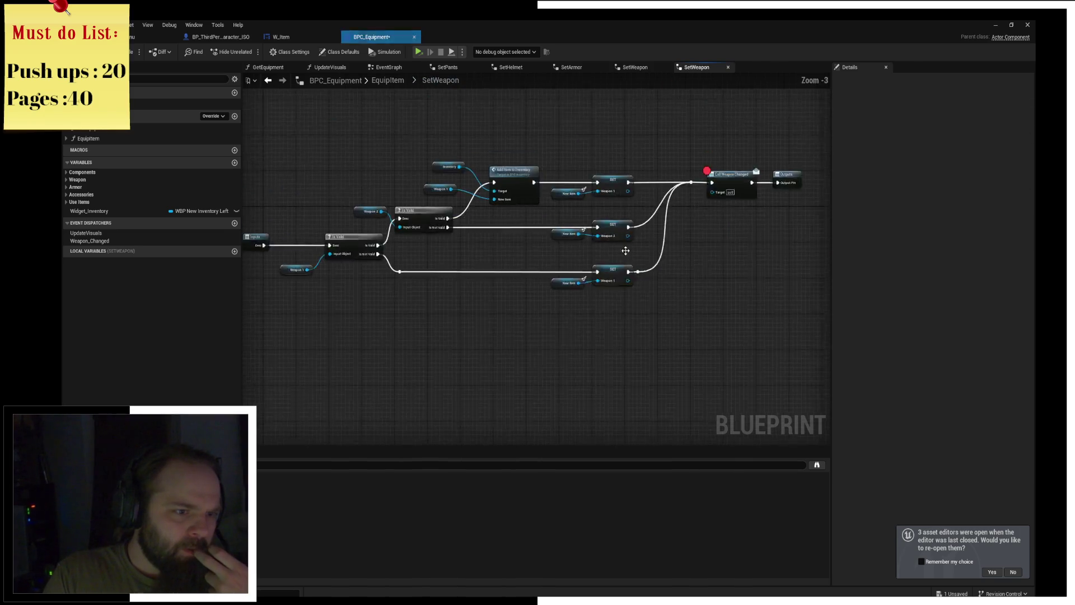
left_click(389, 66)
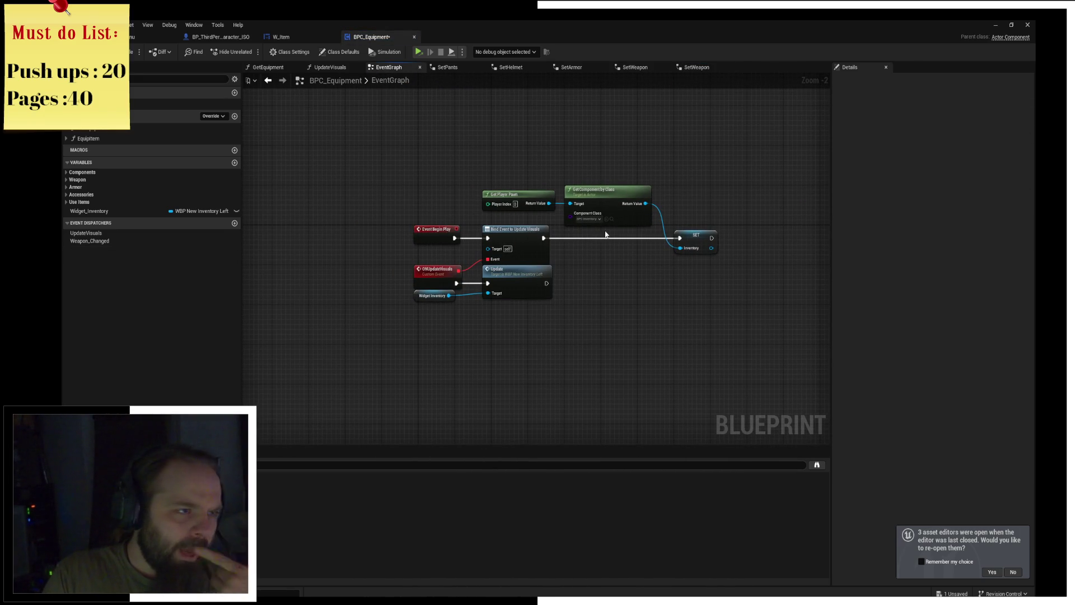
Put a breakpoint on the Equip Item call in W_Item's double-click graph.
left_click(307, 38)
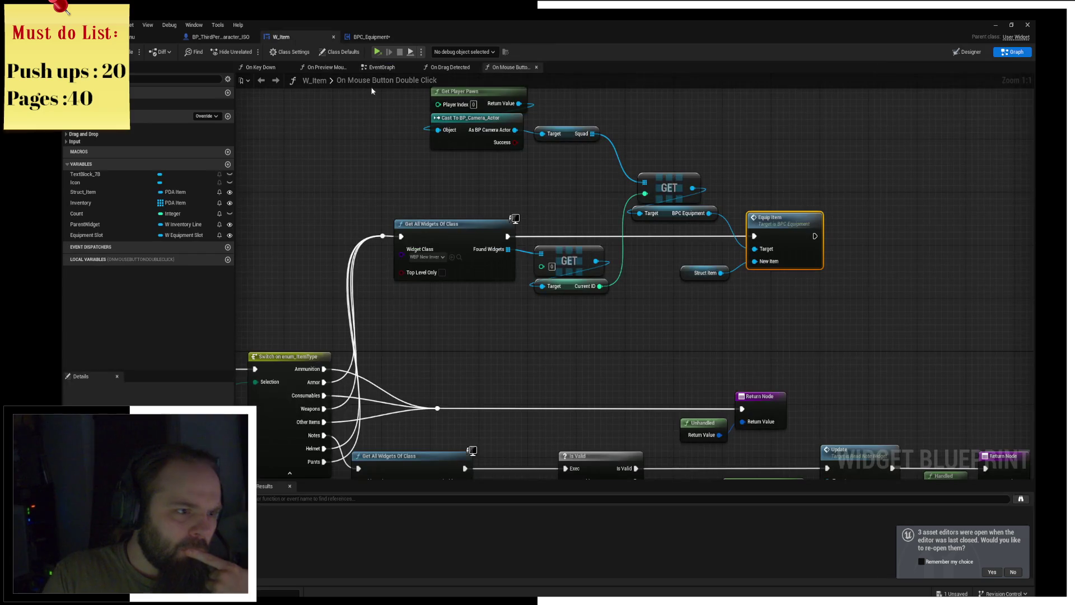
left_click(475, 228)
left_click(789, 220)
key("F9")
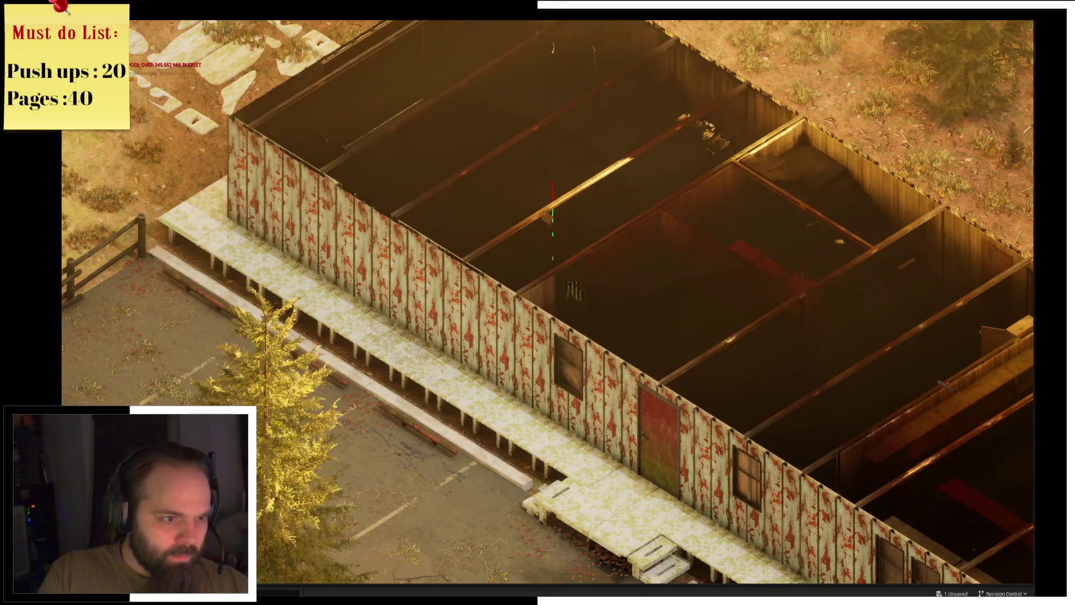
Double-click the shovel in the game's inventory to equip it and trigger the Equip Item breakpoint.
key("i")
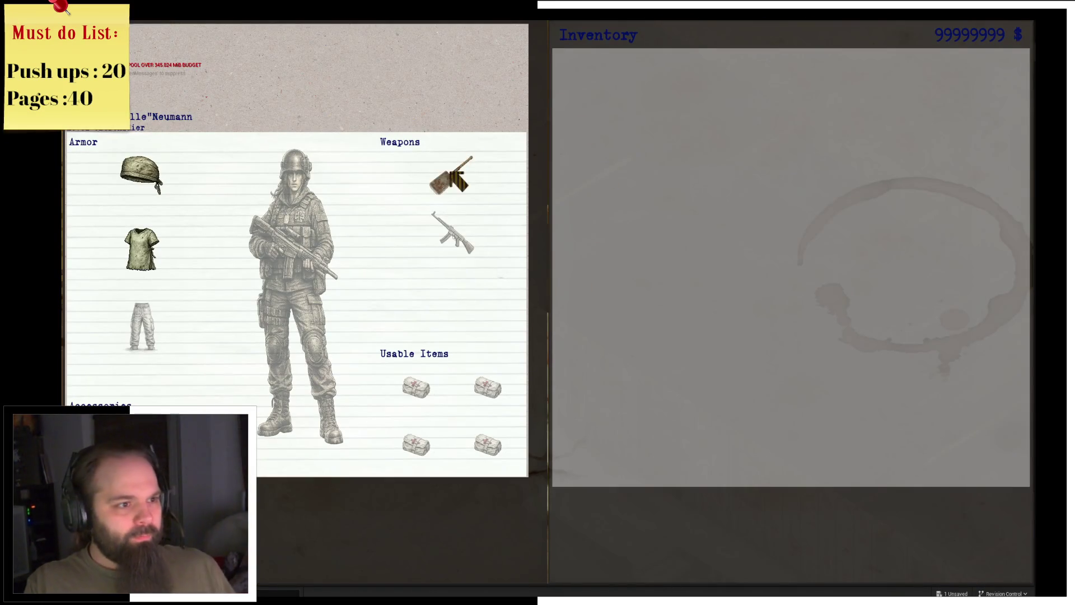
left_click(451, 174)
double_click(589, 78)
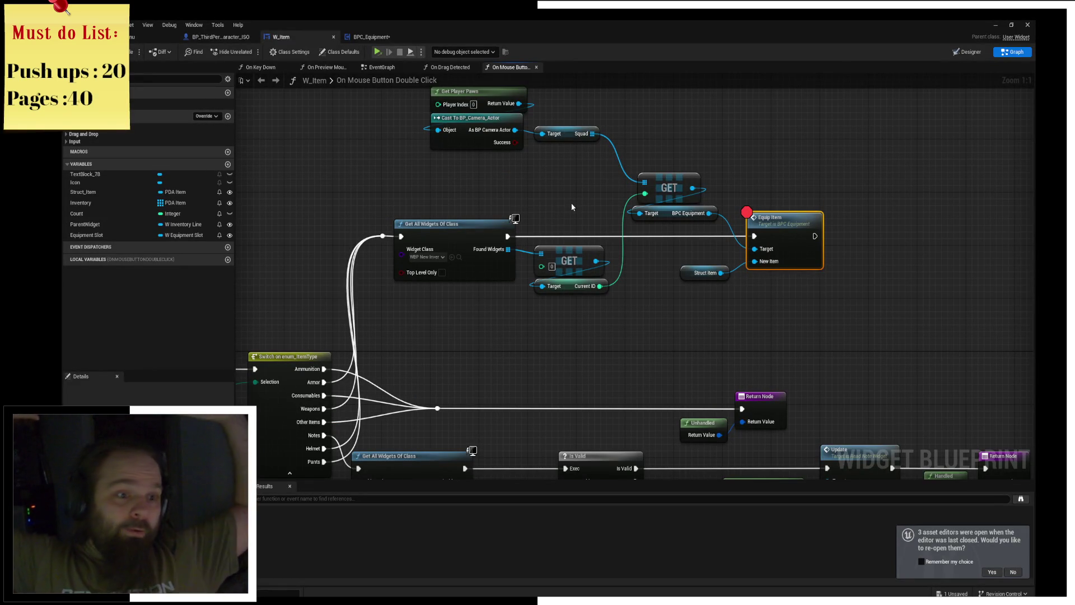
Save BPC_Equipment through the Save Content prompt and relaunch the play-test.
right_click_drag(493, 204, 776, 76)
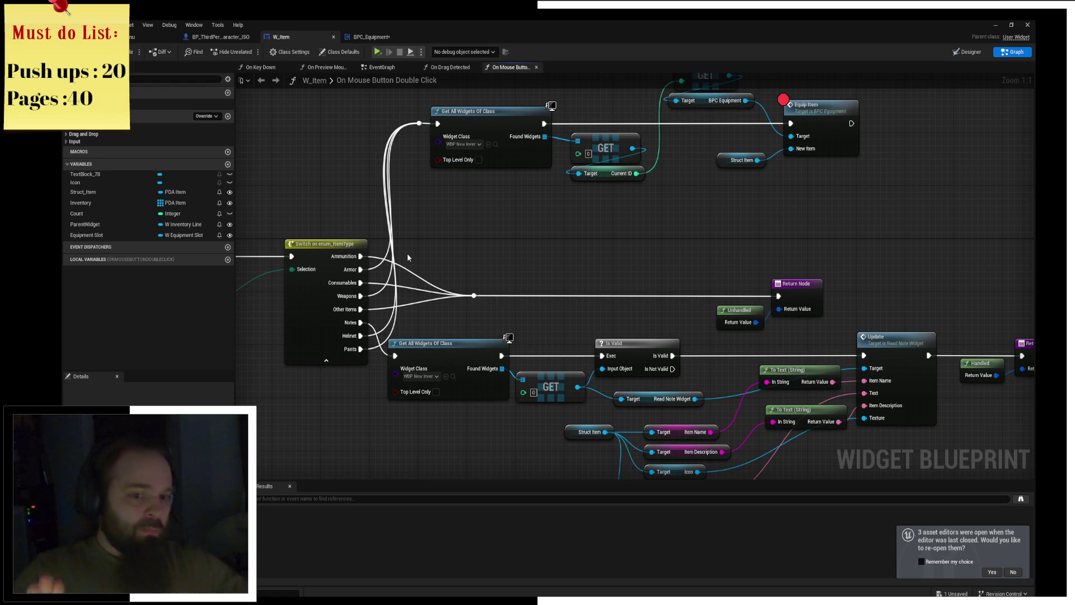
key("ctrl+shift+s")
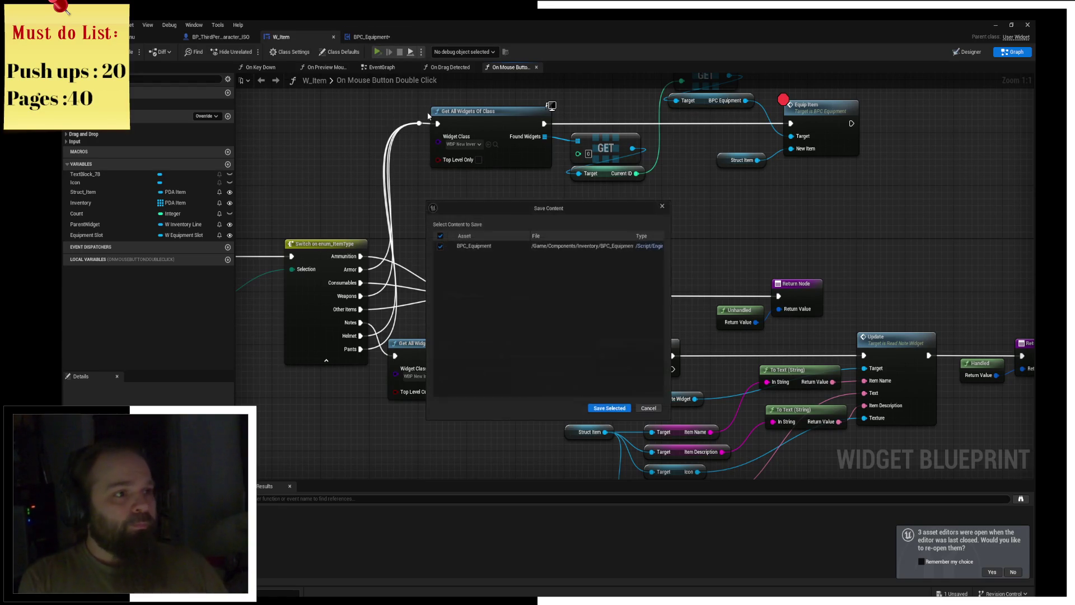
left_click(650, 408)
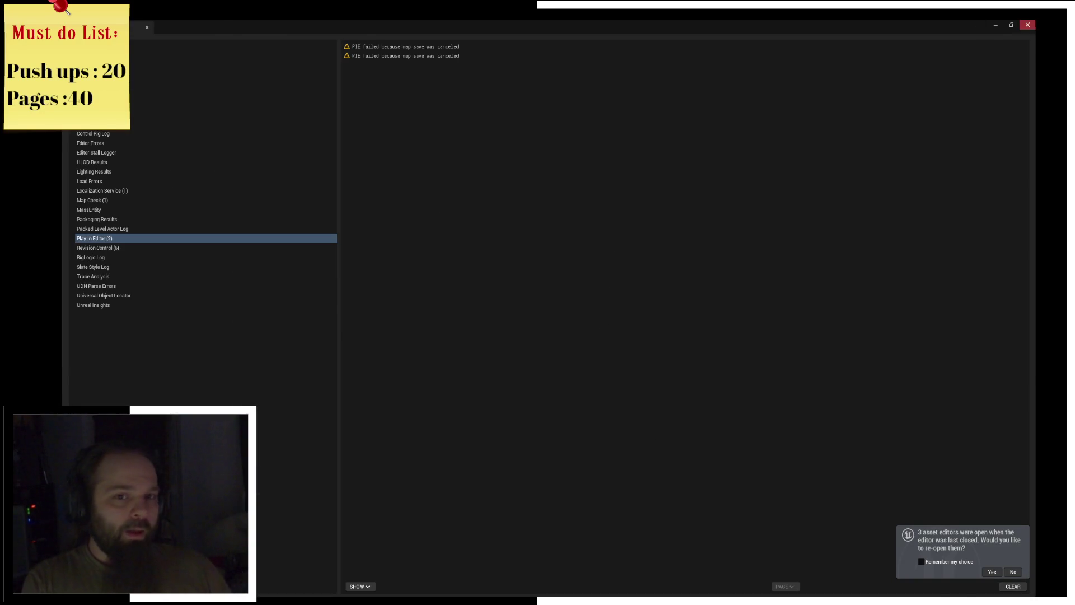
key("Escape")
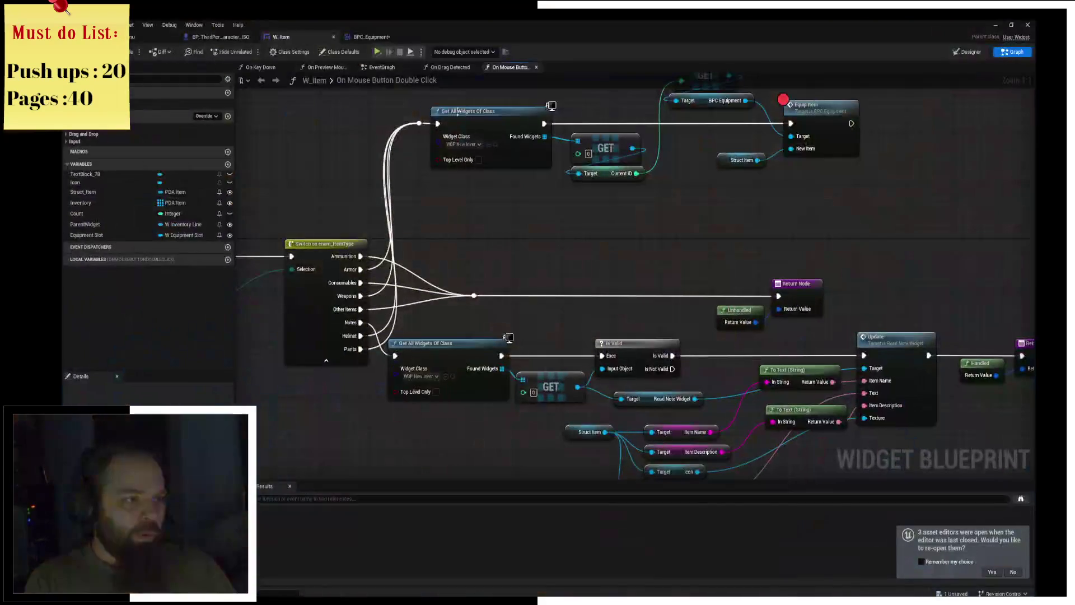
left_click(377, 52)
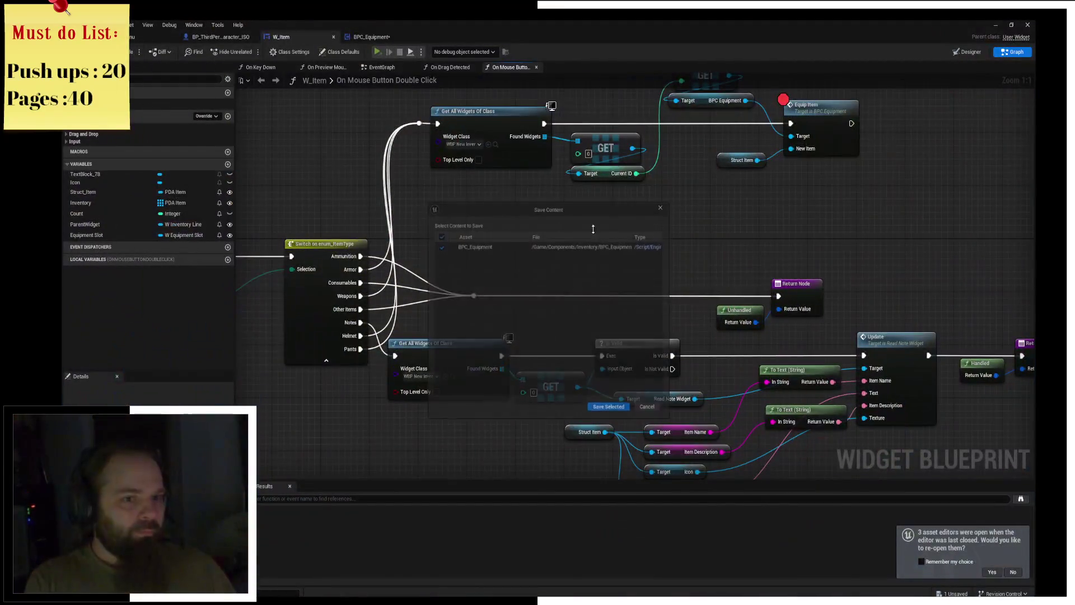
left_click(600, 410)
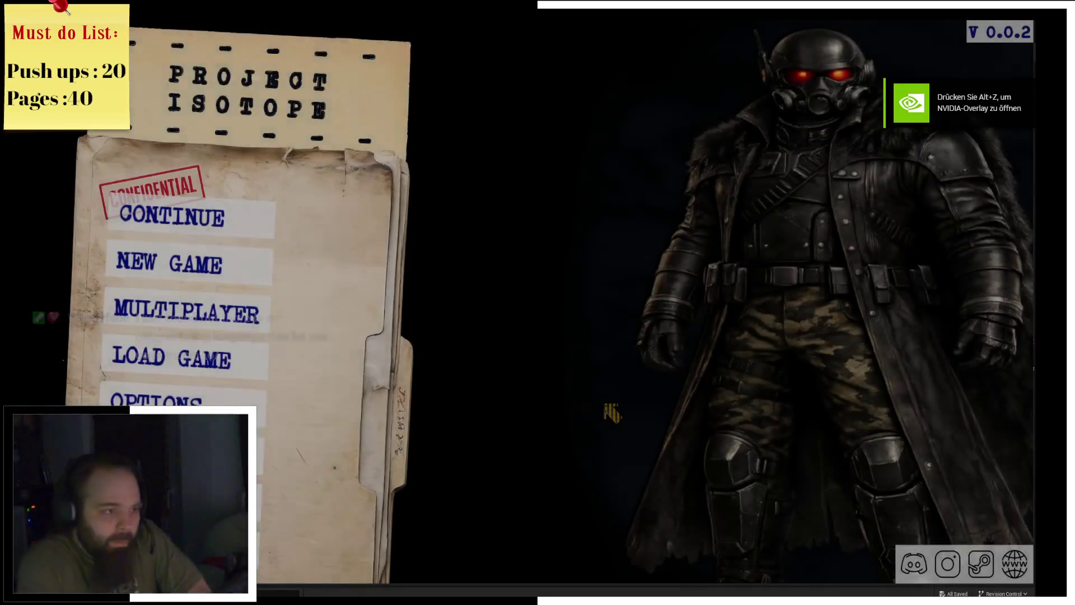
Start a new game, signing the character sheet and confirming despite unspent skill points.
left_click(196, 269)
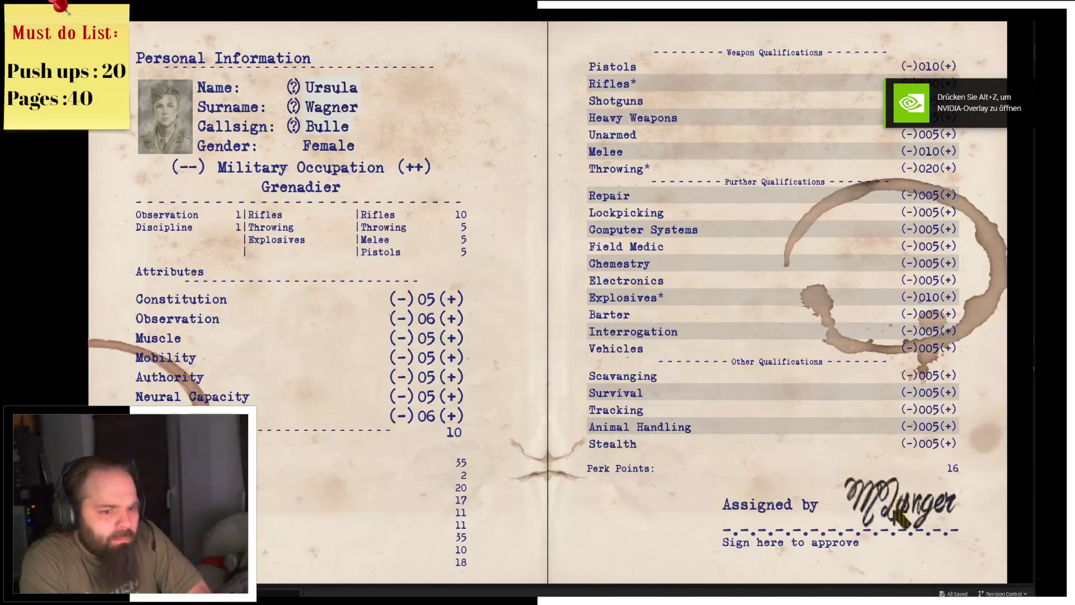
left_click(894, 508)
left_click(475, 429)
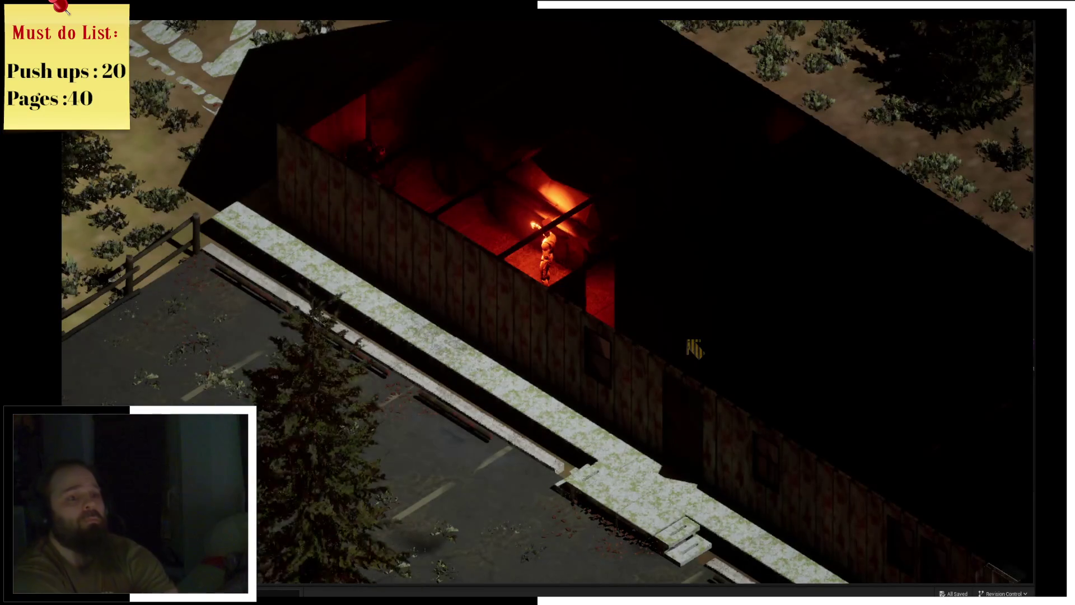
Equip the shovel from the inventory by double-click, then stop the play-test and close the editor.
key("i")
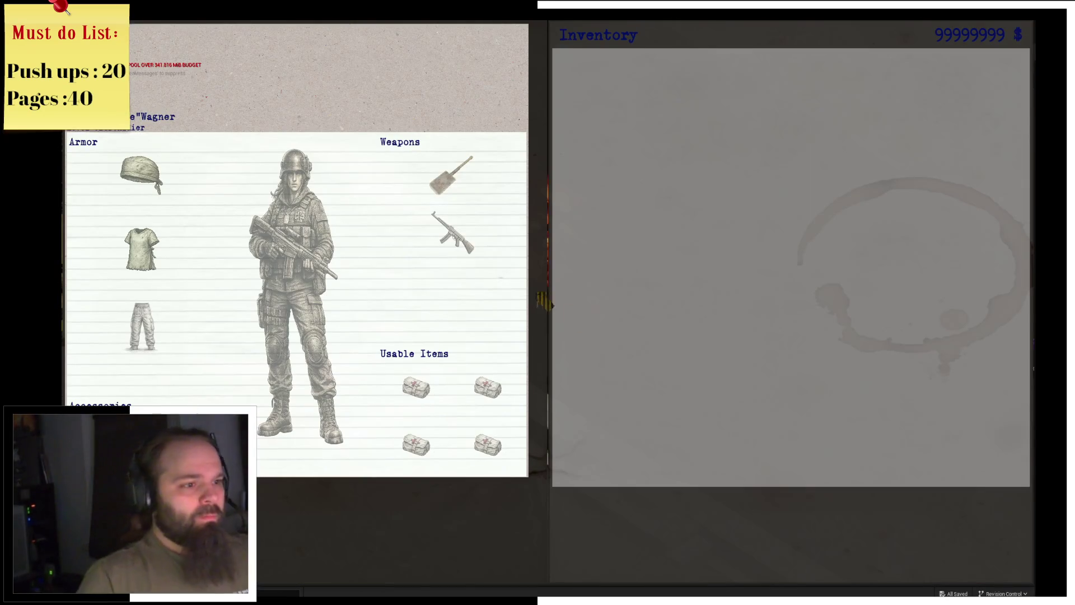
left_click(457, 179)
double_click(582, 84)
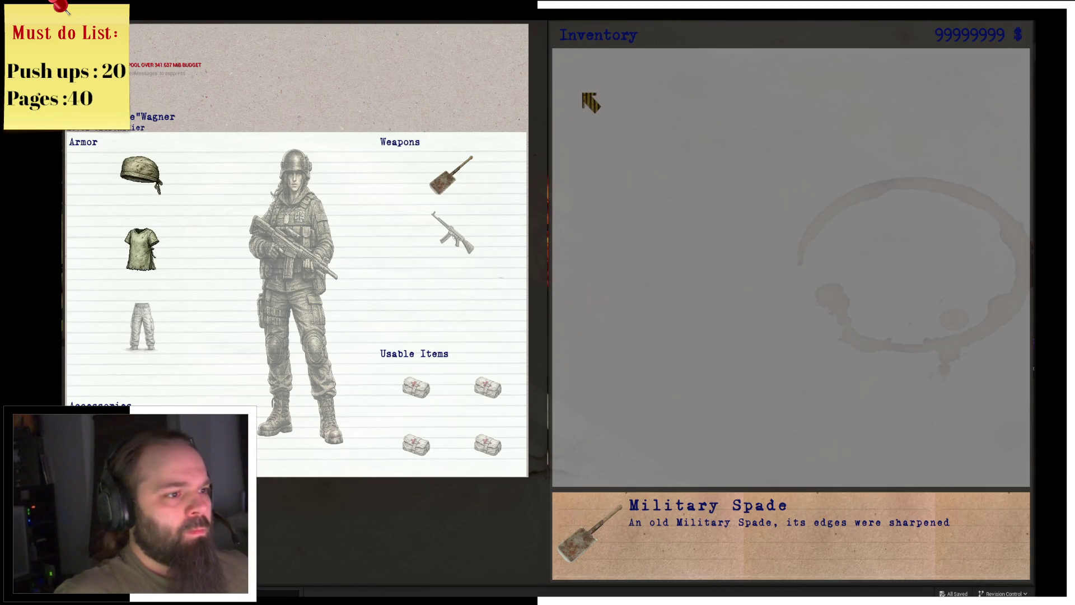
key("Escape")
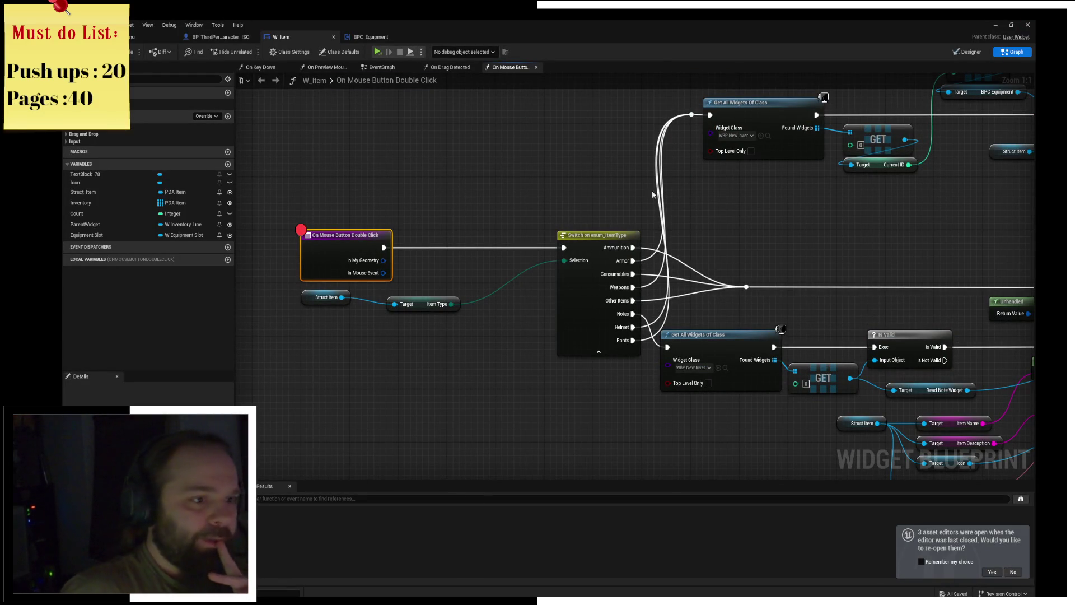
key("super+d")
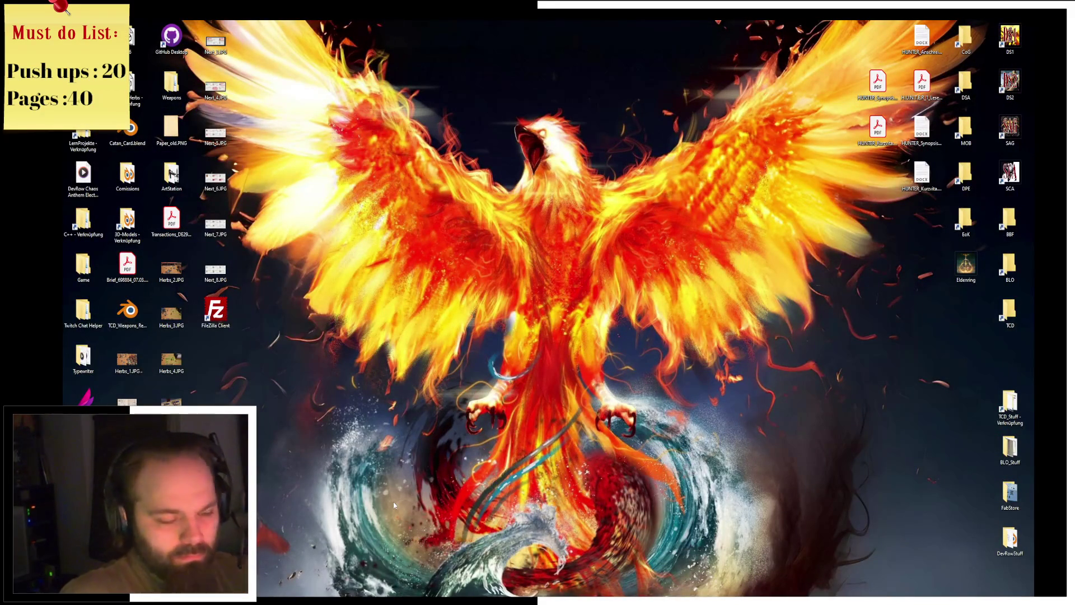
Relaunch Unreal Editor by opening Project_ISO.uproject from File Explorer's recent files.
key("super+e")
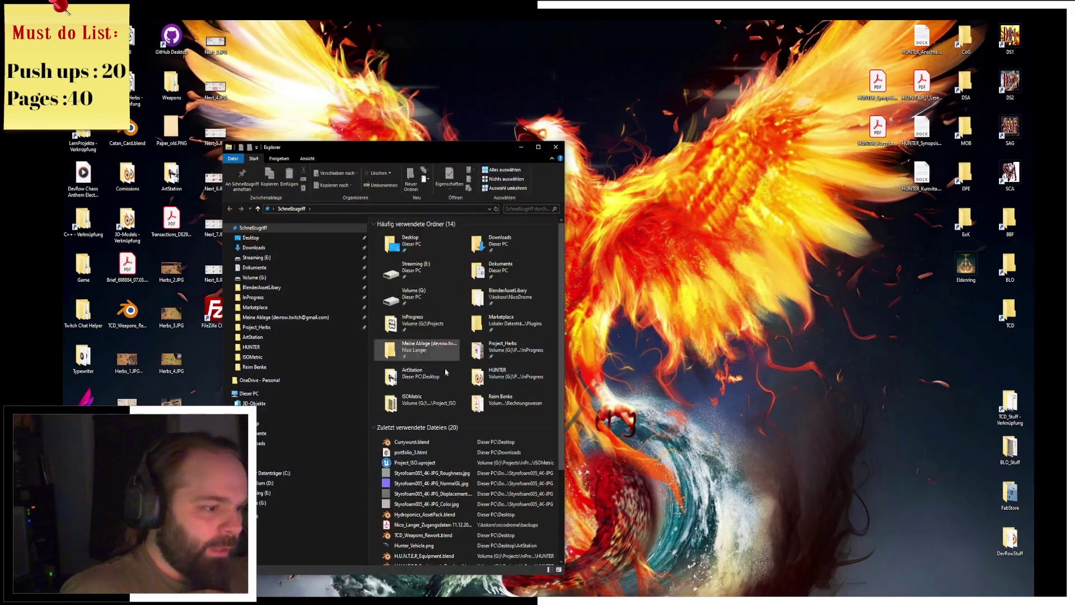
left_click(433, 464)
double_click(434, 463)
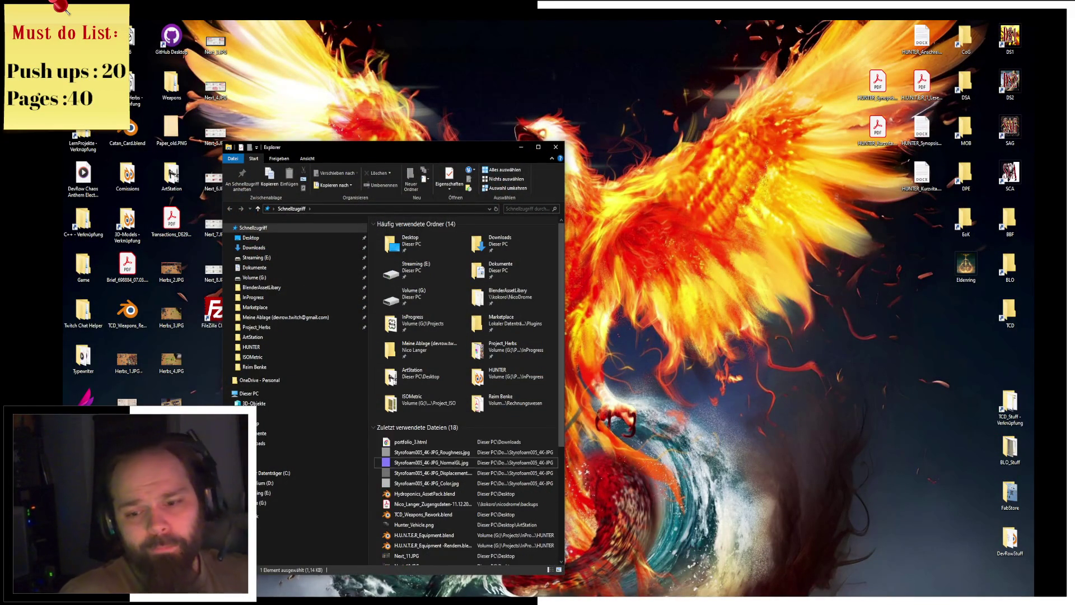
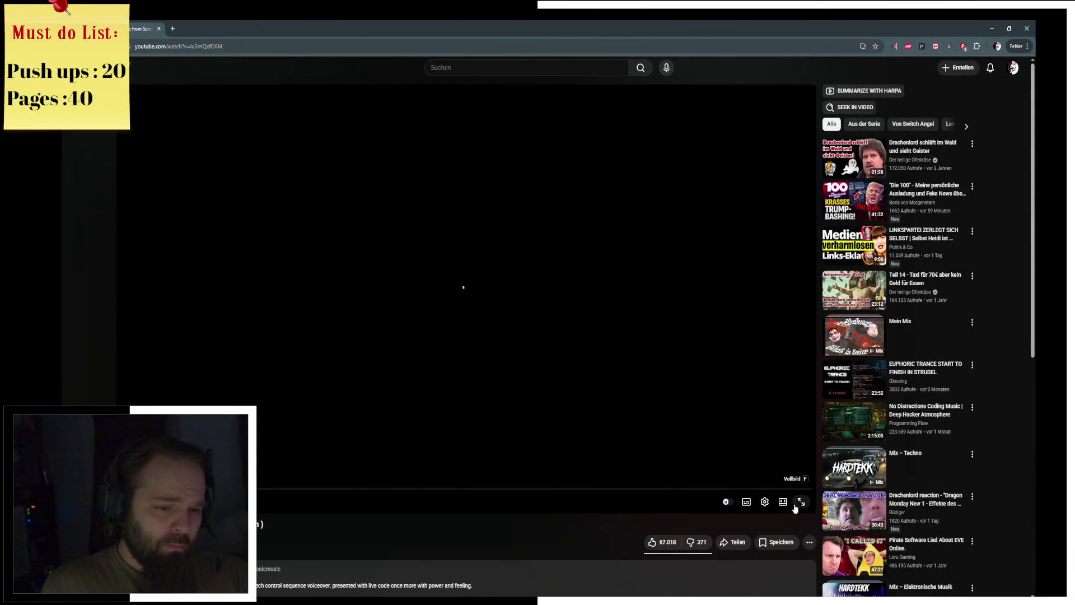
Play the live-coding music video fullscreen, exit fullscreen, then return to fullscreen.
left_click(802, 501)
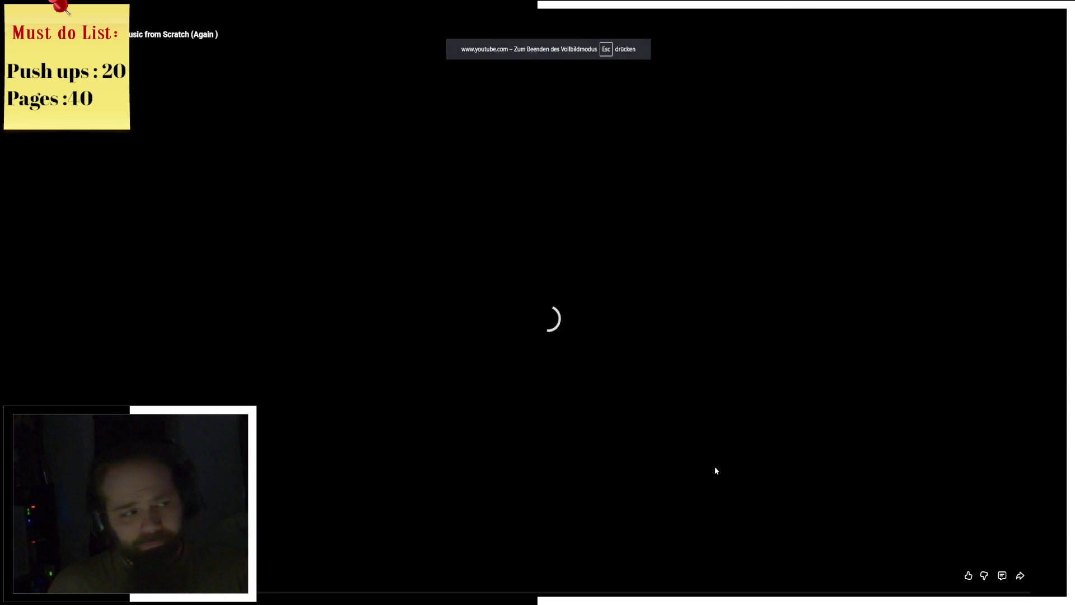
key("Escape")
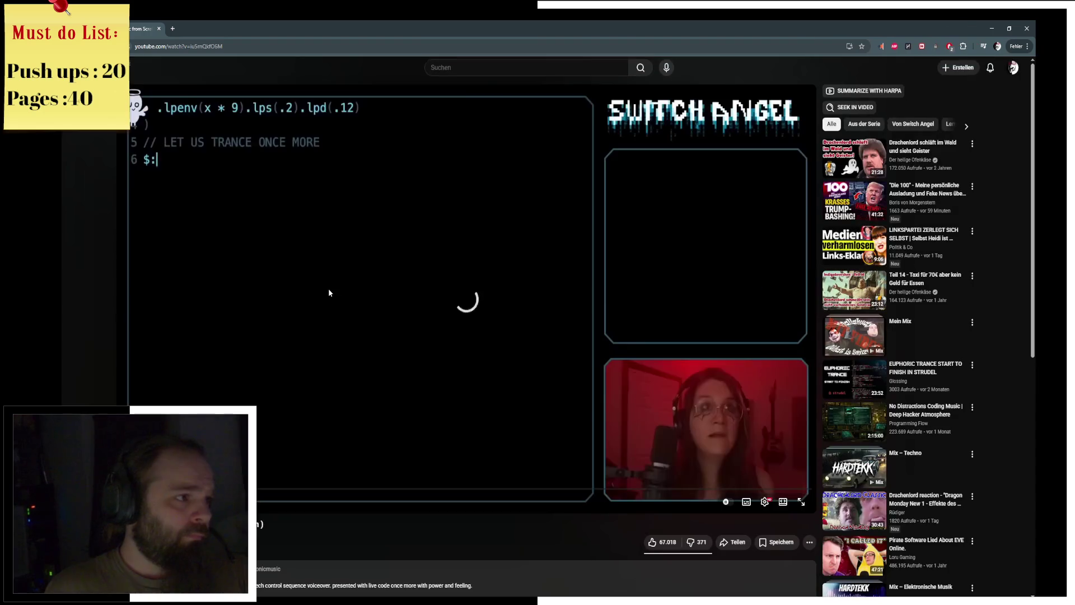
left_click(800, 502)
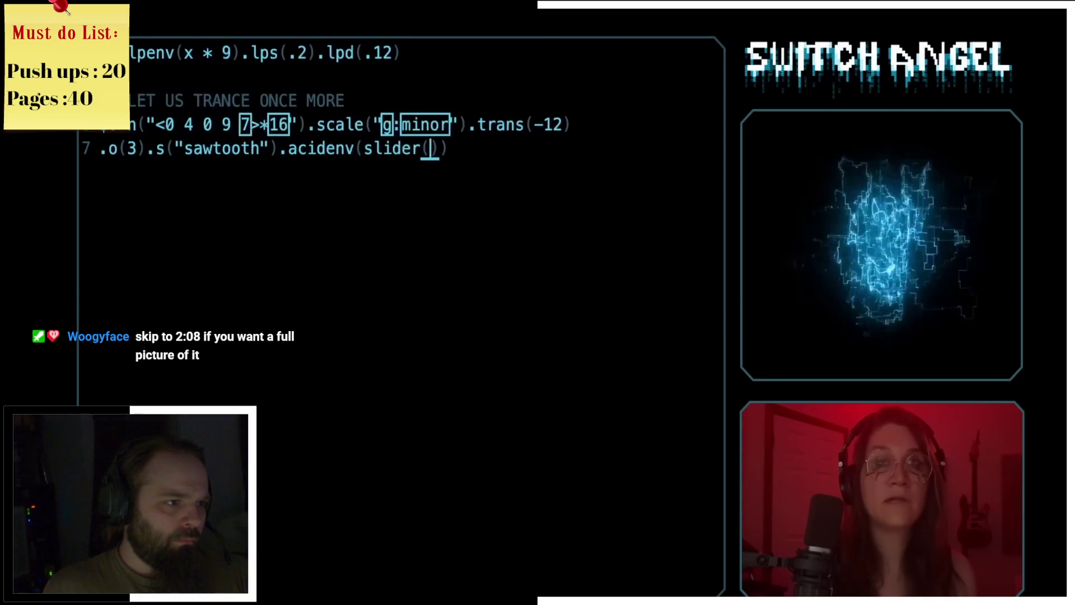
left_click_drag(456, 149, 459, 151)
key("Return")
type("._piano")
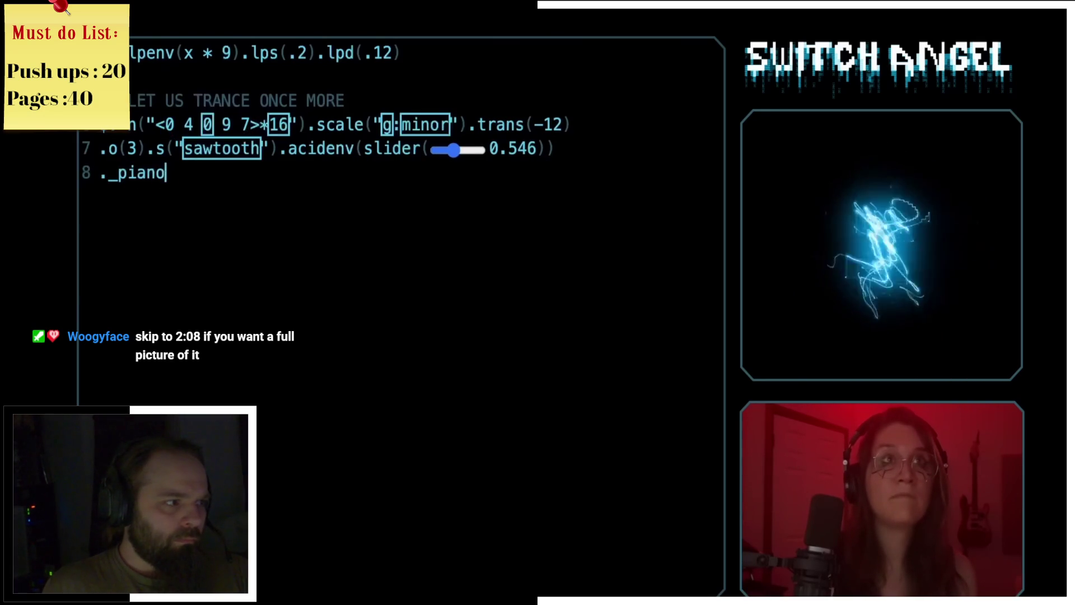
type("roll()")
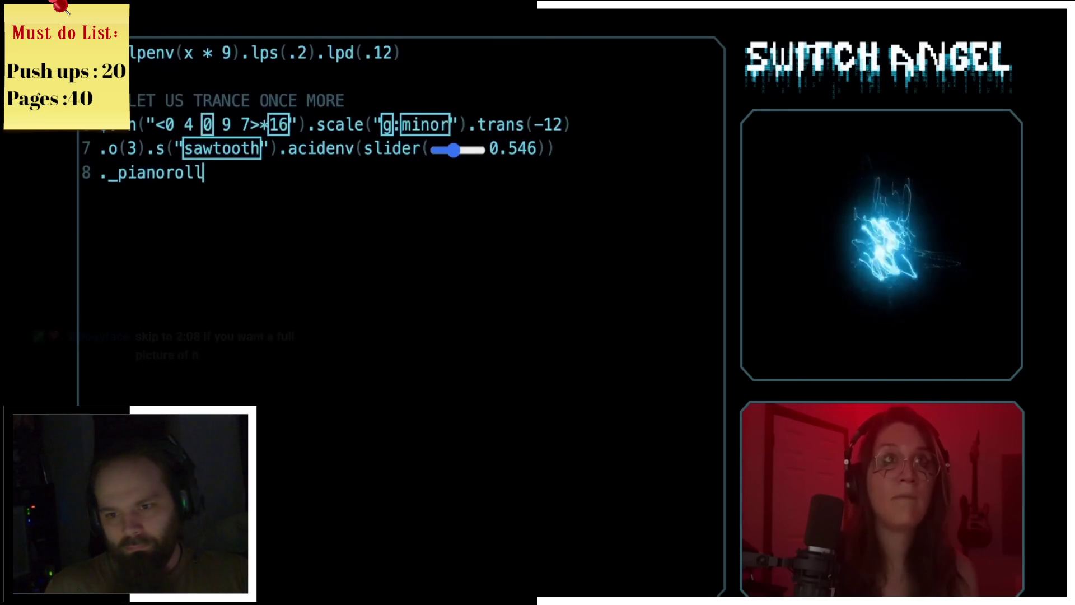
key("Return")
key("Return")
type("$: ")
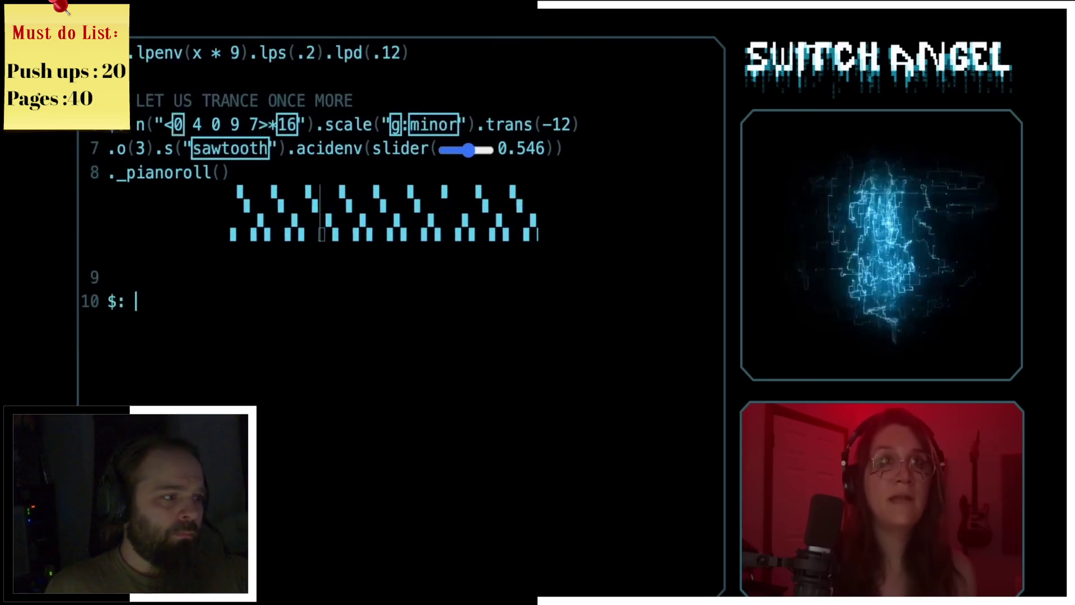
type("s(\"tbd:2!4")
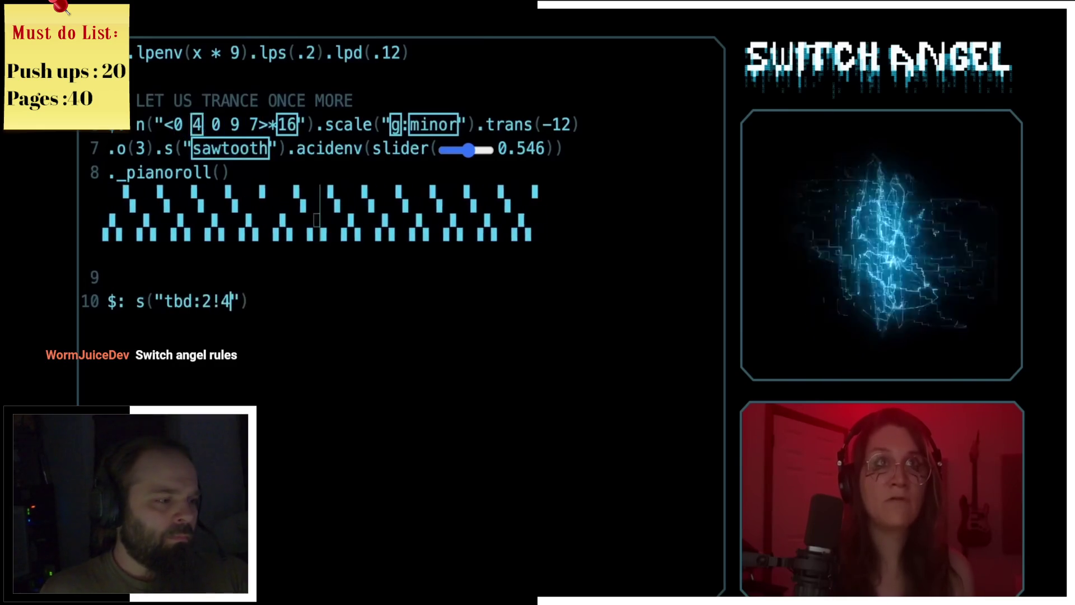
key("ctrl+Return")
key("End")
type("._scope")
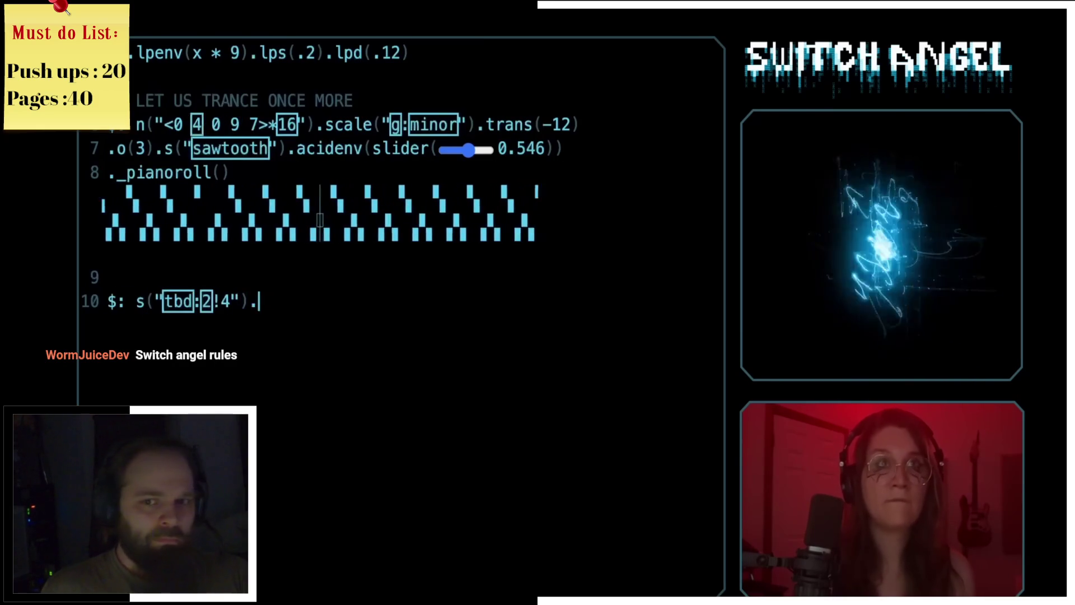
type("()")
key("ctrl+Return")
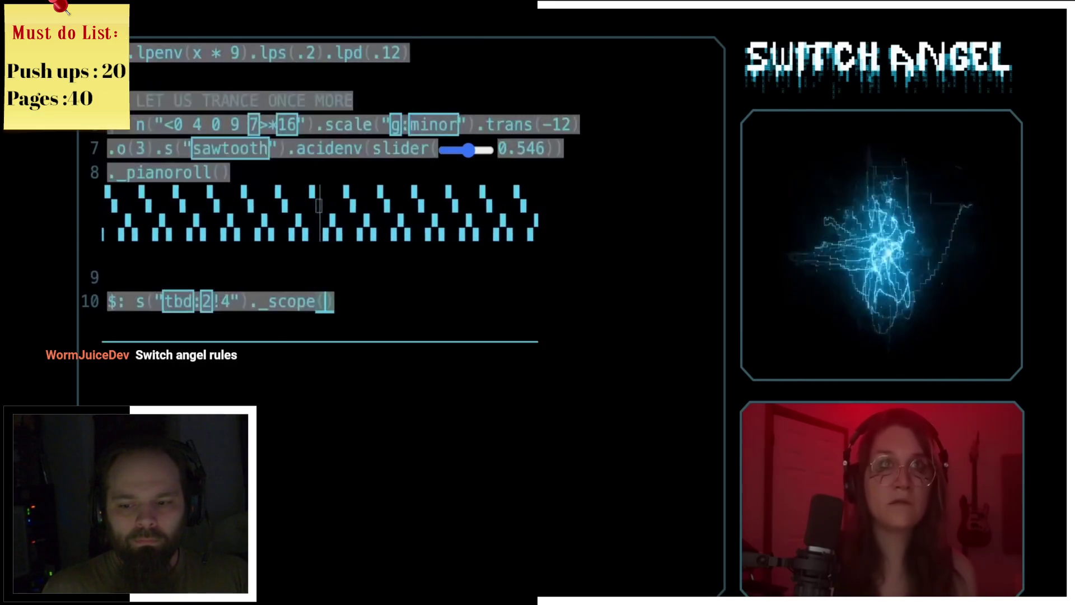
key("Left")
key("Return")
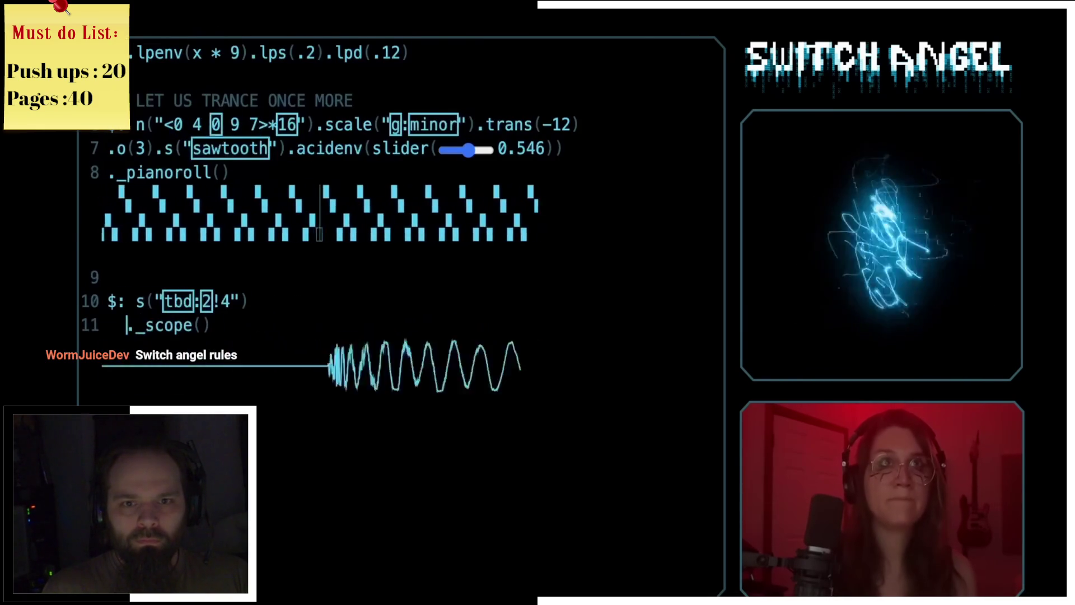
key("Return")
key("Up")
type(".duck")
key("BackSpace")
key("BackSpace")
type("ucl")
key("BackSpace")
type("k")
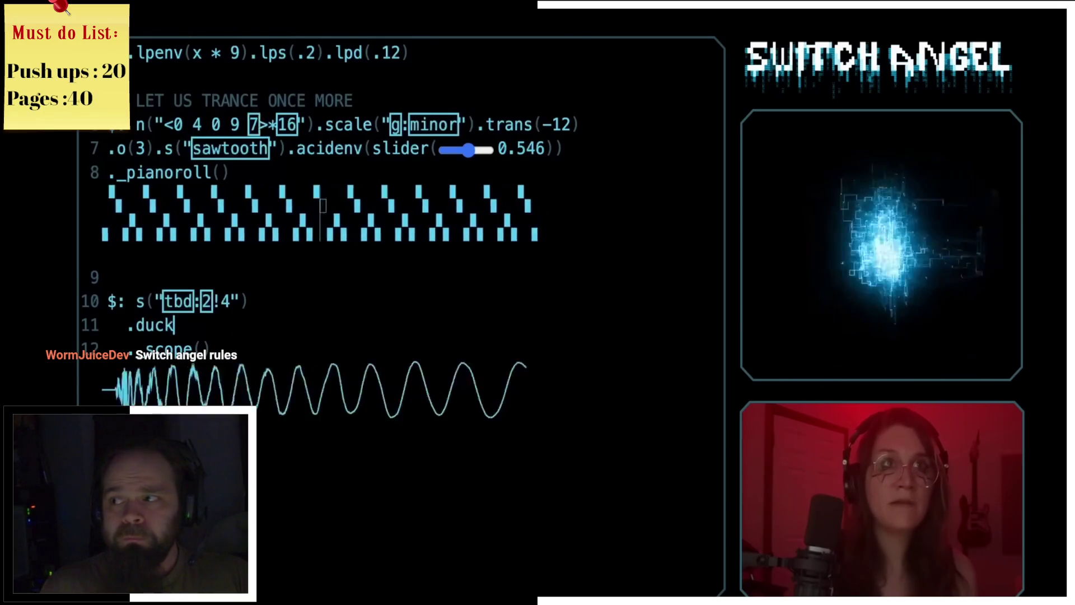
type("(\"3")
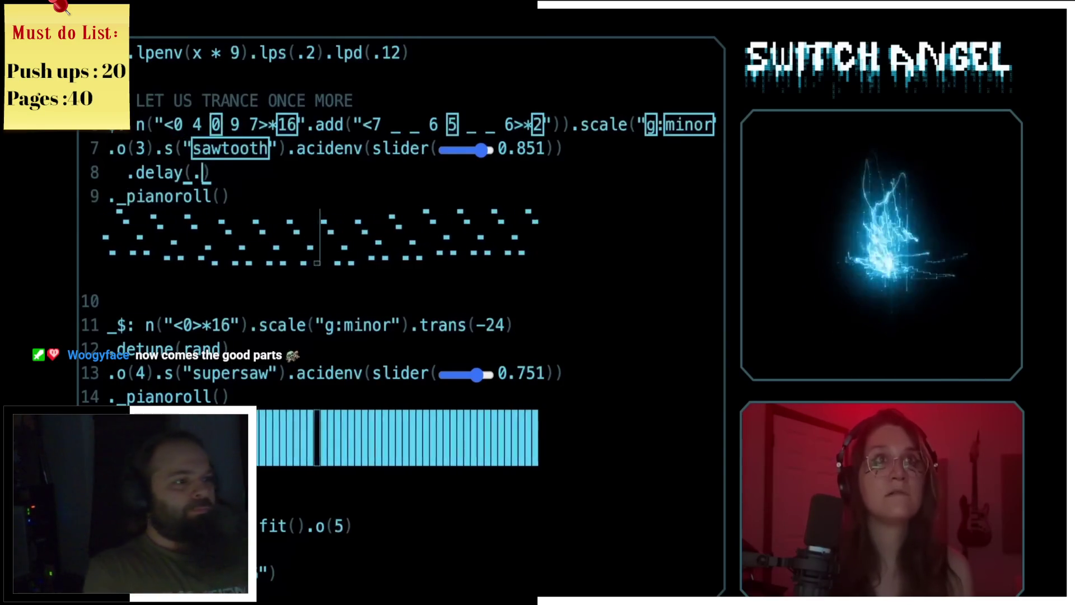
type("4")
mouse_move(559, 149)
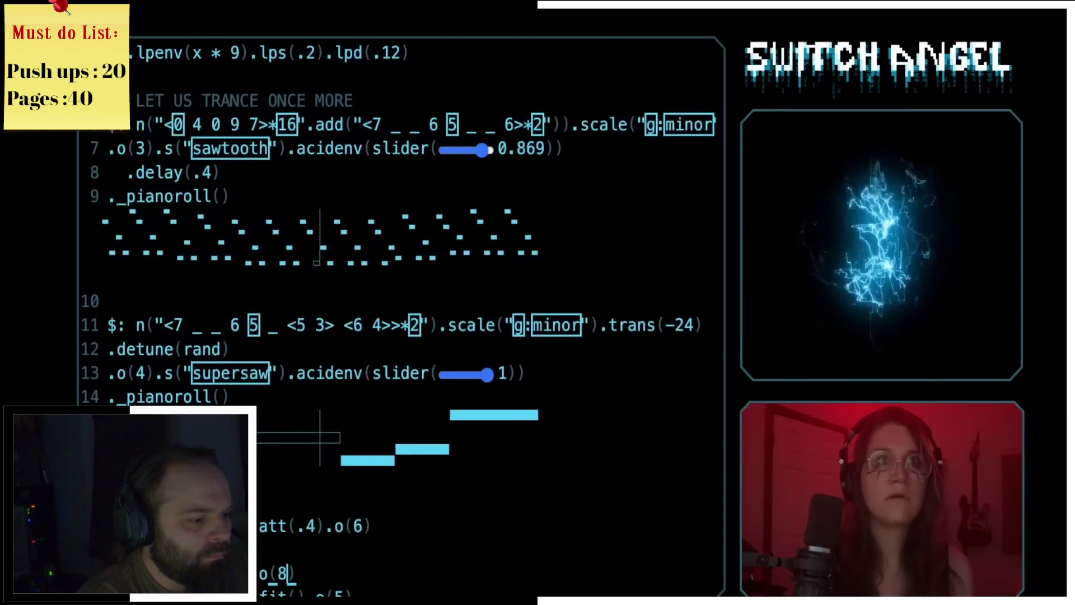
key("ctrl+Return")
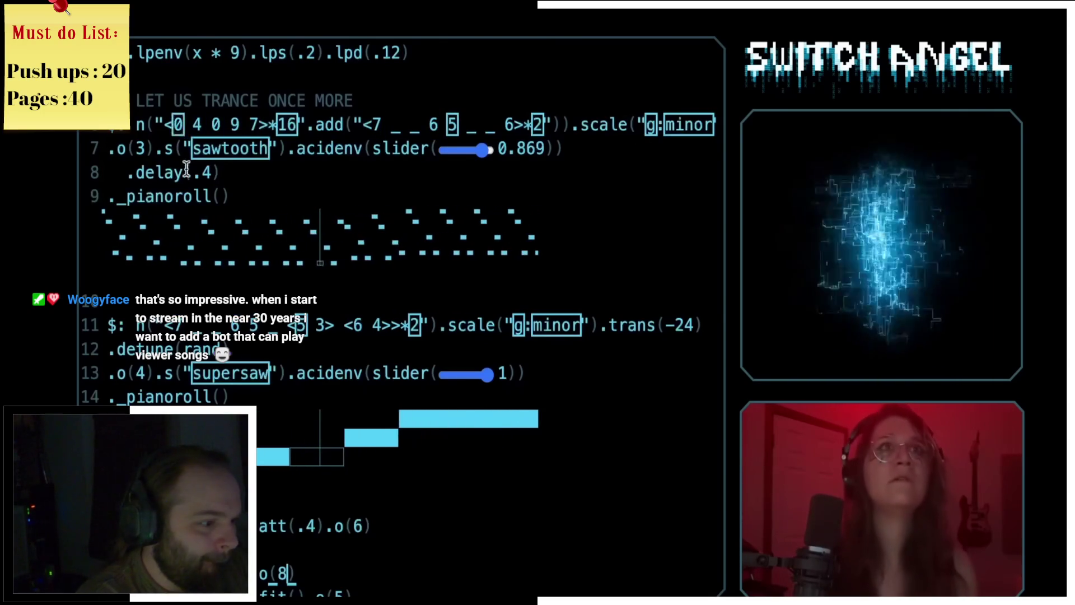
left_click(212, 173)
key("BackSpace")
type("6")
key("ctrl+Return")
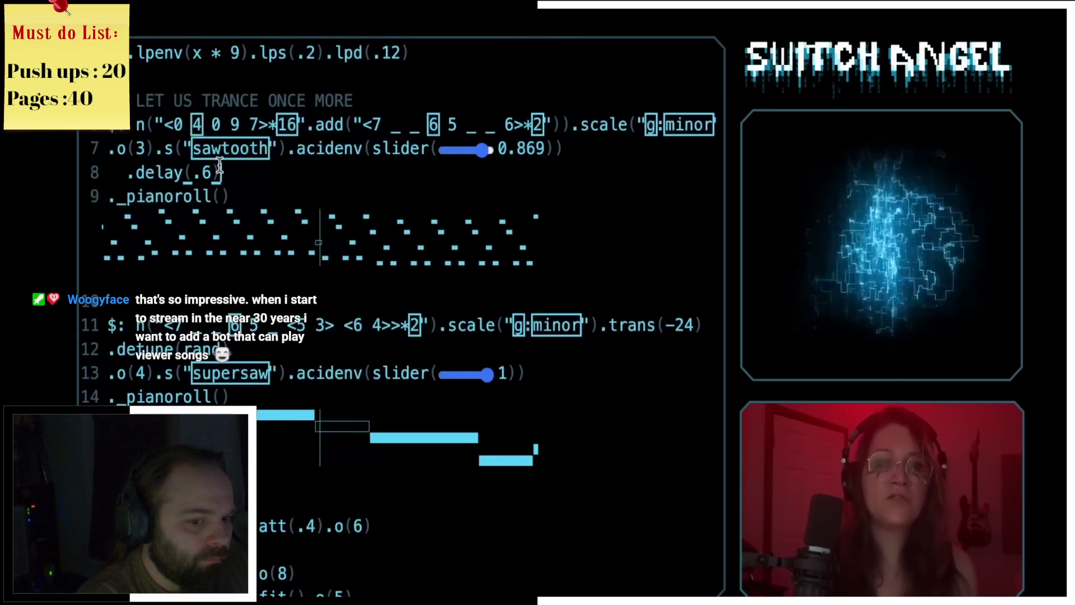
key("Return")
type(".")
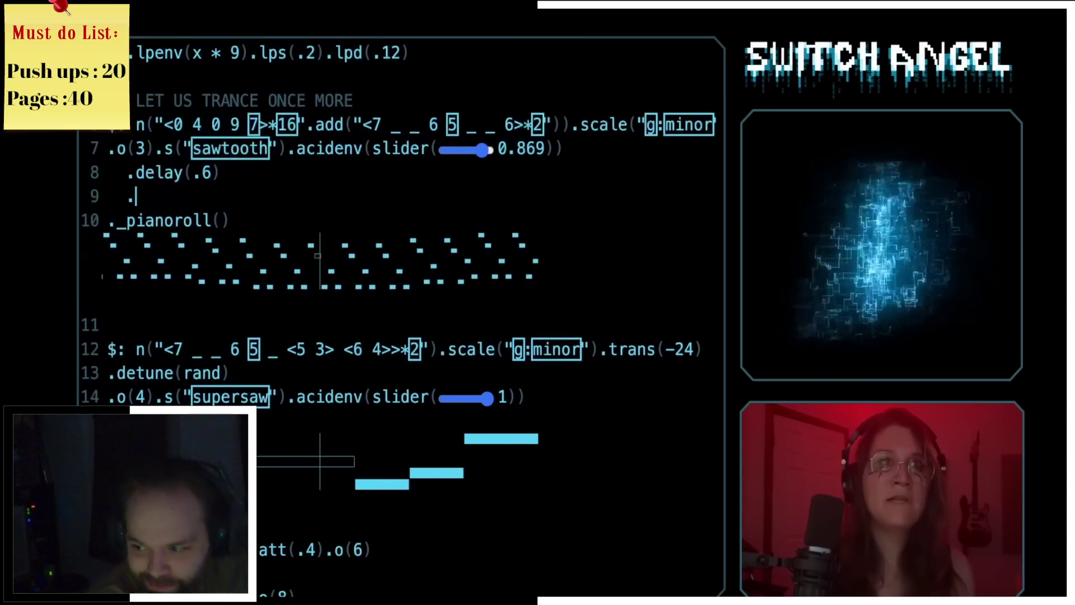
type("fm(")
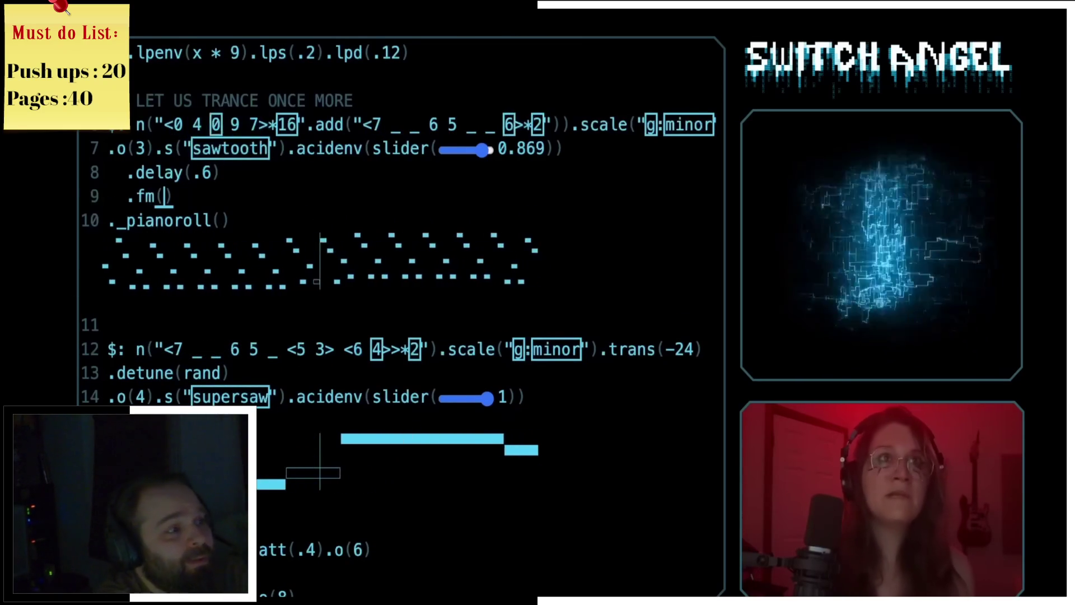
type(".5)")
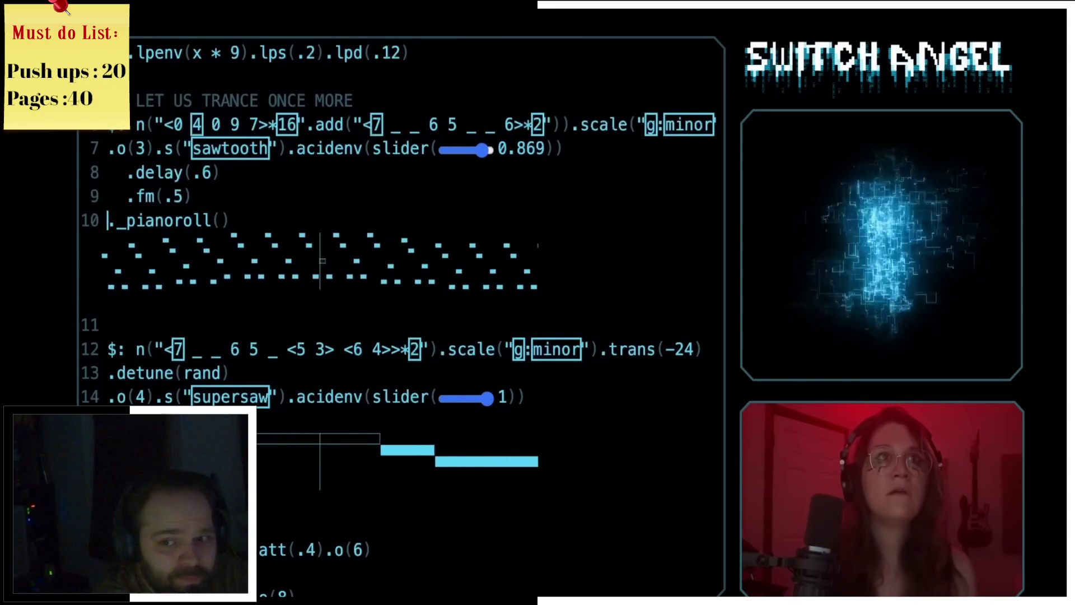
type(".fmwav")
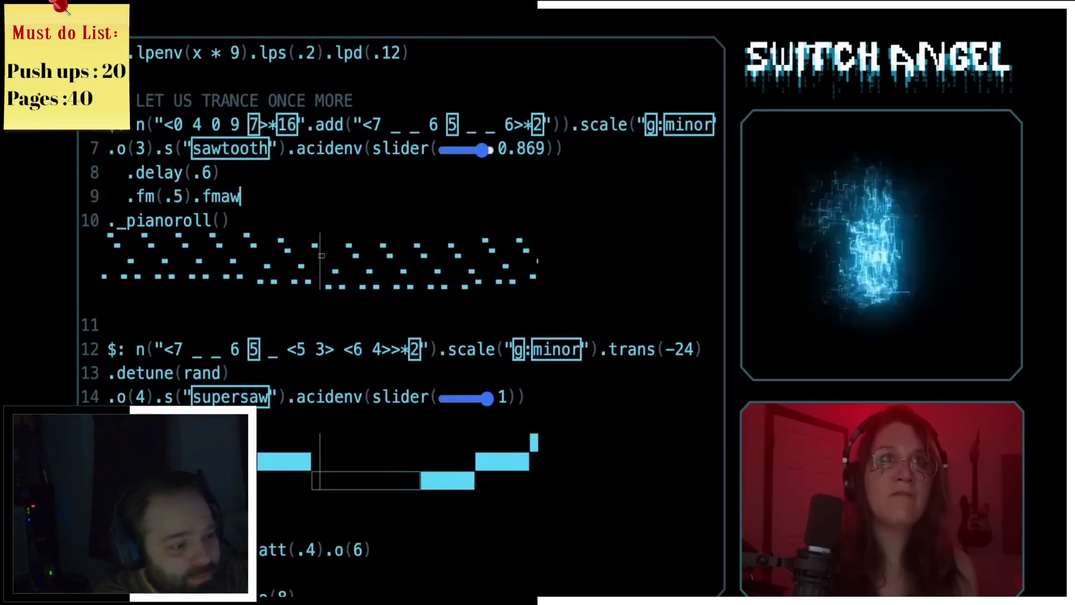
type("e('")
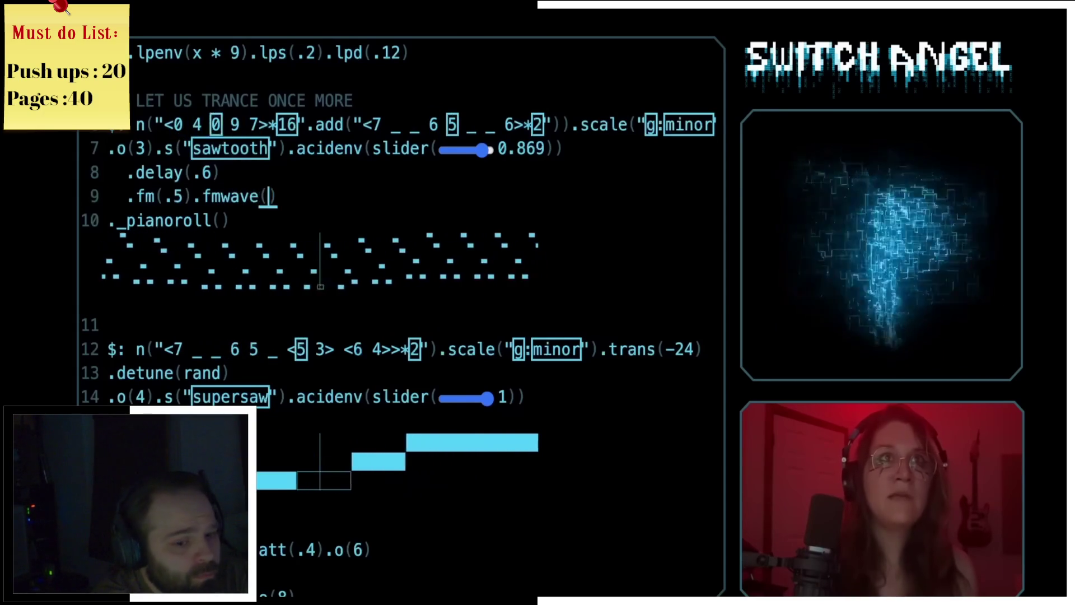
key("Left")
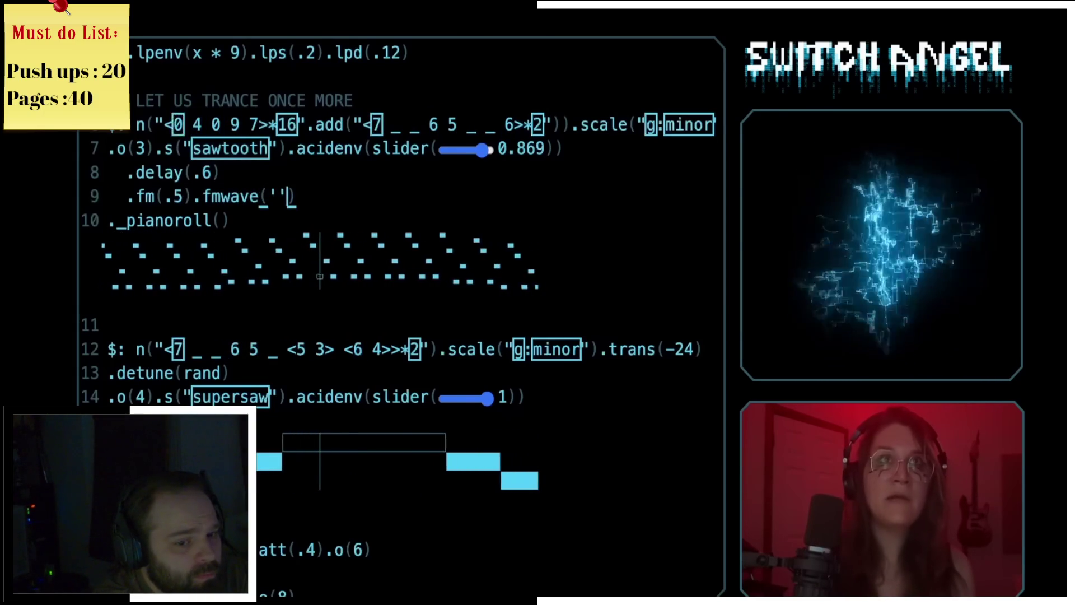
key("ctrl+Return")
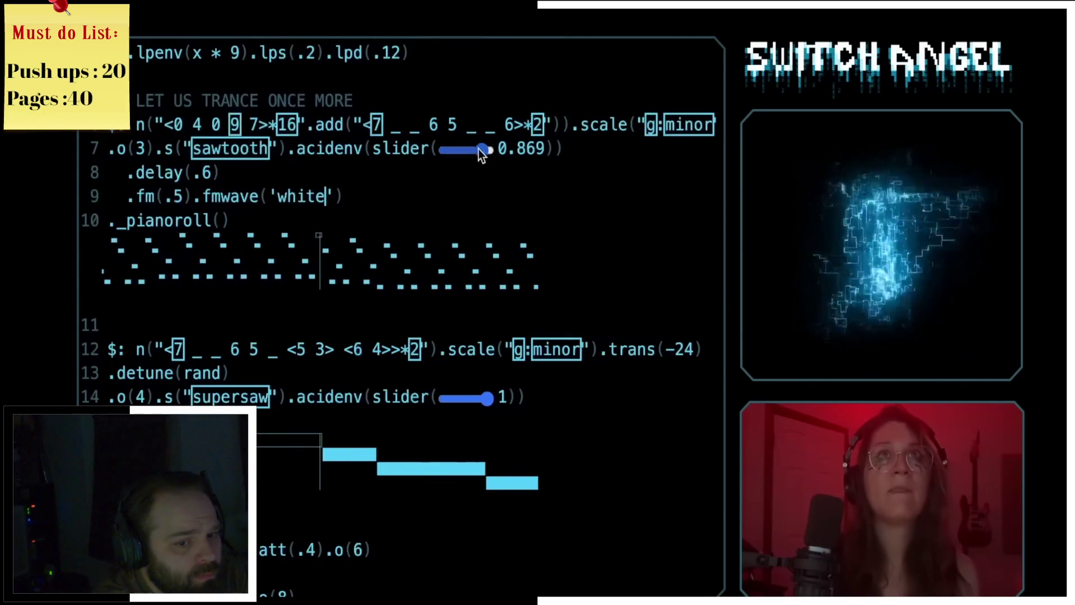
left_click_drag(482, 151, 496, 150)
left_click(355, 171)
type(".pa")
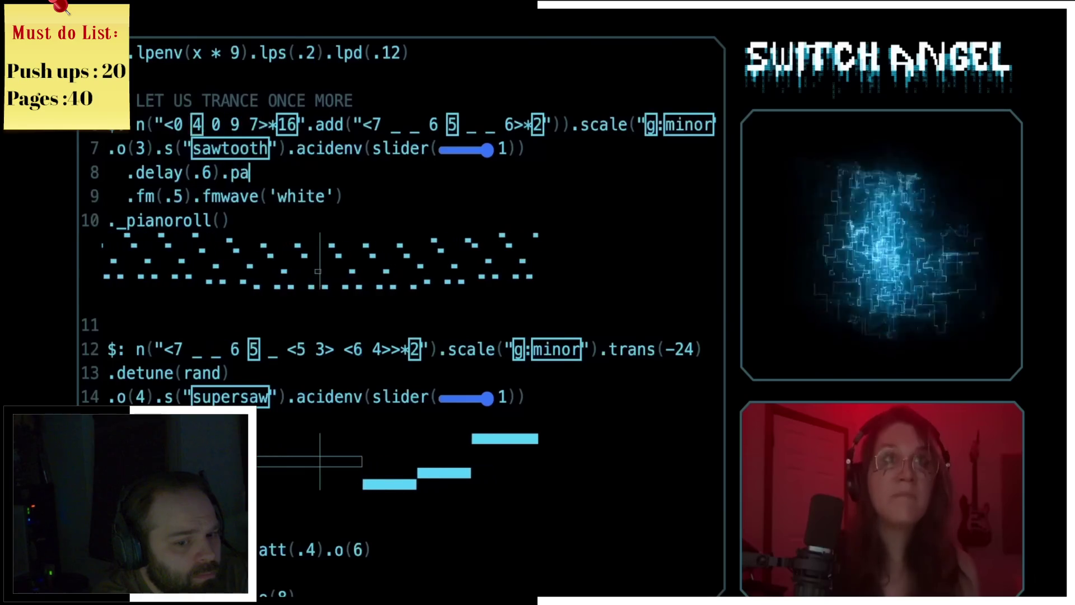
type("n(rand")
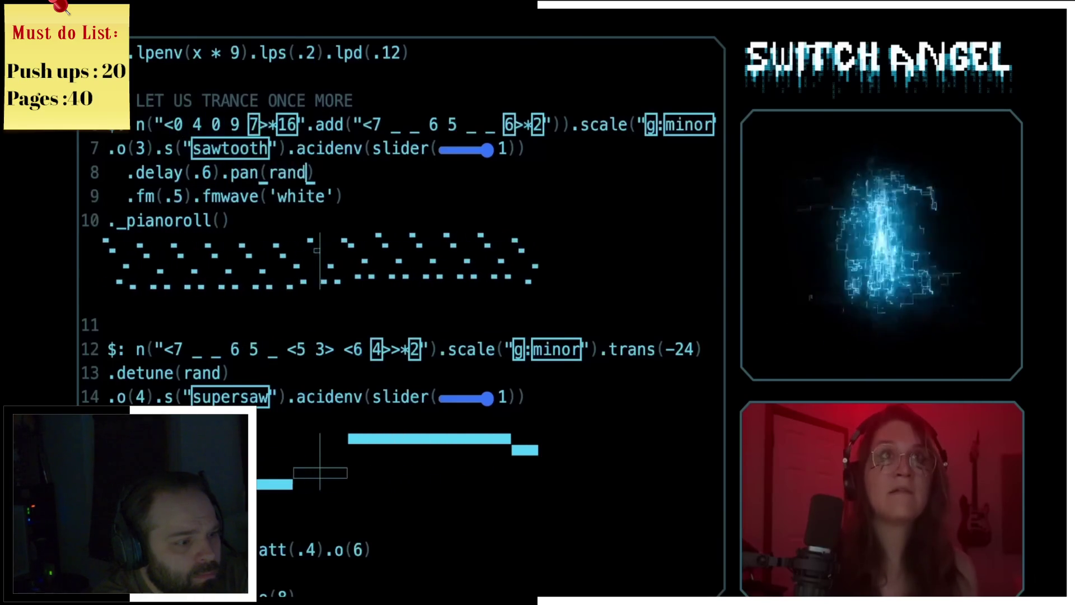
key("ctrl+Return")
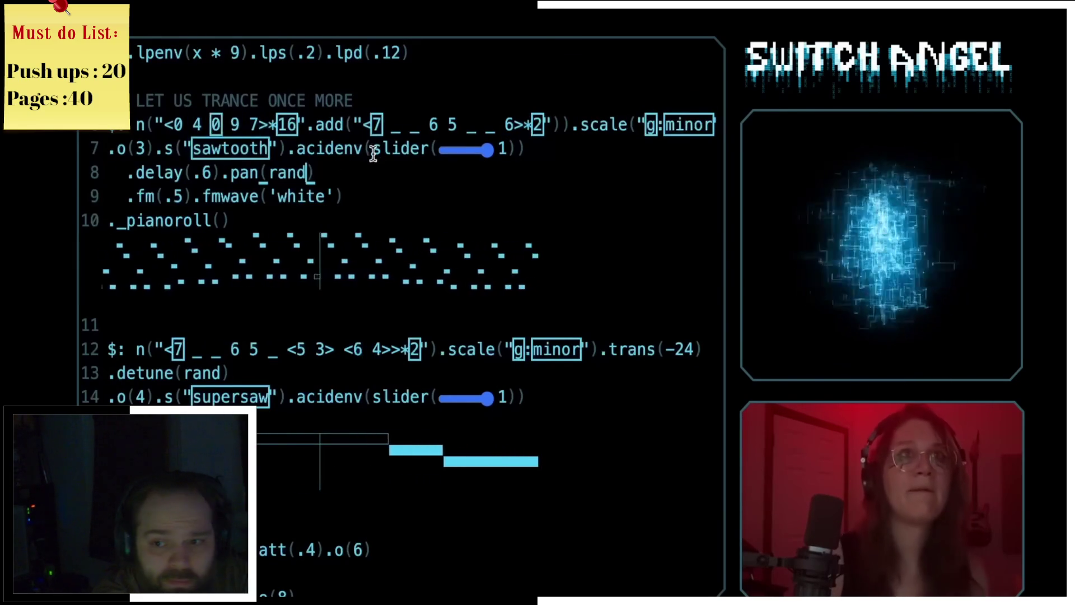
left_click(179, 196)
key("BackSpace")
type("7")
key("ctrl+Return")
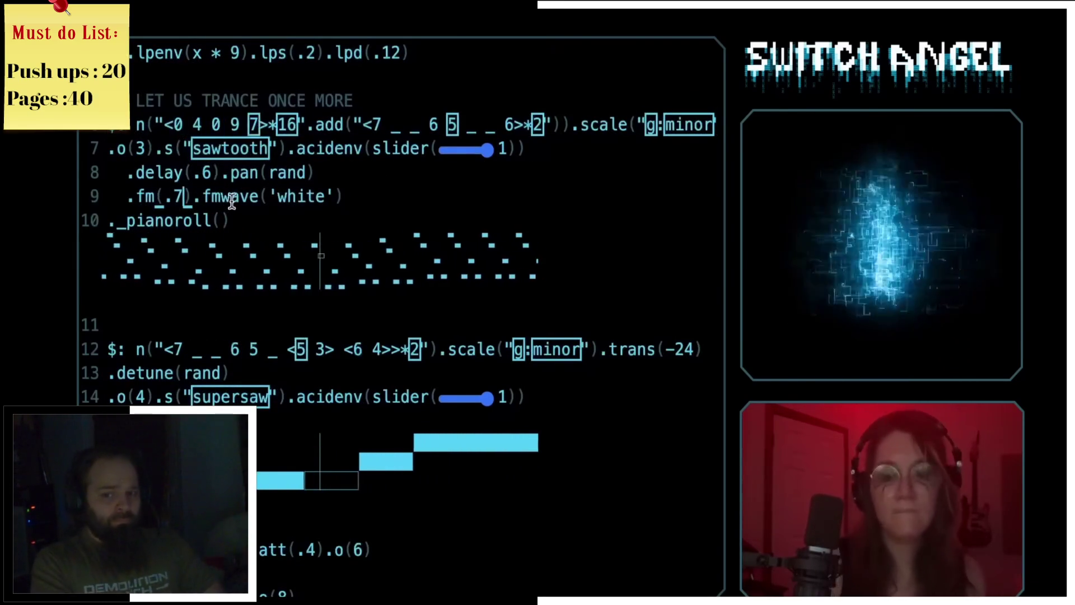
key("BackSpace")
type("8")
key("ctrl+Return")
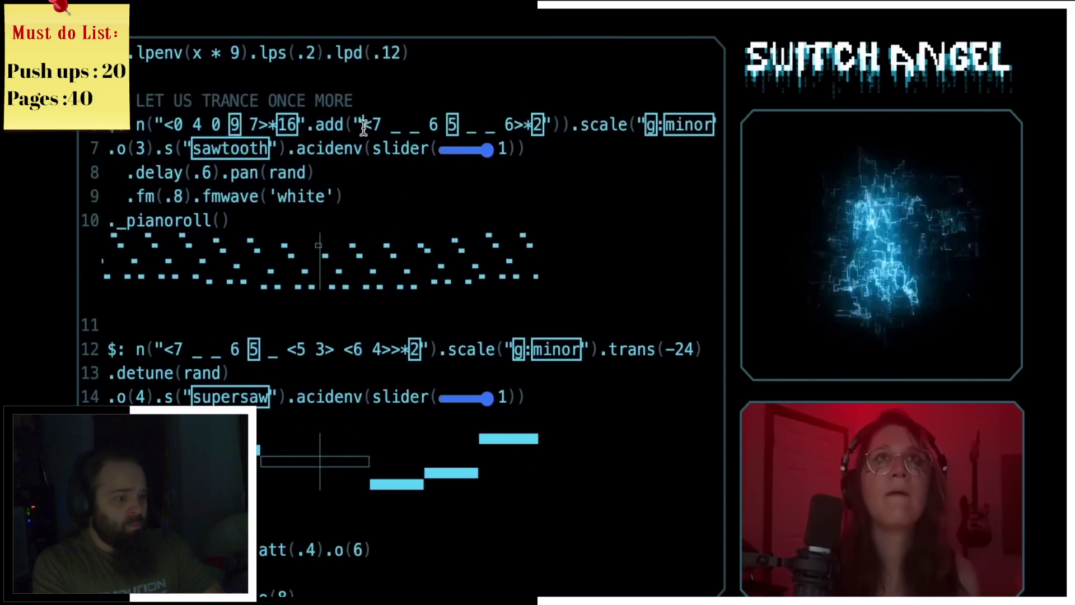
key("ctrl+z")
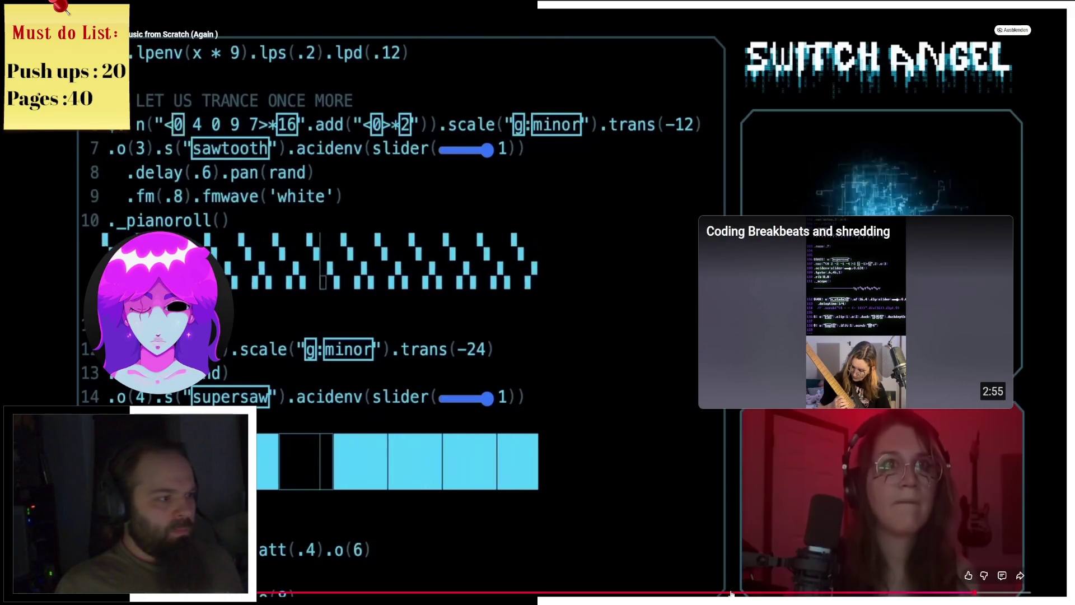
Exit fullscreen playback of the YouTube video.
double_click(642, 508)
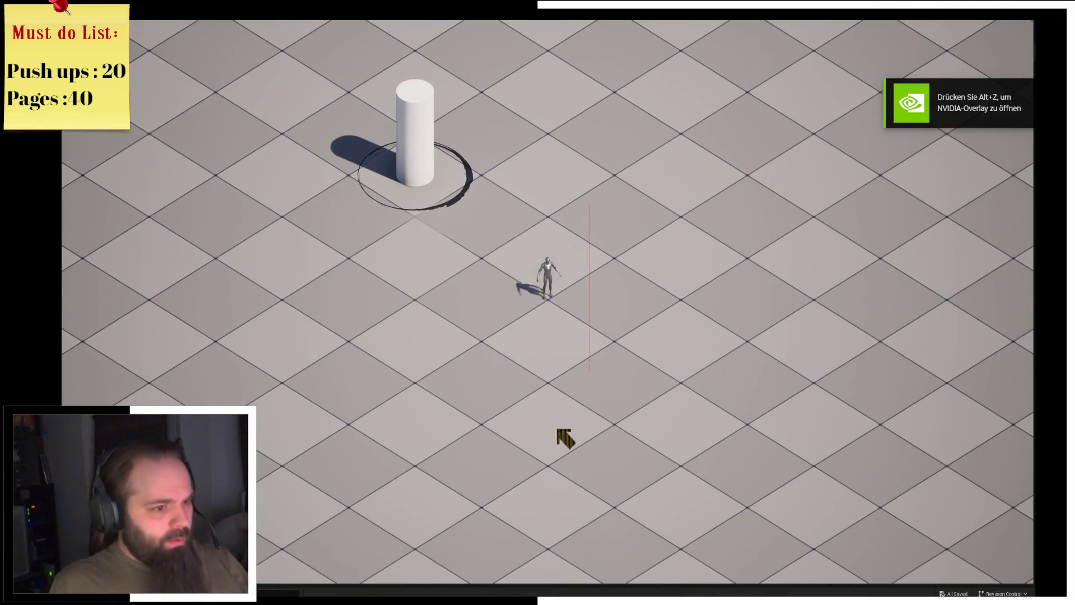
Walk the character past the pillar and cylinder into the building level.
left_click(473, 187)
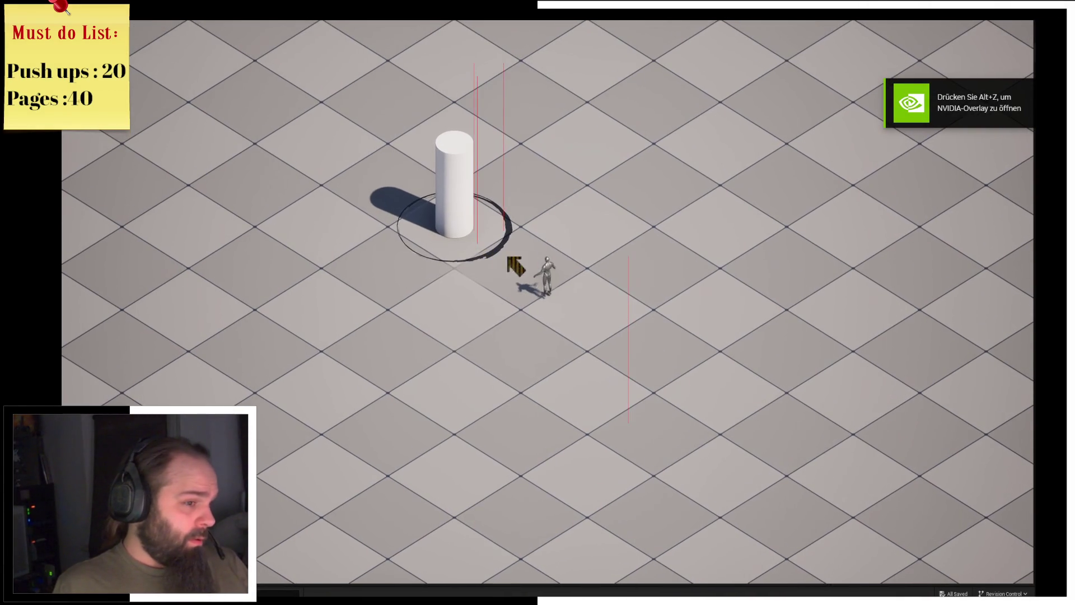
left_click(423, 219)
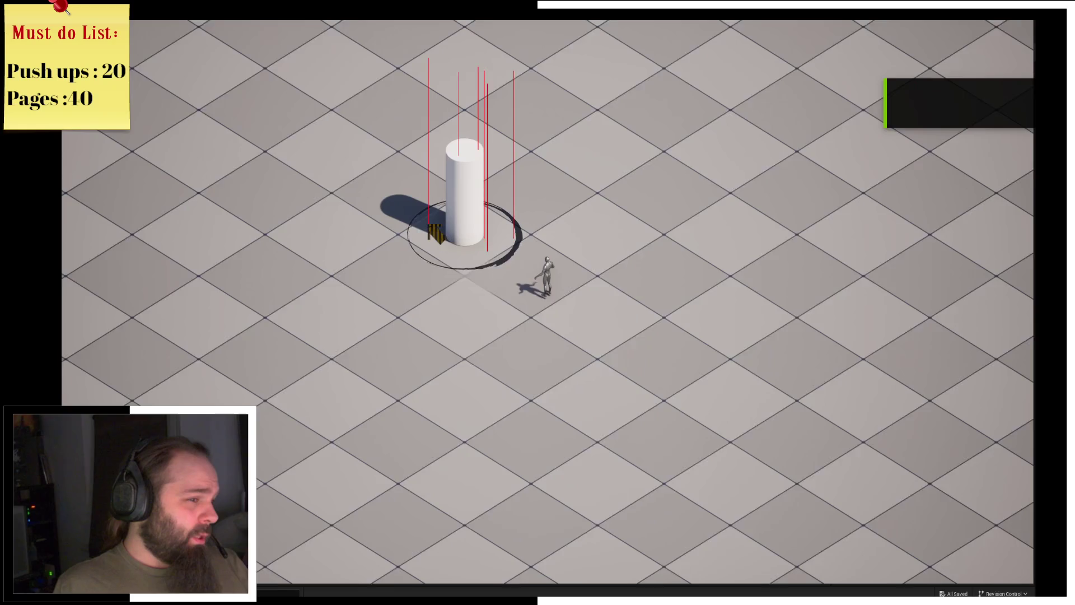
left_click(492, 169)
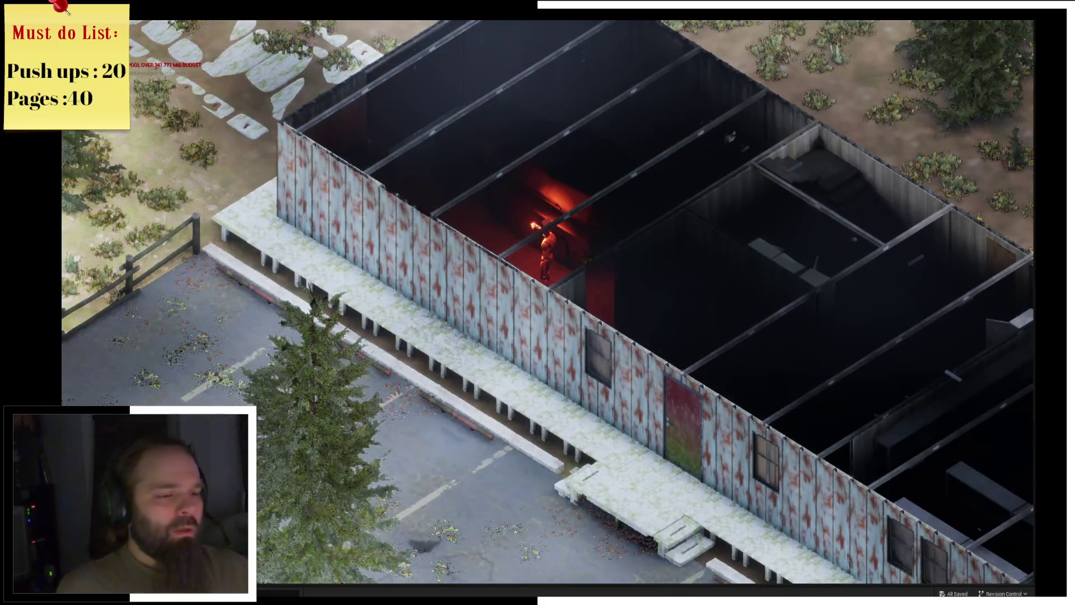
Open the inventory, drag the Military Spade toward it, then end the play test.
key("i")
mouse_move(458, 111)
left_mouse_down()
mouse_move(594, 112)
mouse_move(589, 95)
left_mouse_up()
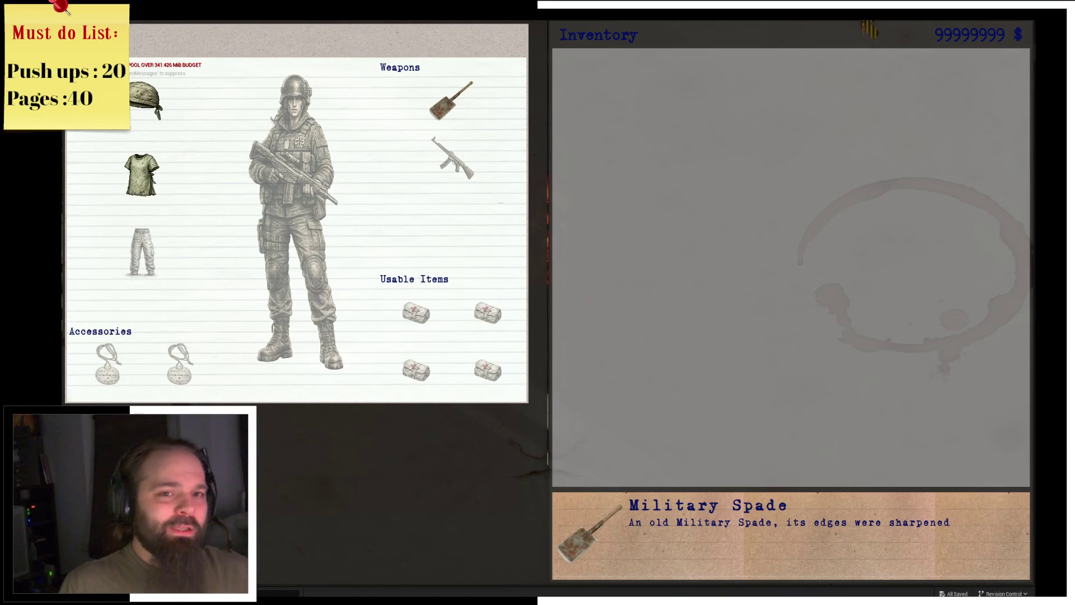
key("Escape")
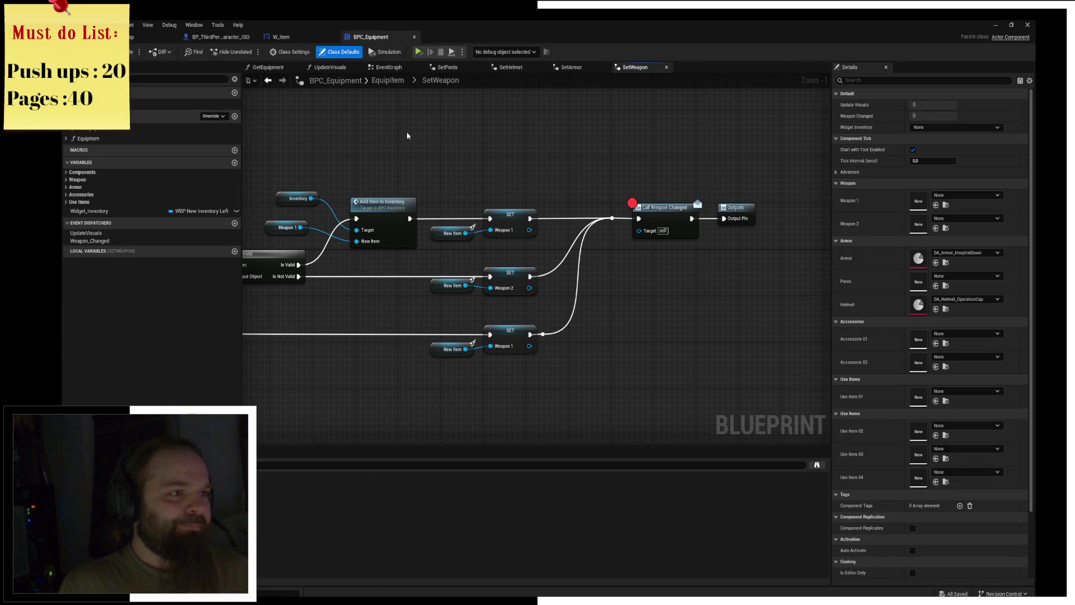
Review W_Item's On Mouse Button Double Click and On Preview Mouse Button Down graphs.
left_click(280, 36)
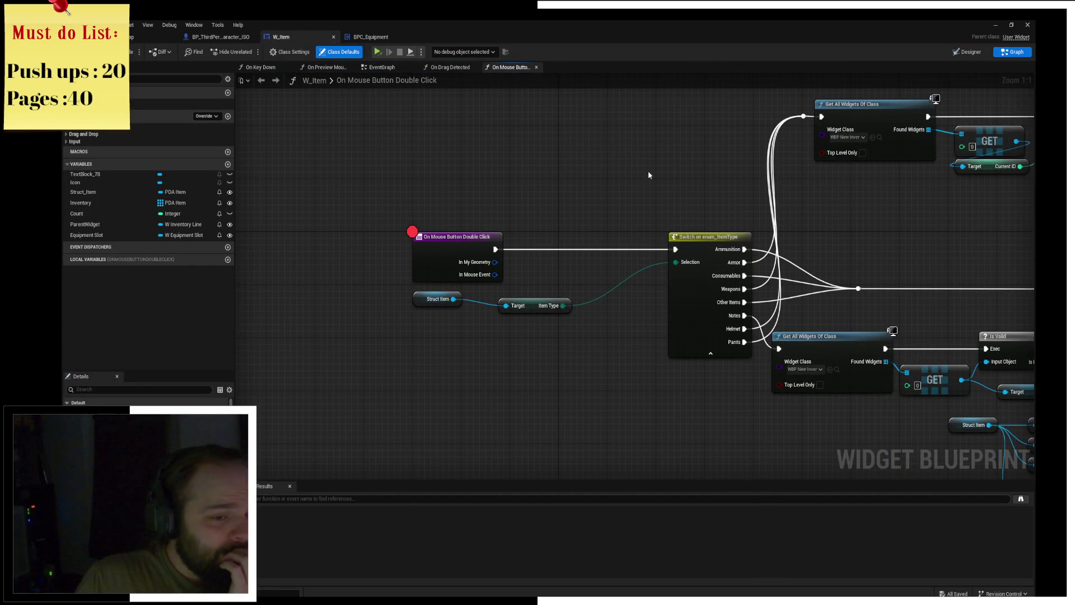
right_click_drag(996, 188, 770, 184)
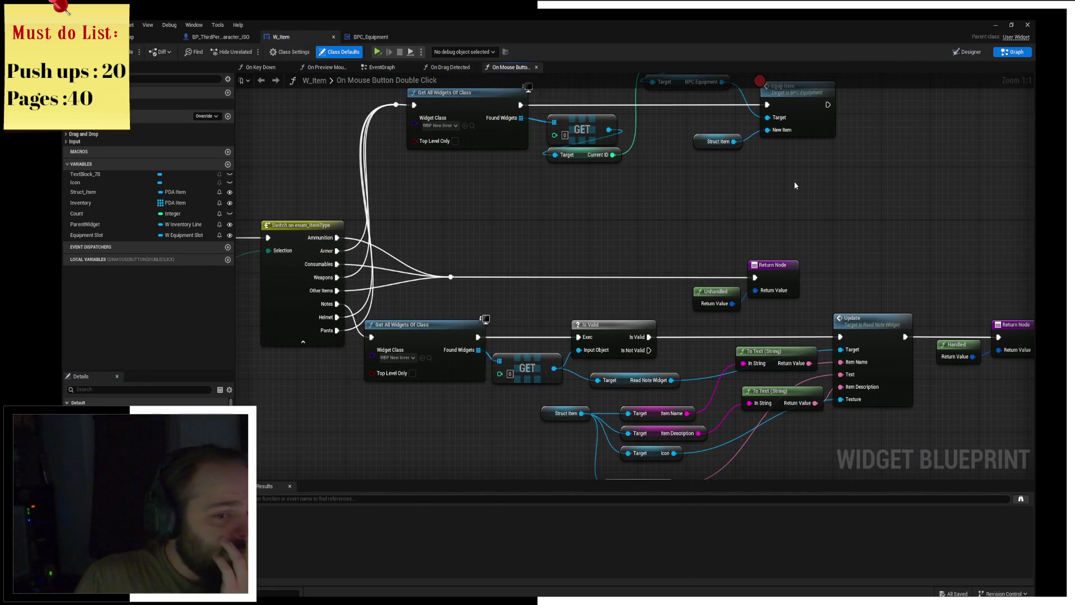
right_click_drag(354, 247, 667, 235)
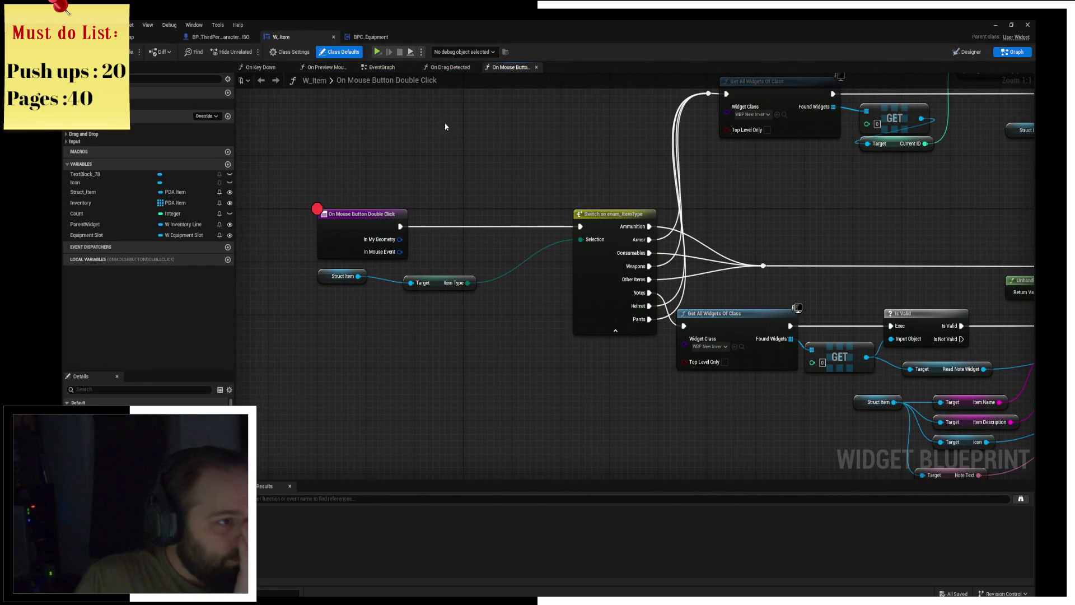
left_click(325, 68)
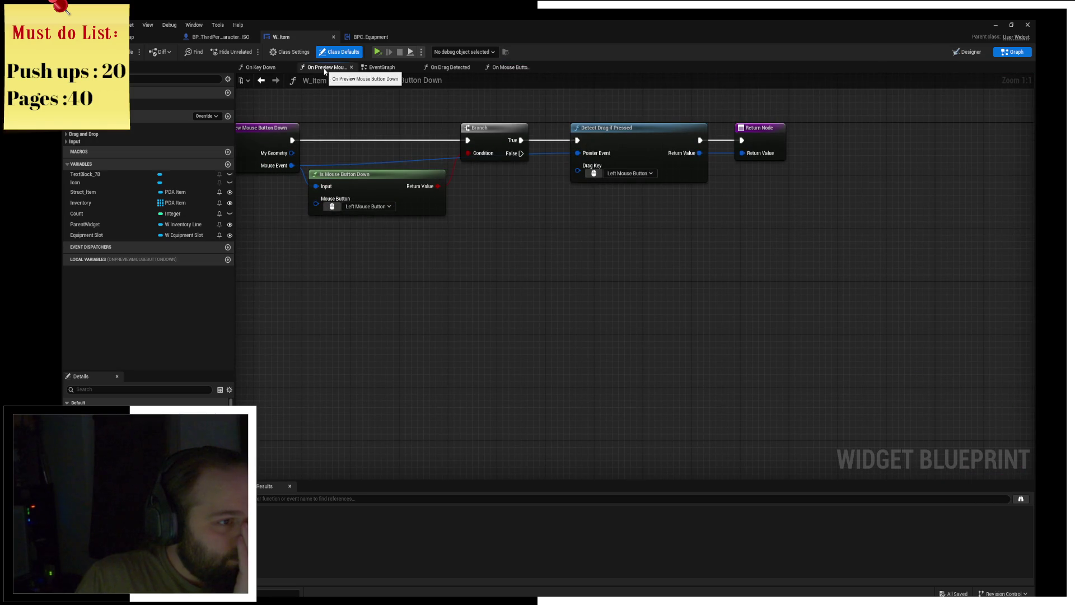
right_click_drag(318, 115, 519, 168)
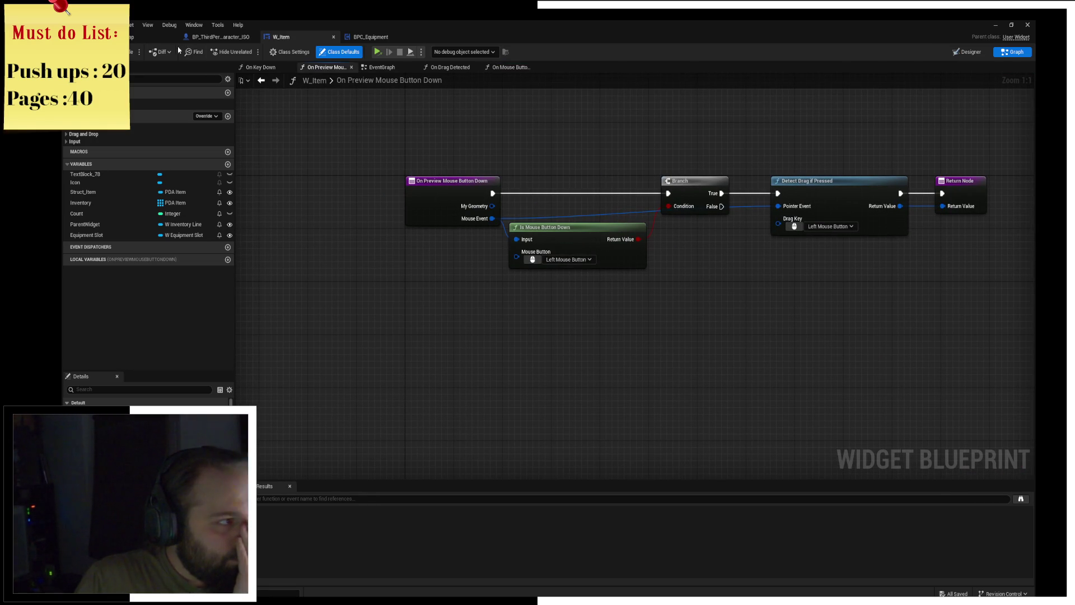
left_click(152, 40)
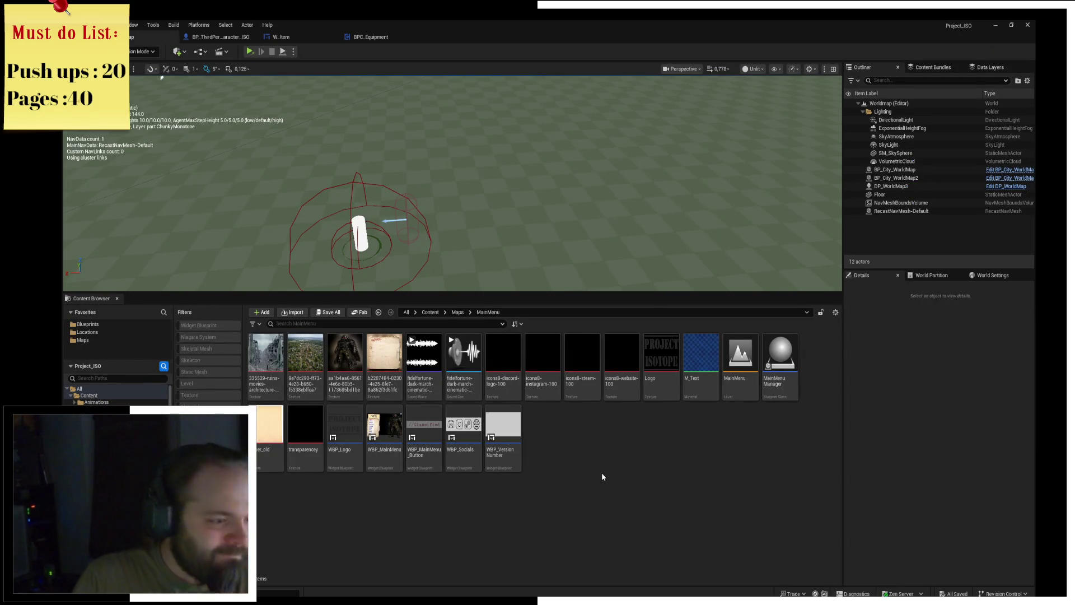
Load the SandCamp_WP level from Locations > SandCamp and dismiss the Map Check log.
key("alt+Left")
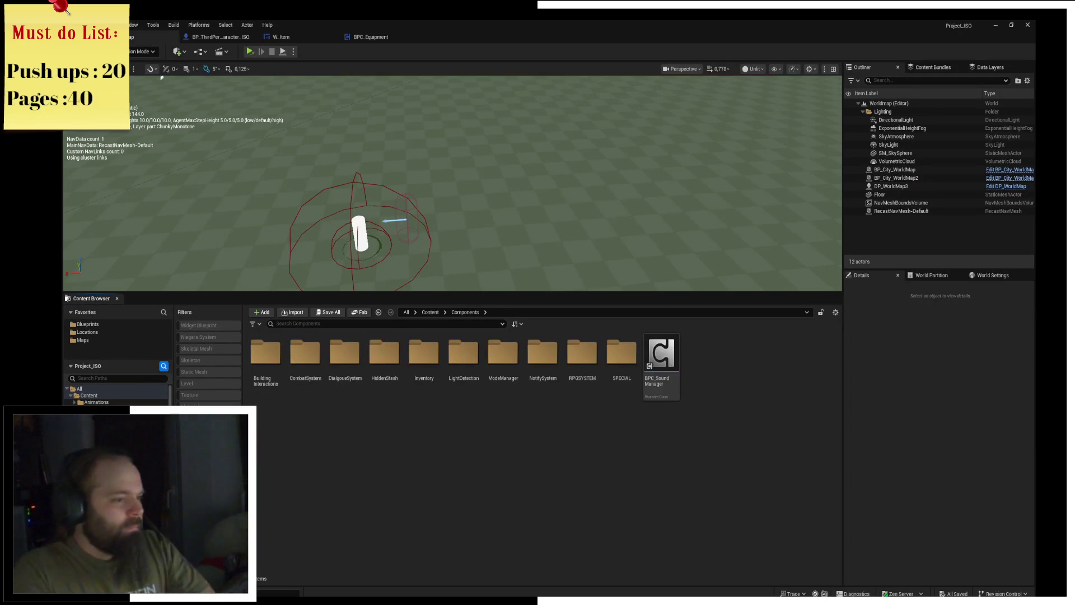
double_click(424, 367)
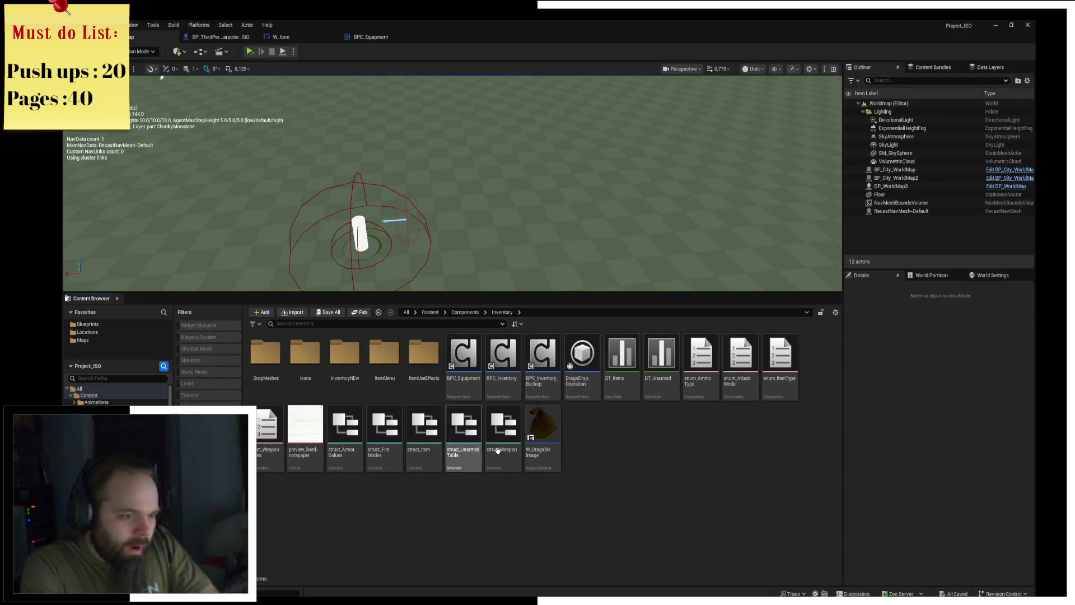
left_click(112, 332)
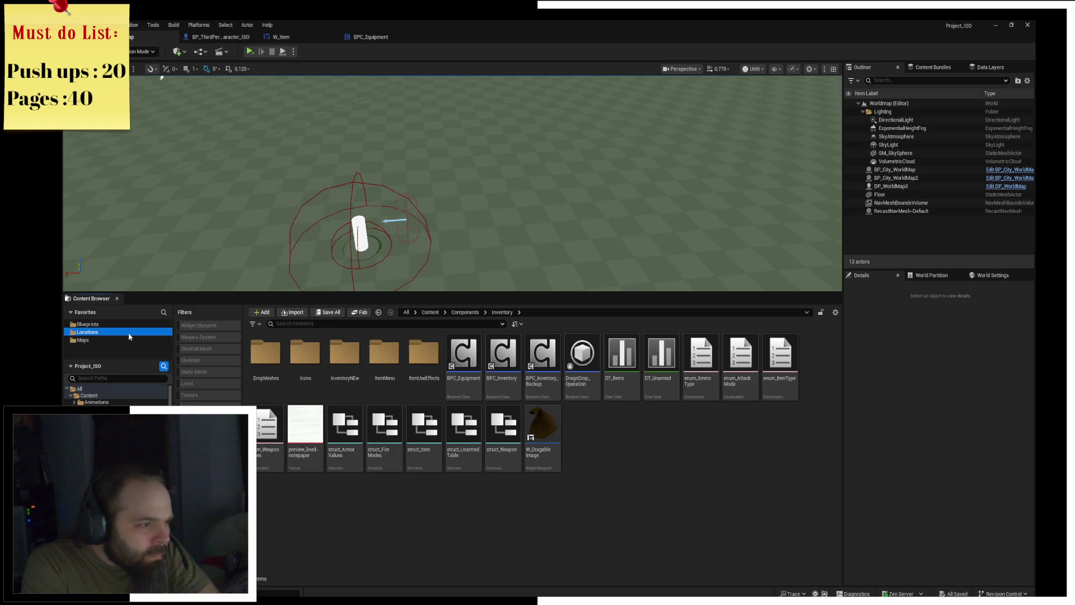
double_click(345, 353)
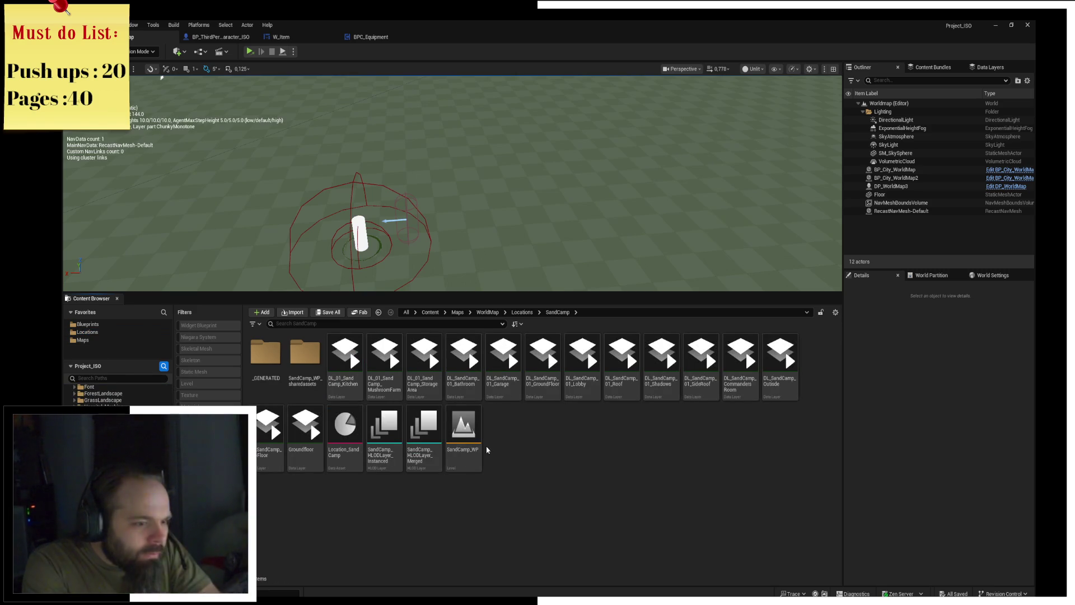
double_click(474, 447)
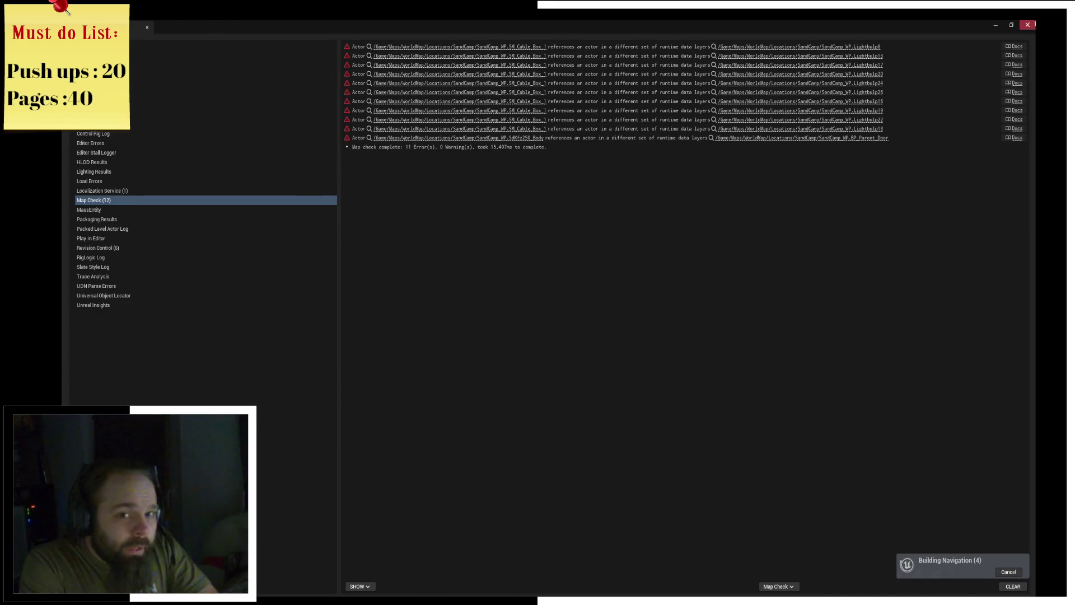
left_click(1028, 25)
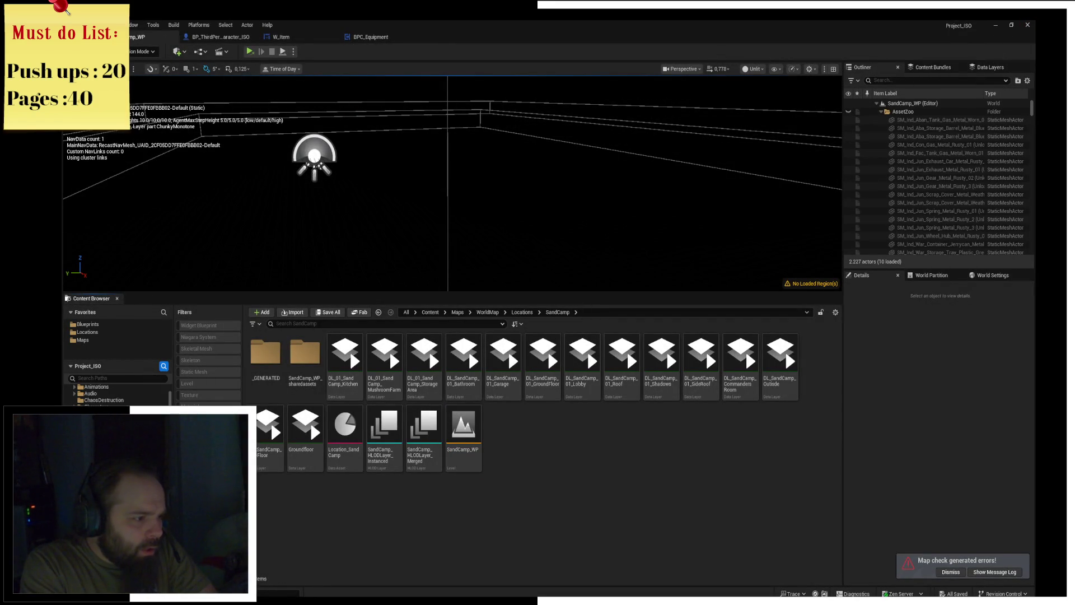
Browse the Content Browser to Components > Inventory > InventoryNEw.
left_click(378, 312)
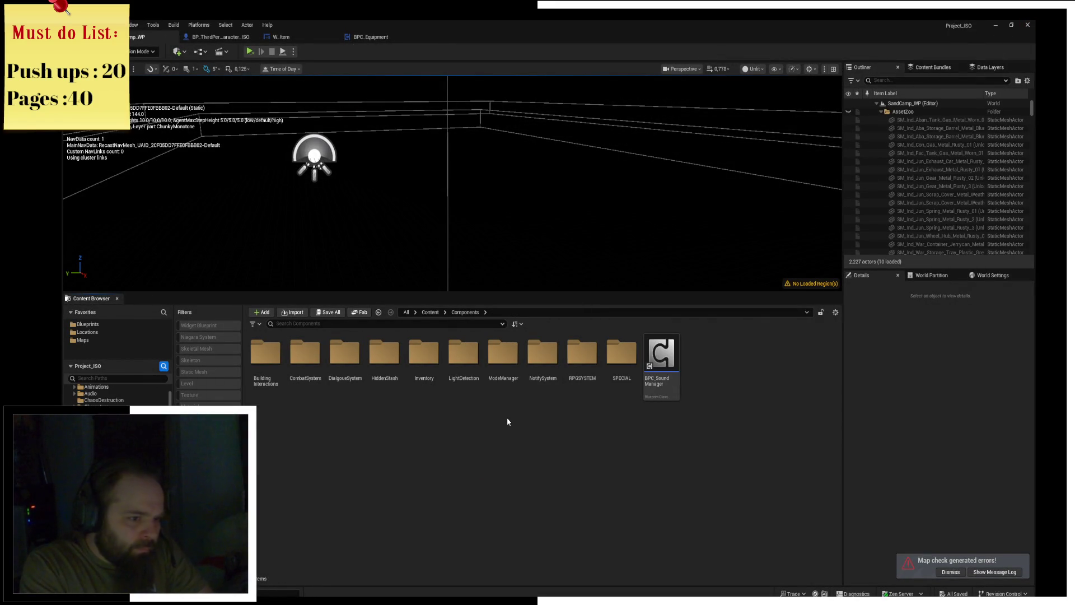
double_click(424, 355)
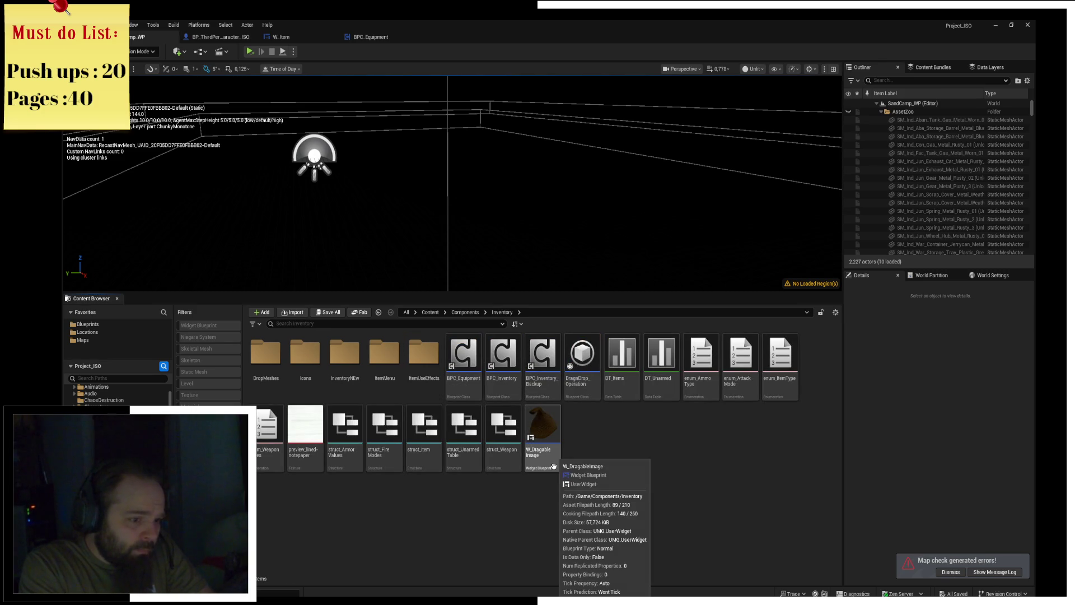
double_click(345, 353)
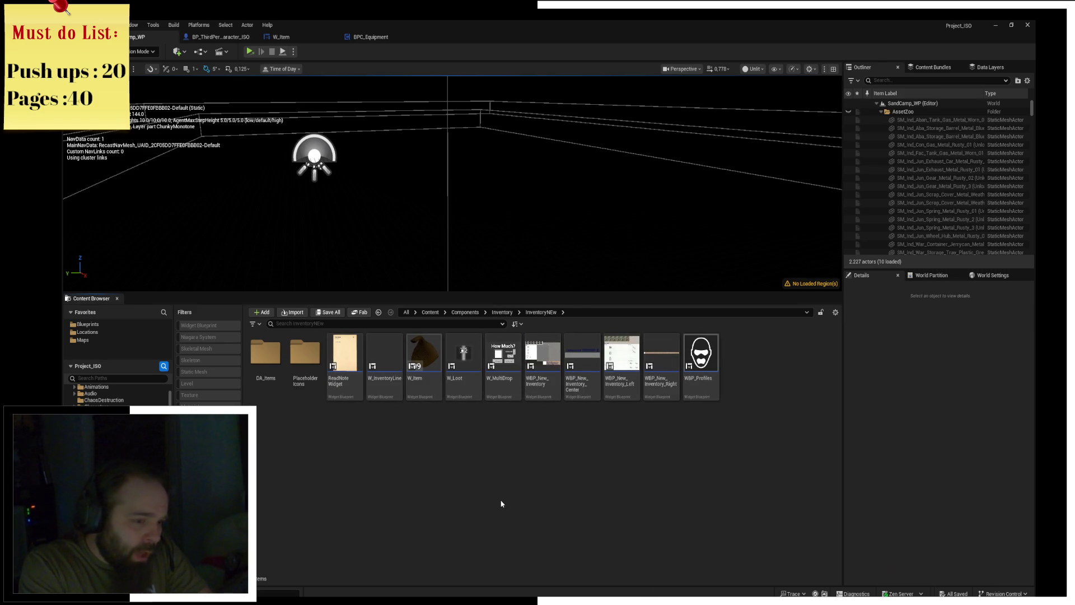
Open WBP_New_Inventory and then its WBP_New_Inventory_Left panel in its own editor.
double_click(542, 386)
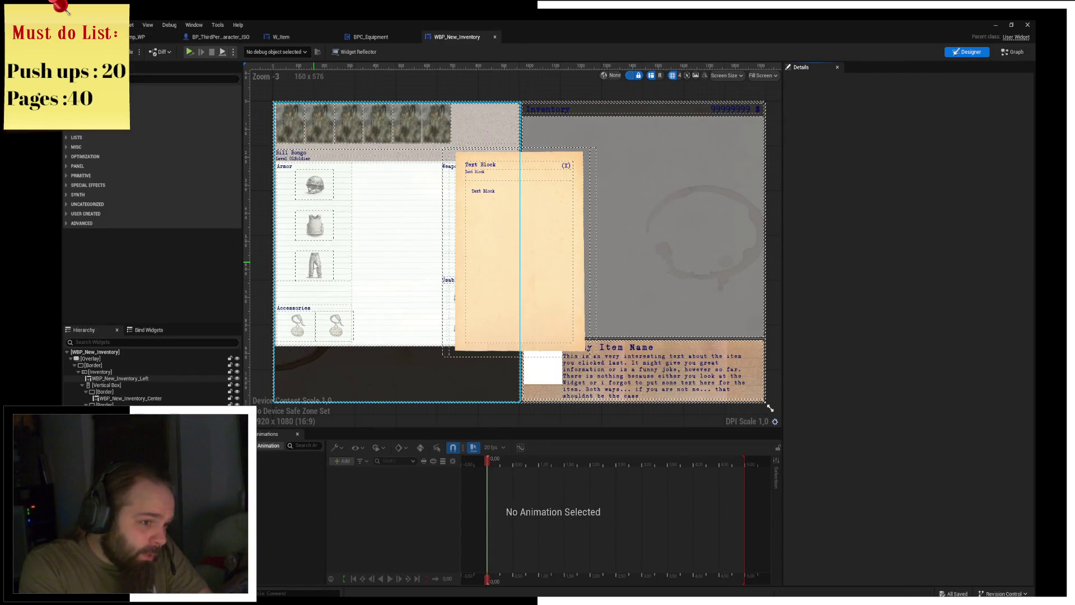
left_click(518, 235)
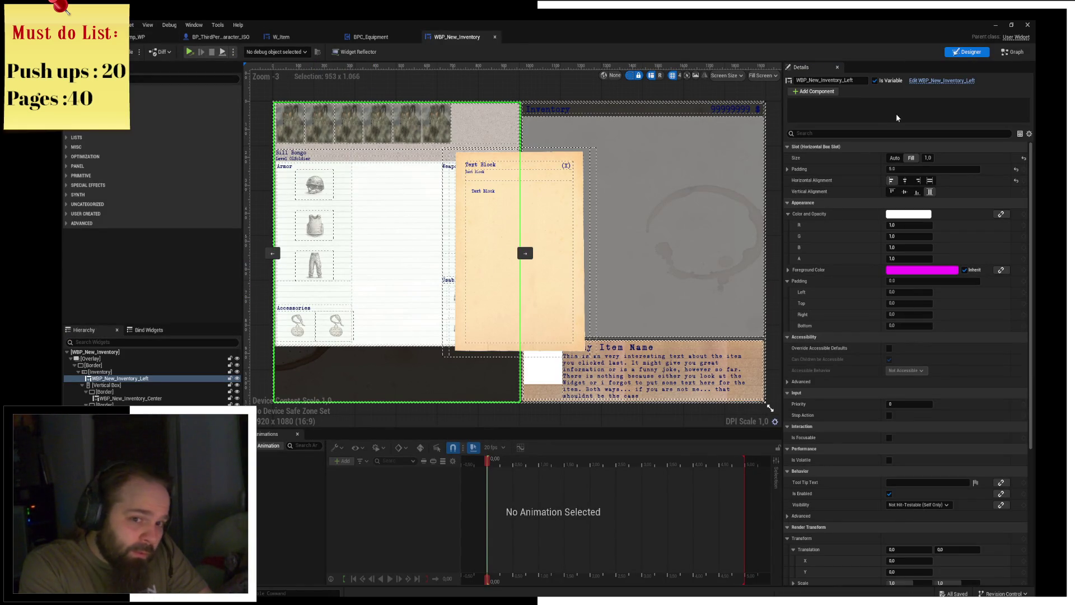
left_click(931, 81)
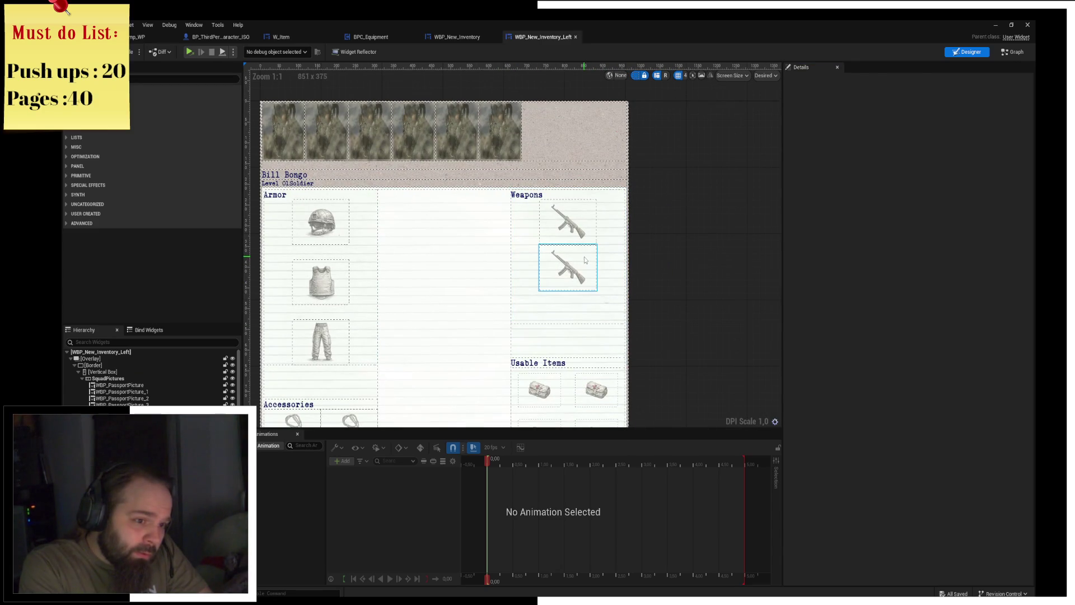
Select the weapon slot's Image_30 and view the W_EquipmentSlot event graph.
left_click(587, 260)
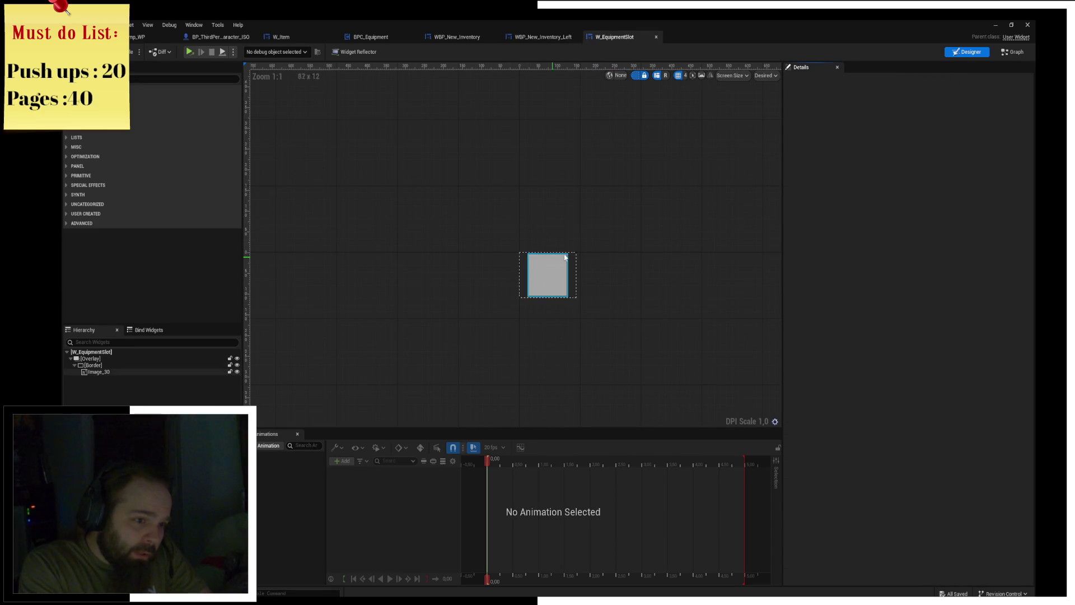
left_click(550, 275)
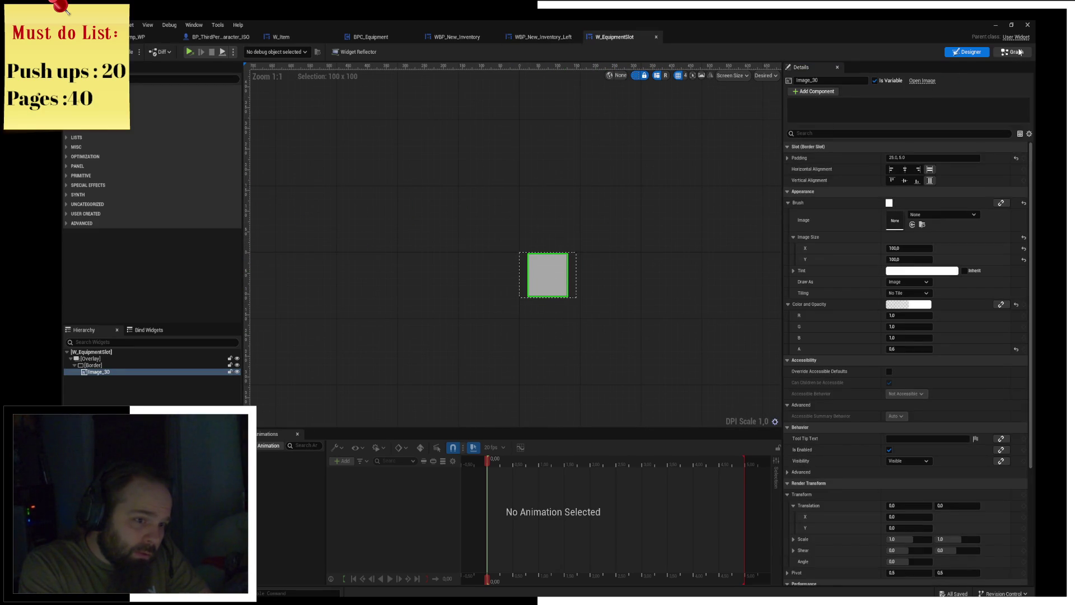
left_click(1019, 51)
right_click_drag(529, 269, 612, 307)
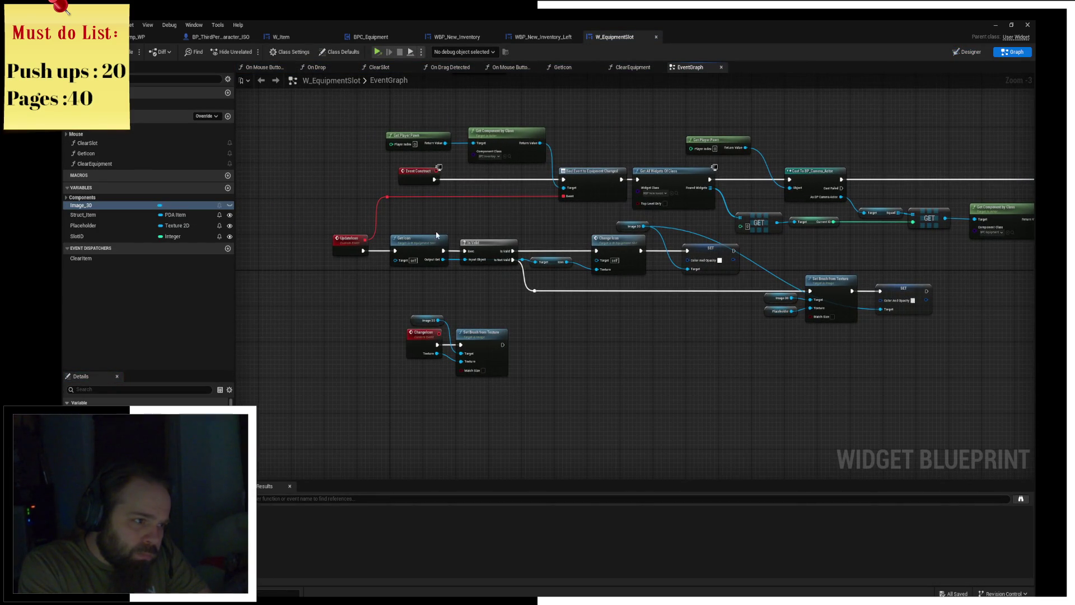
Go from On Mouse Button Double Click into the ClearEquipment function and arrange its nodes.
left_click(67, 135)
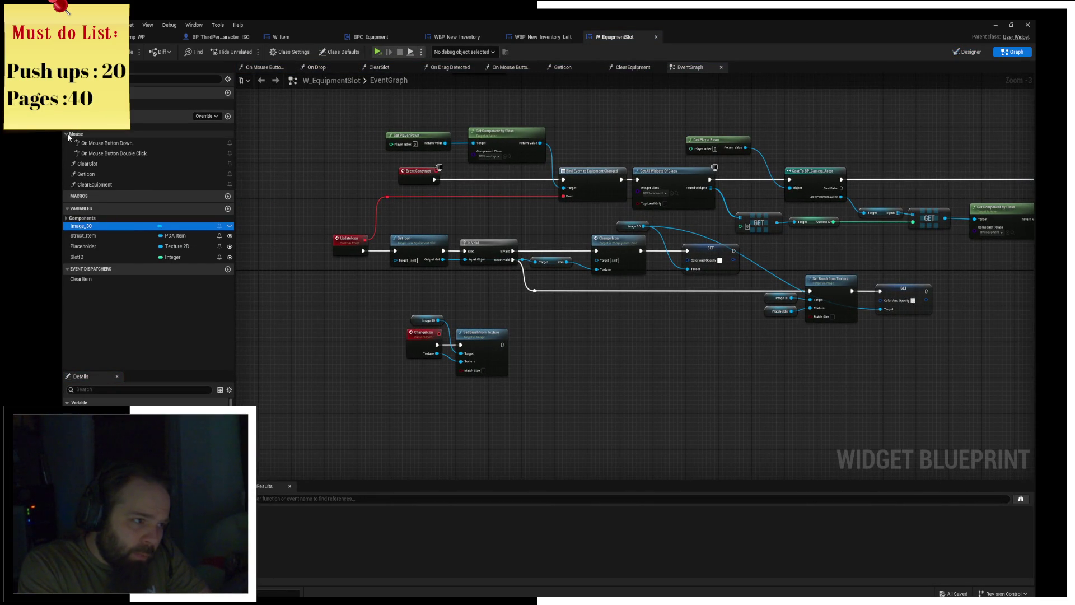
double_click(112, 153)
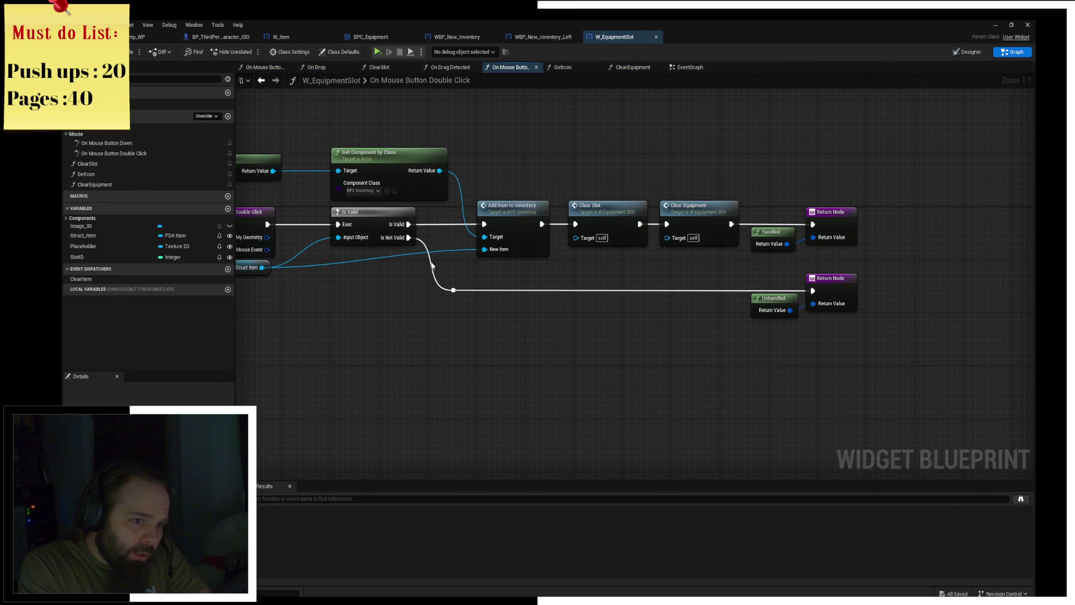
right_click_drag(754, 299, 528, 304)
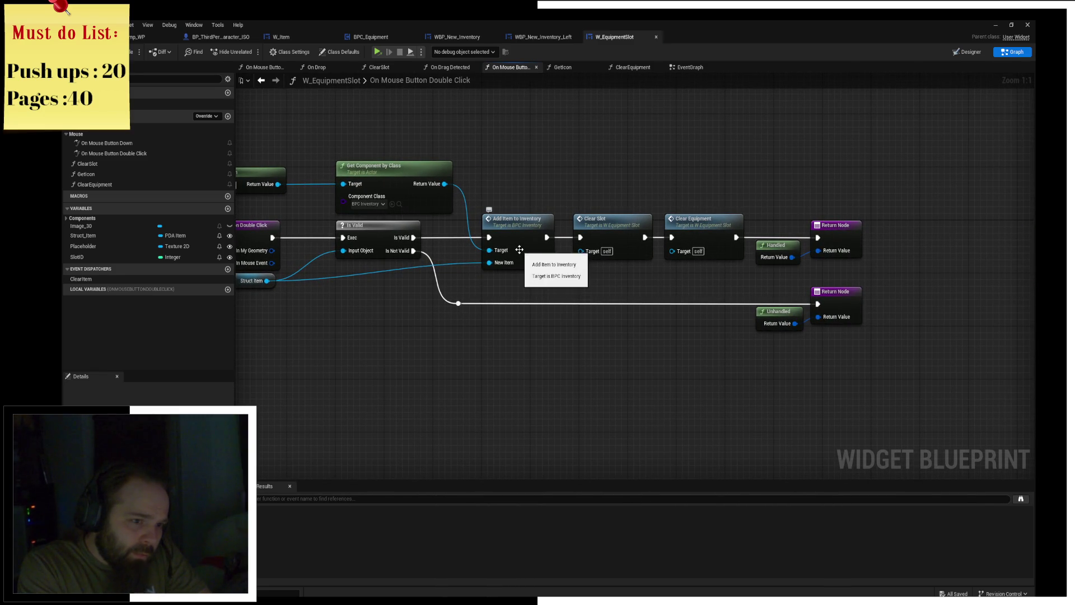
left_click(621, 229)
right_click_drag(585, 206, 605, 200)
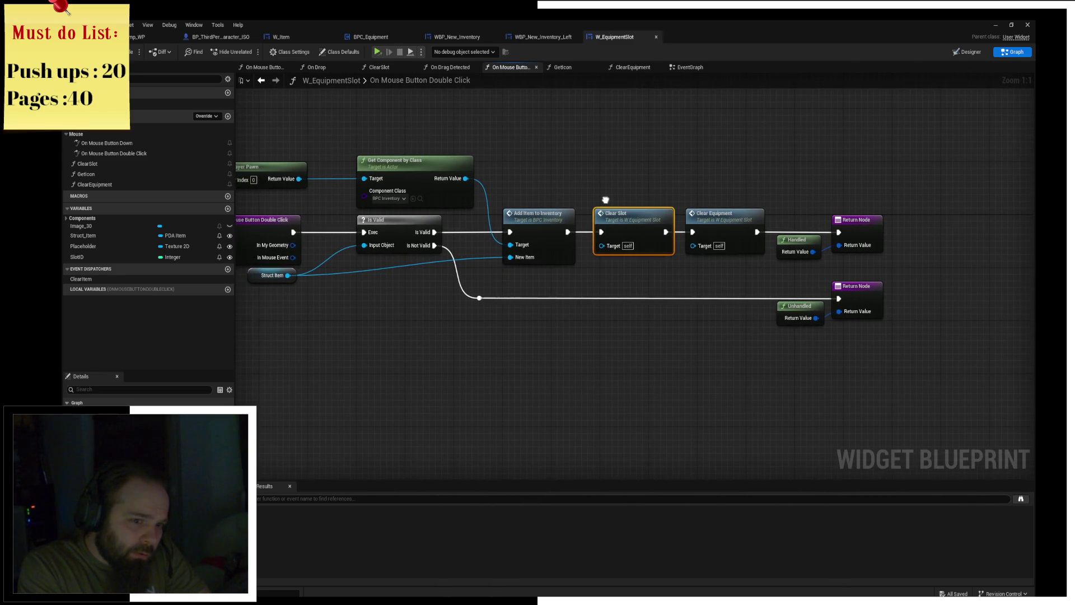
right_click_drag(674, 197, 741, 184)
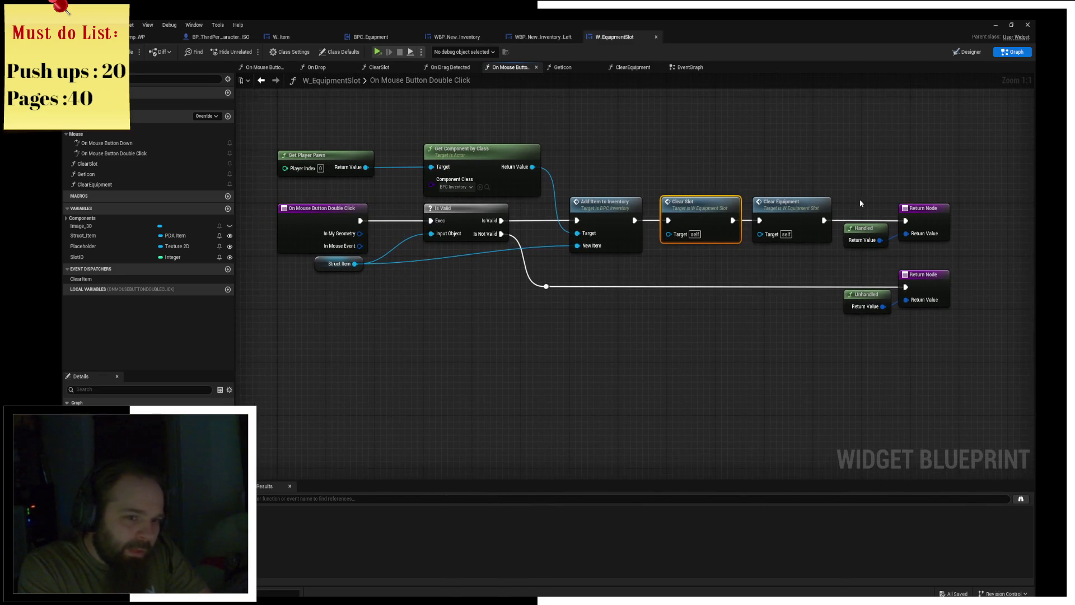
double_click(807, 202)
mouse_move(804, 252)
right_mouse_down()
mouse_move(726, 181)
mouse_move(760, 184)
mouse_move(794, 218)
mouse_move(562, 224)
mouse_move(713, 222)
mouse_move(822, 175)
right_mouse_up()
right_click_drag(426, 191, 695, 218)
mouse_move(578, 183)
left_mouse_down()
mouse_move(413, 196)
mouse_move(424, 182)
left_mouse_up()
mouse_move(688, 137)
left_mouse_down()
mouse_move(390, 147)
mouse_move(503, 236)
left_mouse_up()
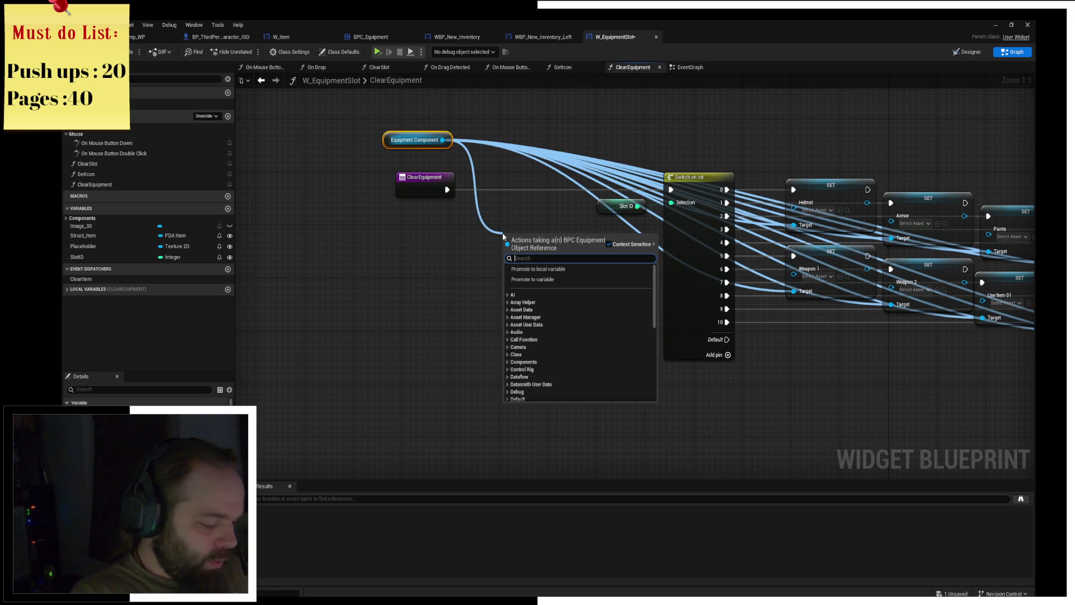
Add Call Weapon Changed and a Sequence wired Then 0 to Switch on Int, Then 1 to Weapon Changed; save.
type("call")
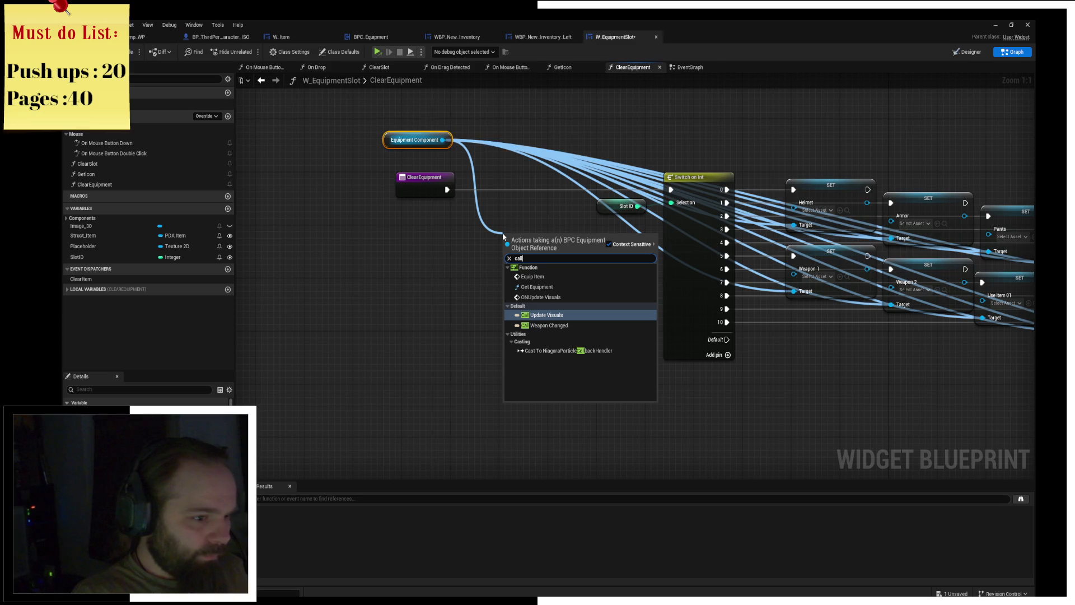
key("Return")
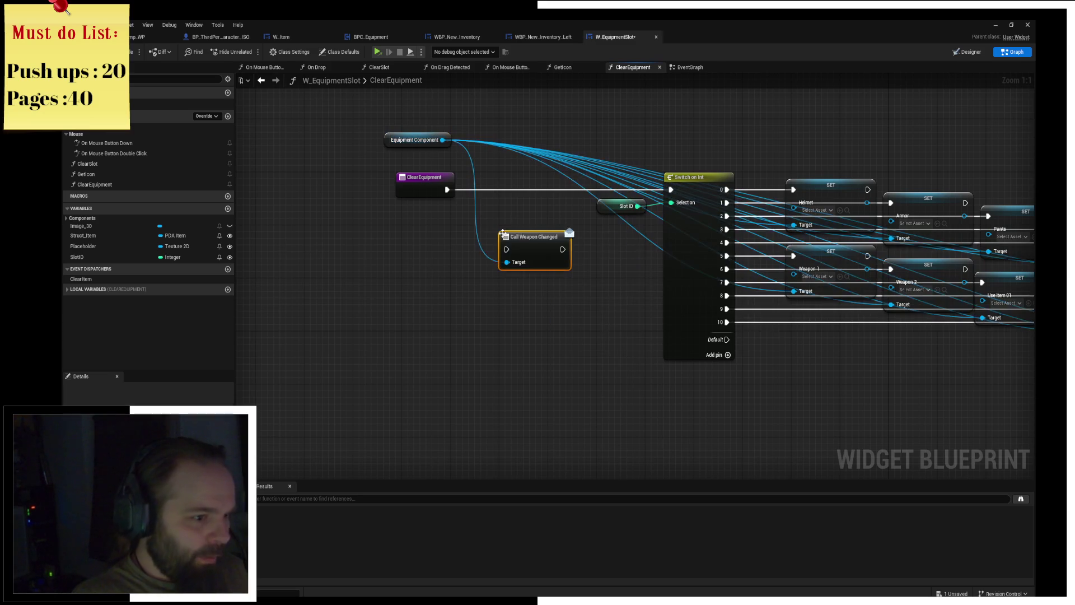
right_click(493, 227)
type("sequ")
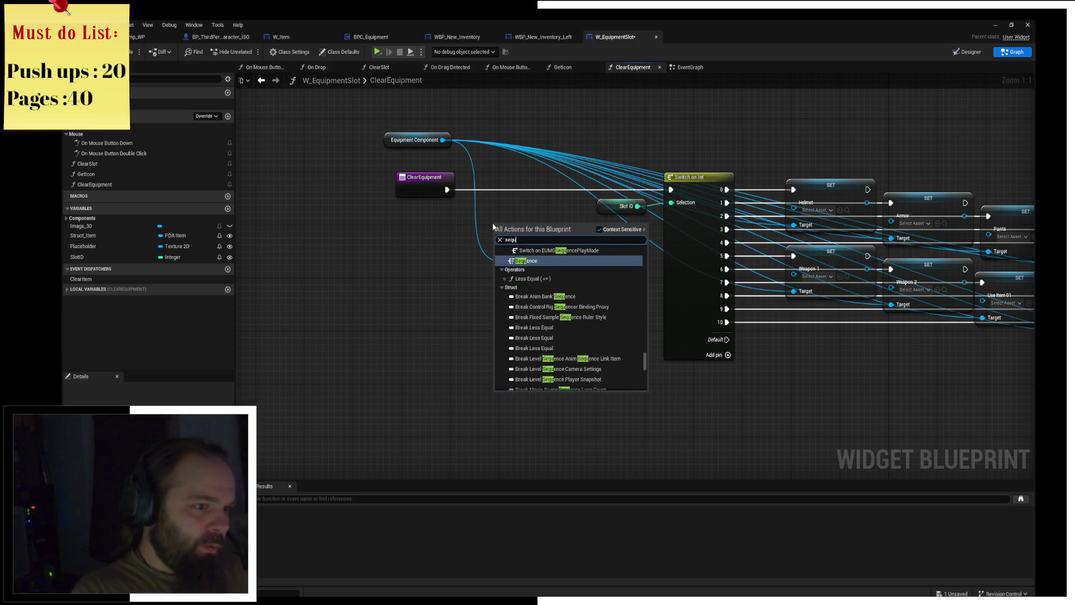
key("Return")
mouse_move(500, 226)
left_mouse_down()
mouse_move(469, 180)
mouse_move(473, 194)
mouse_move(671, 189)
left_mouse_up()
mouse_move(506, 203)
left_mouse_down()
mouse_move(516, 249)
mouse_move(596, 237)
left_mouse_up()
left_click(578, 314)
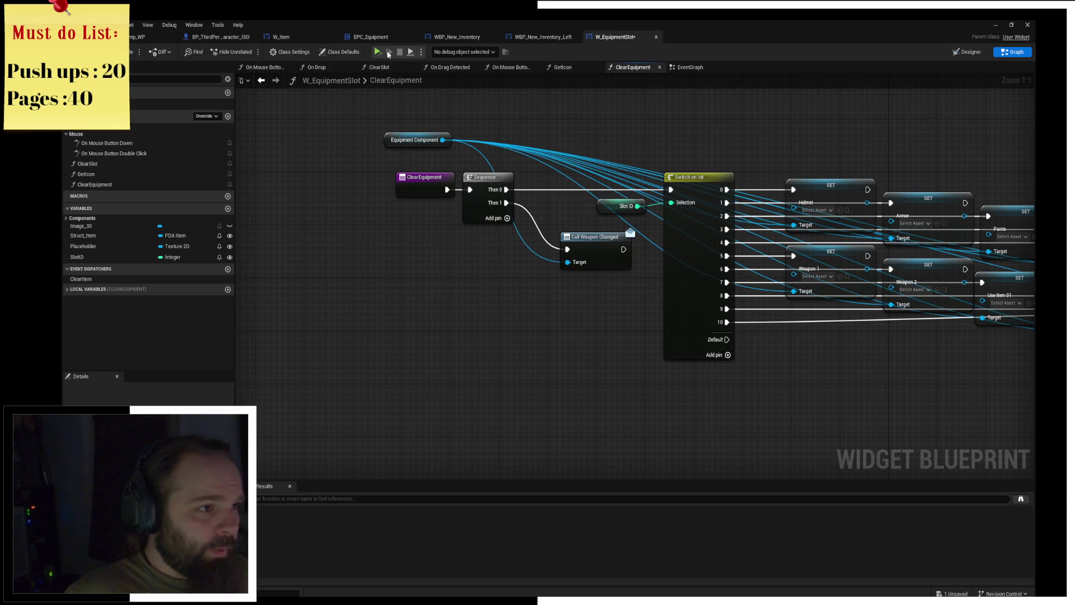
key("ctrl+shift+s")
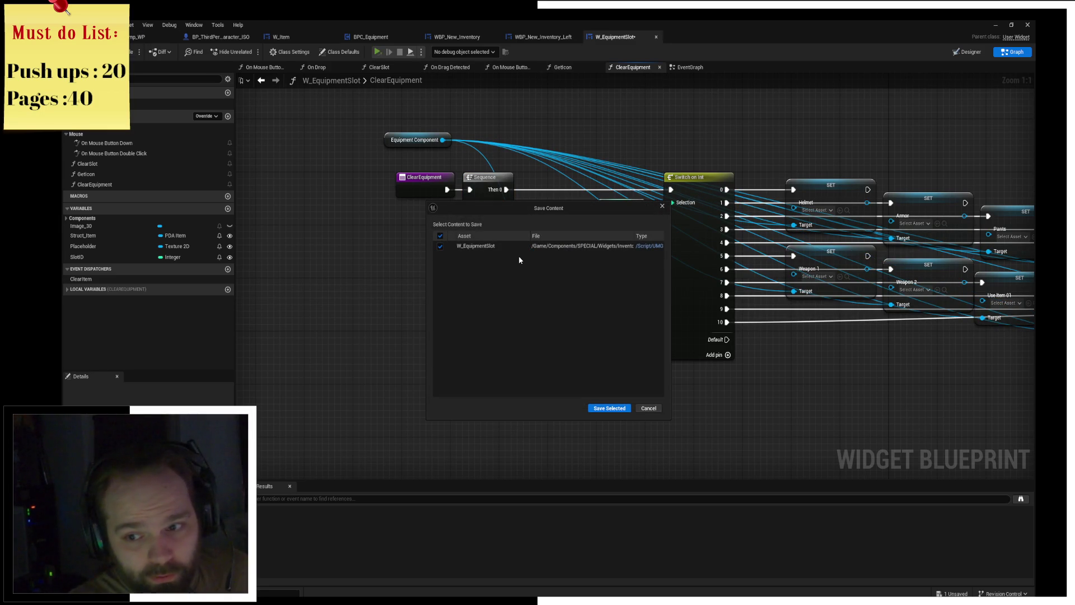
left_click(595, 413)
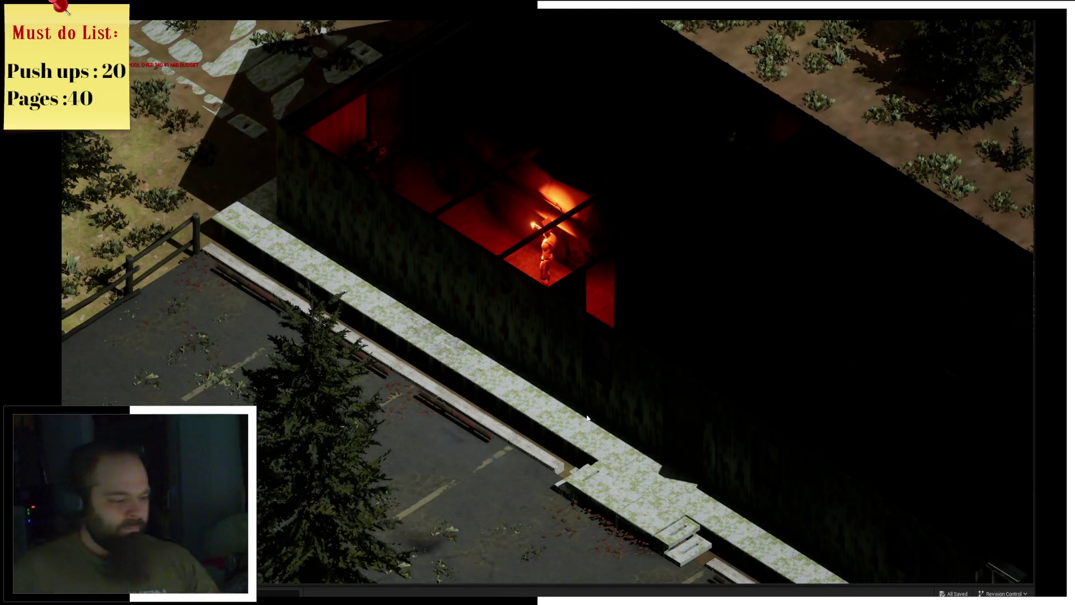
Move the Military Spade between the inventory and the Weapons slot several times.
key("i")
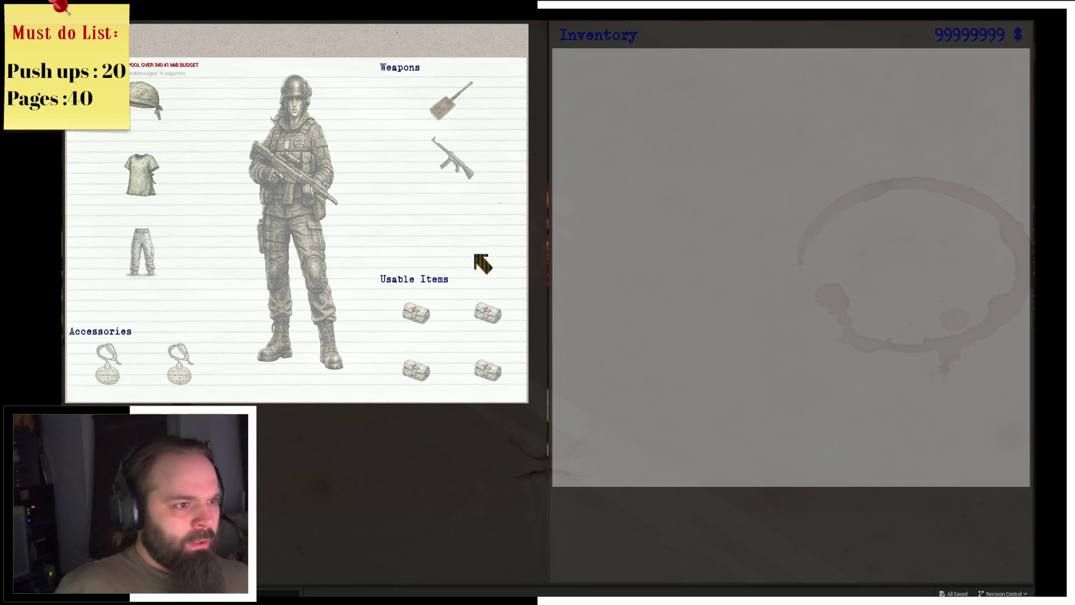
left_click(458, 98)
mouse_move(560, 107)
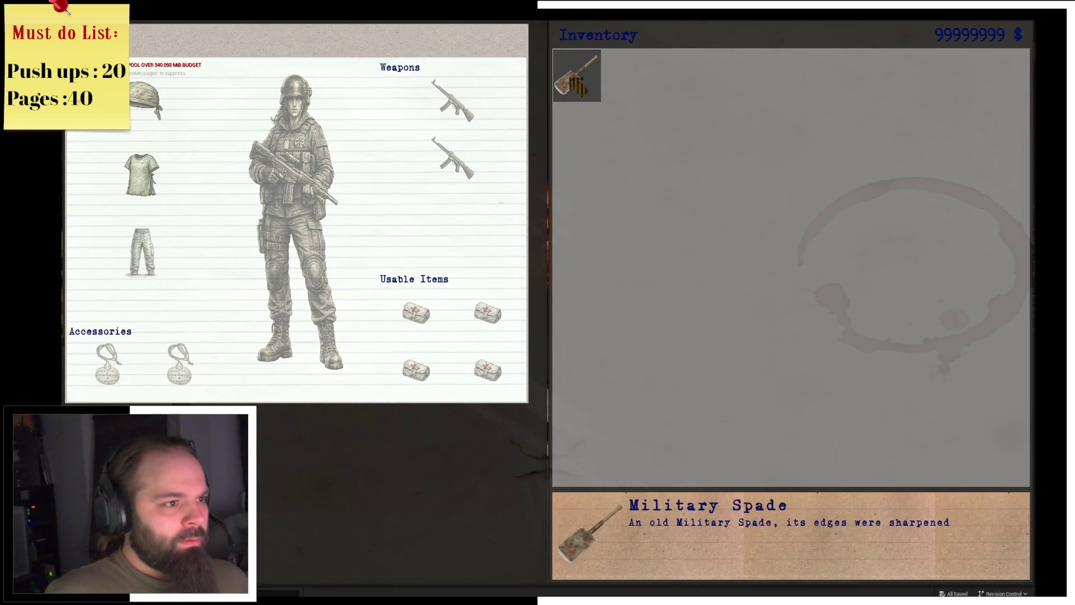
left_click(460, 115)
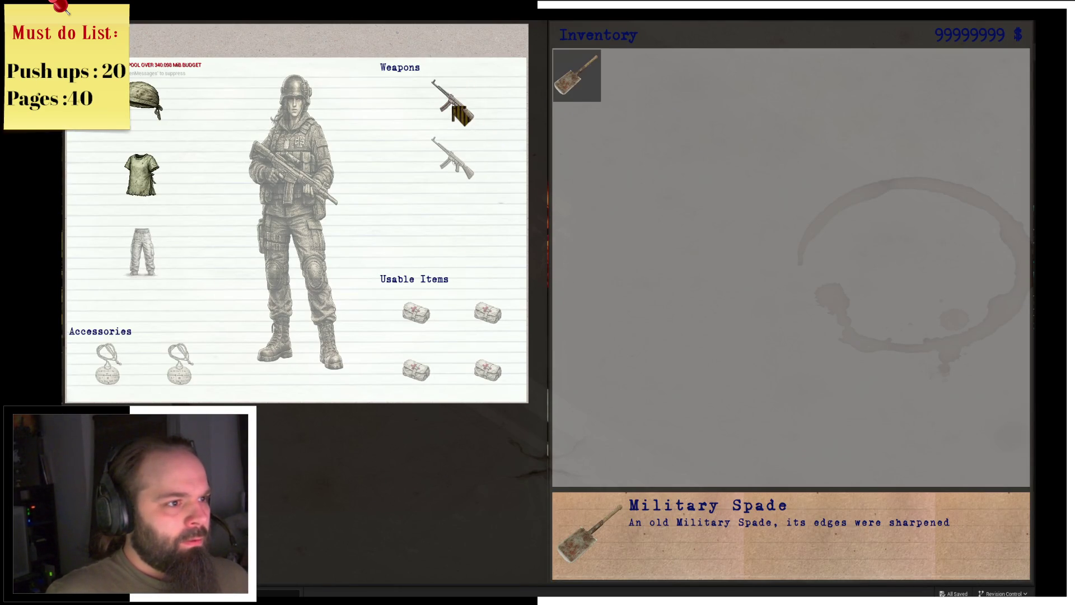
key("i")
key("i")
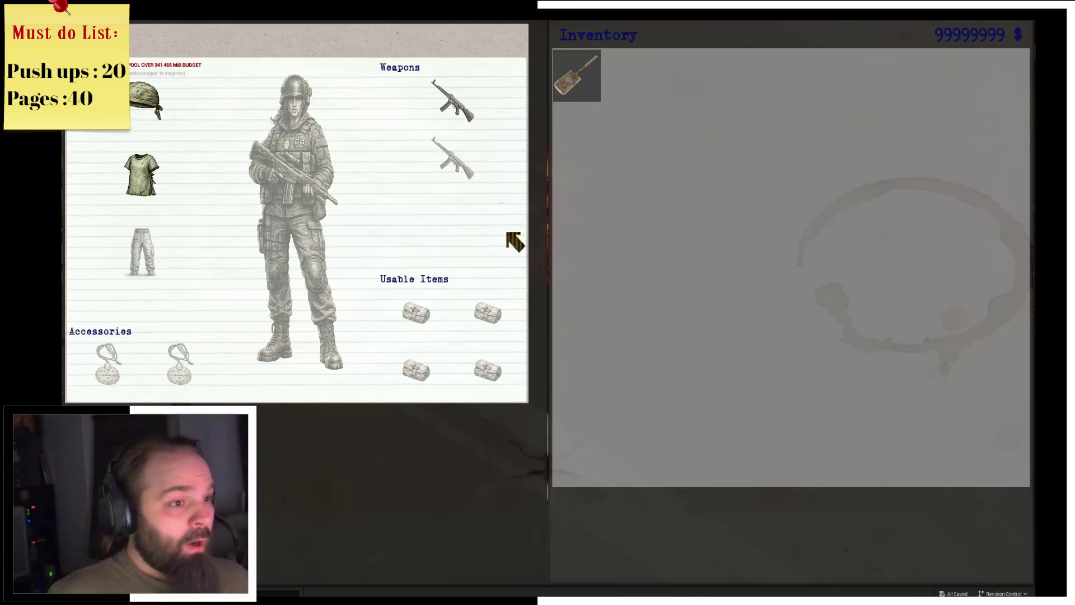
left_click(585, 95)
key("i")
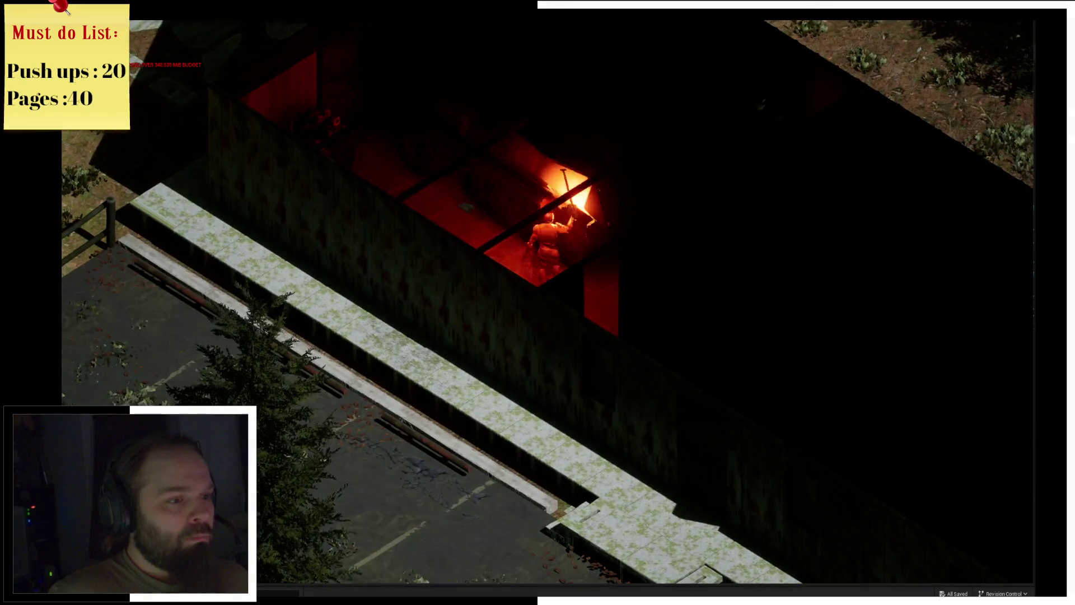
key("i")
left_click(458, 122)
key("i")
Walk the character around the room, then bring up the pause menu.
key("w")
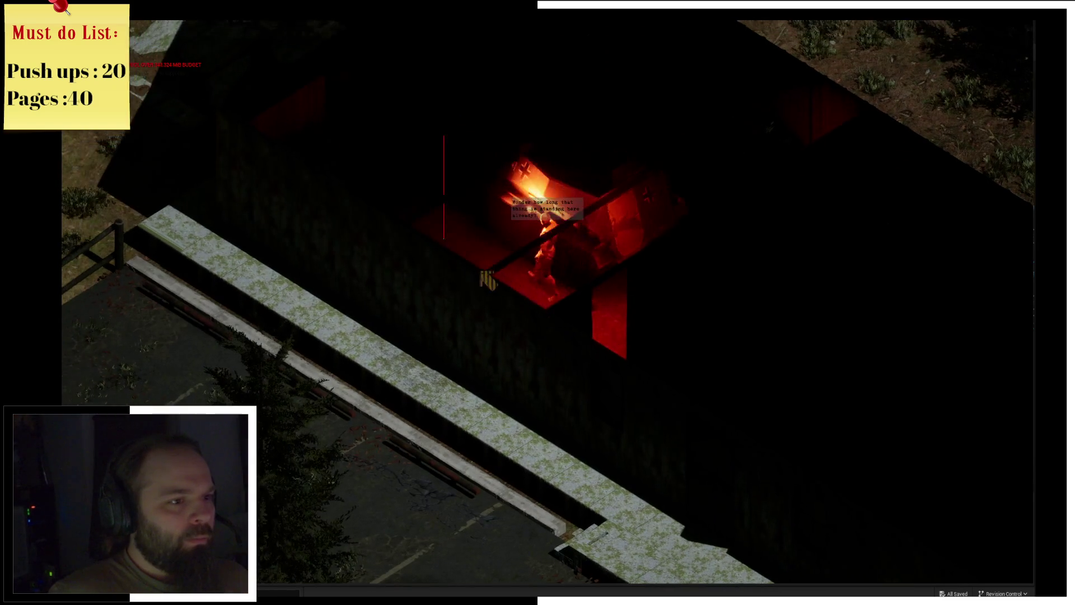
key("s")
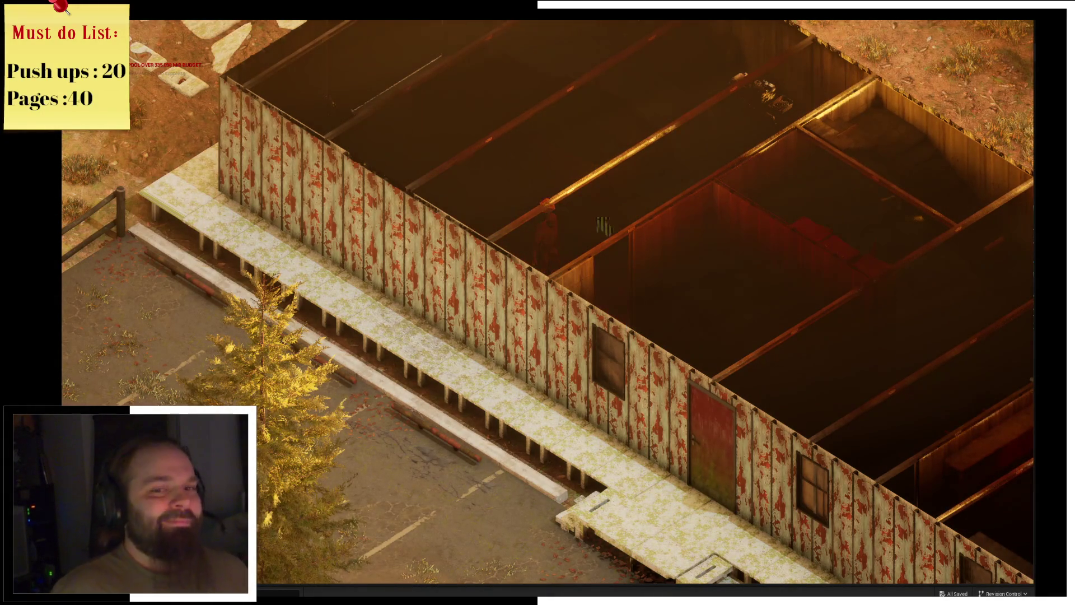
key("Escape")
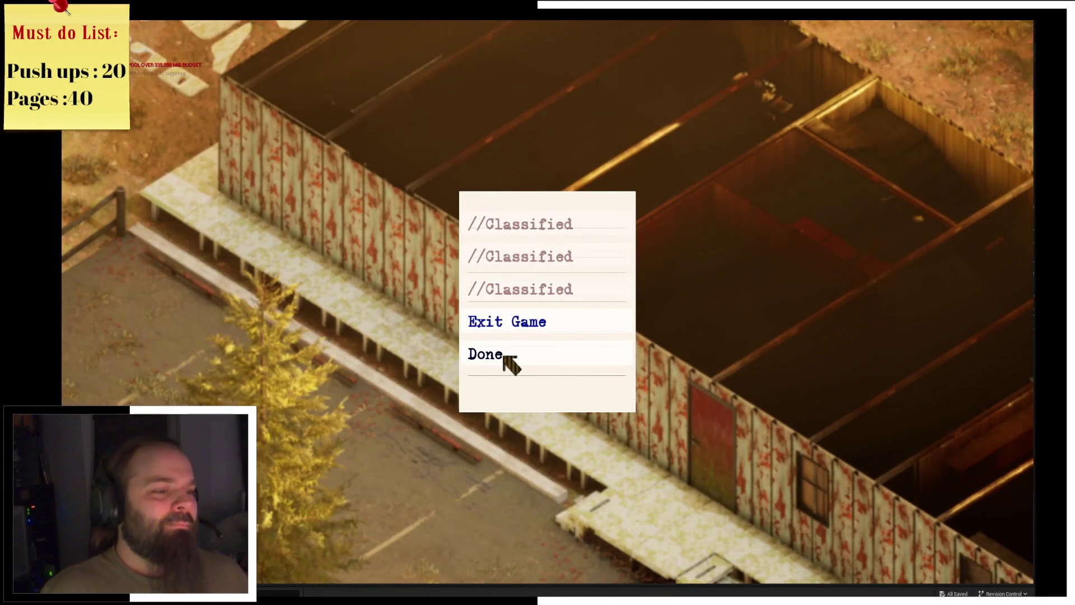
Exit the game, nudge Call Weapon Changed left and save W_EquipmentSlot.
left_click(524, 326)
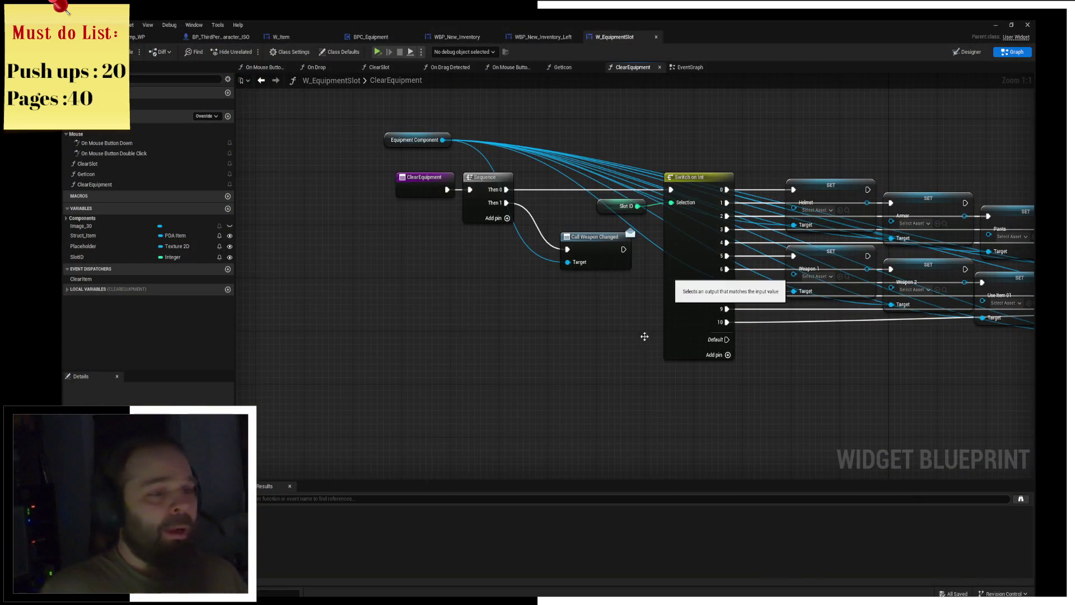
left_click_drag(501, 275, 481, 275)
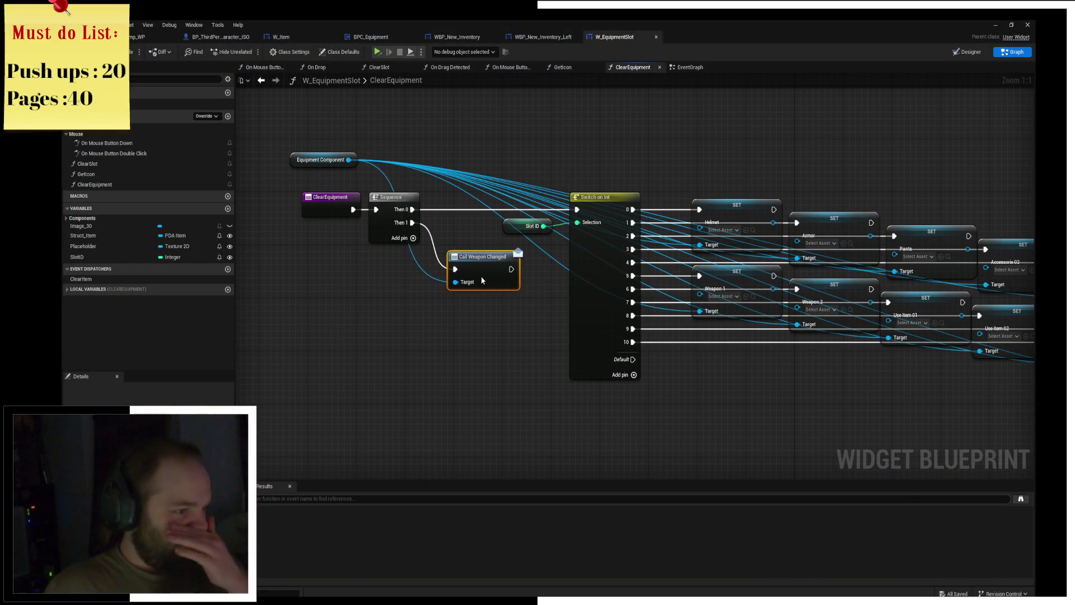
right_click_drag(510, 322, 390, 301)
key("ctrl+s")
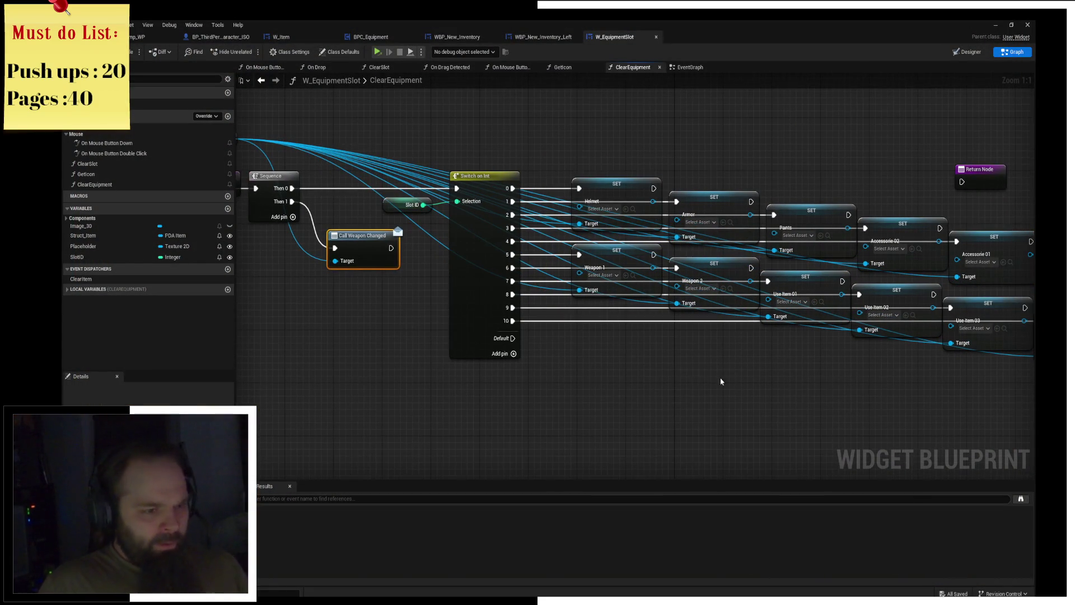
scroll(513, 331, "down", 5)
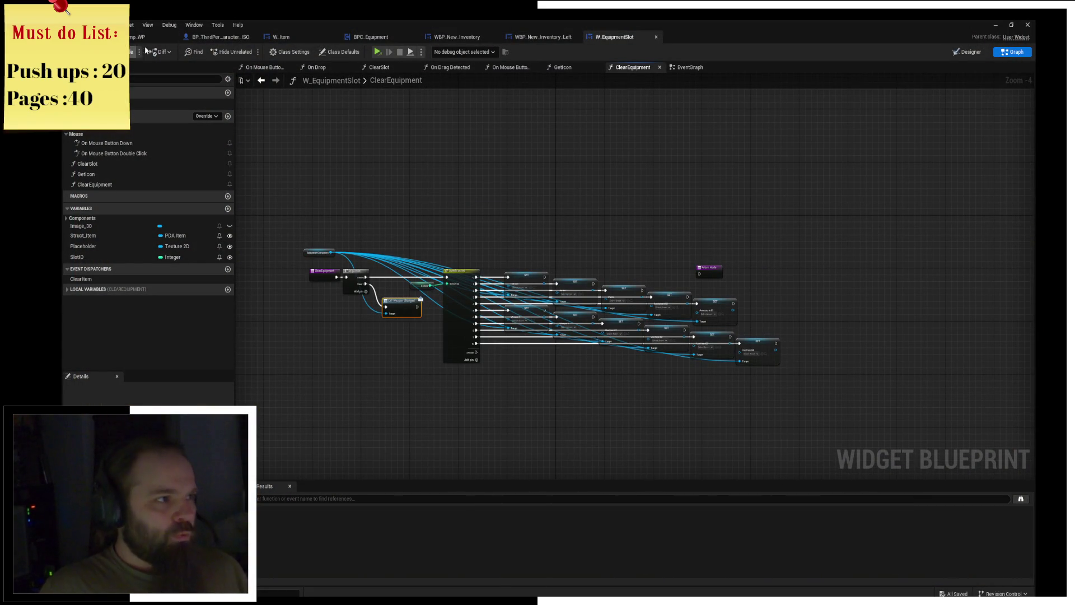
Check the WBP_New_Inventory_Left and third-person character tabs, then return to the level editor.
left_click(526, 39)
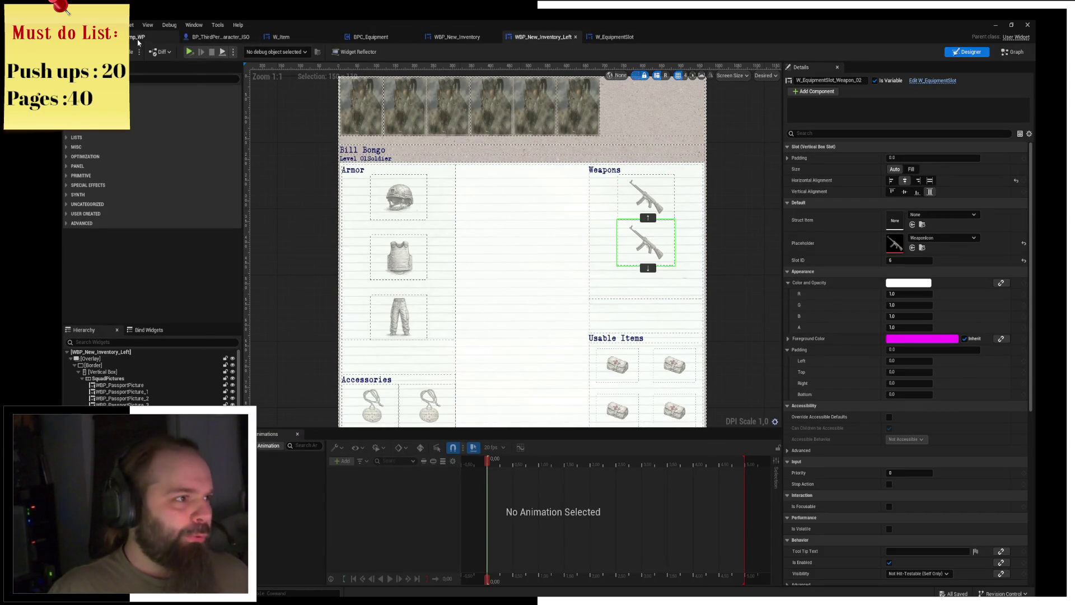
left_click(216, 37)
left_click(133, 25)
left_click(112, 37)
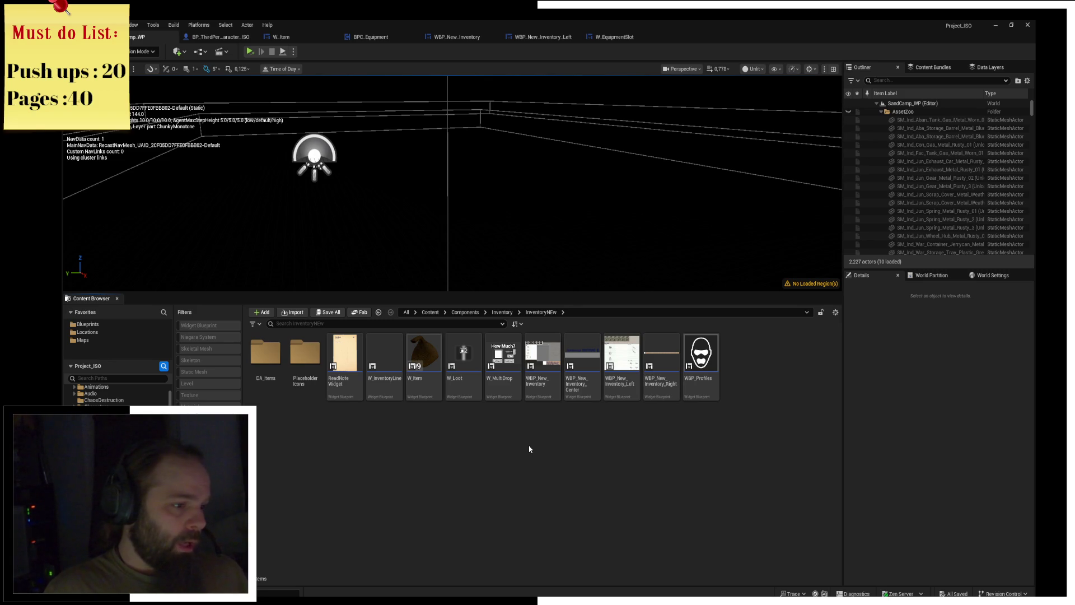
Browse DA_Items > Weapons > Melee and select the DA_Spade data asset.
double_click(266, 353)
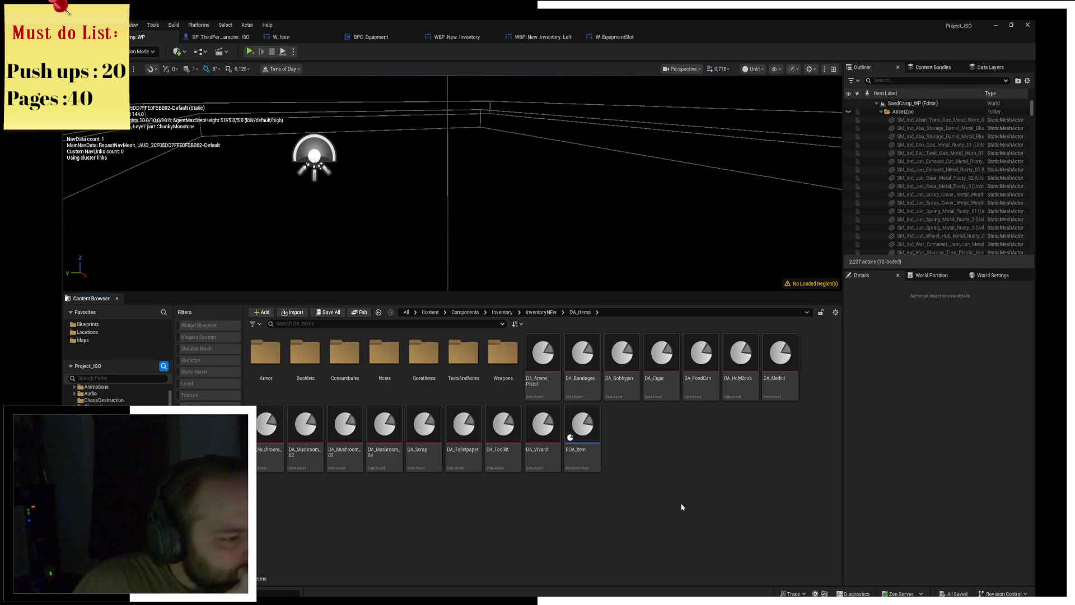
left_click(513, 384)
double_click(513, 385)
double_click(266, 356)
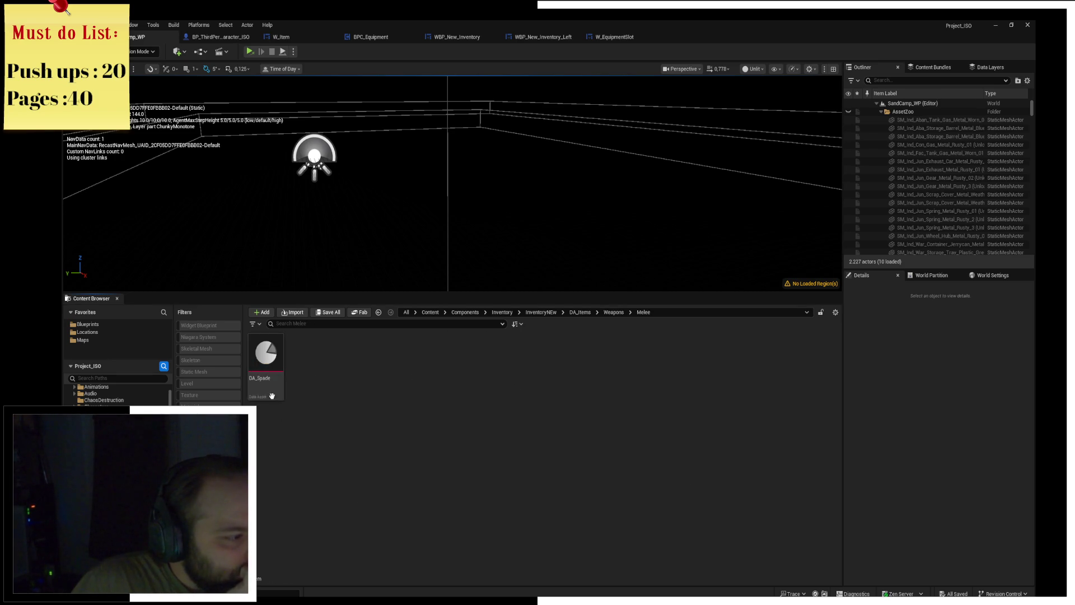
left_click(270, 383)
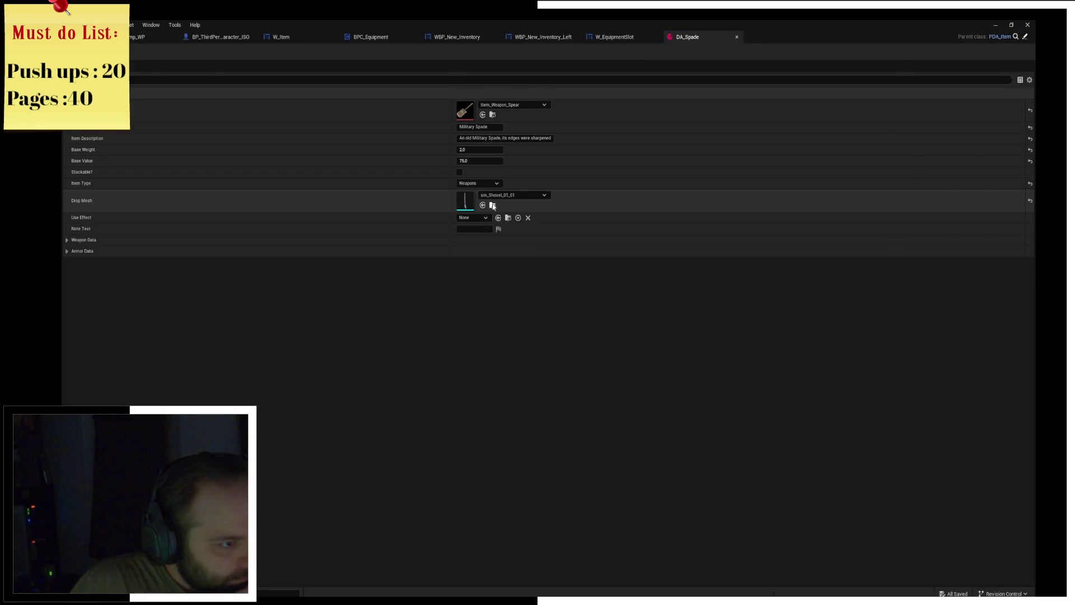
Export the spade's sm_Shovel_01_01 drop mesh as an FBX file to the Desktop.
left_click(493, 205)
right_click(308, 366)
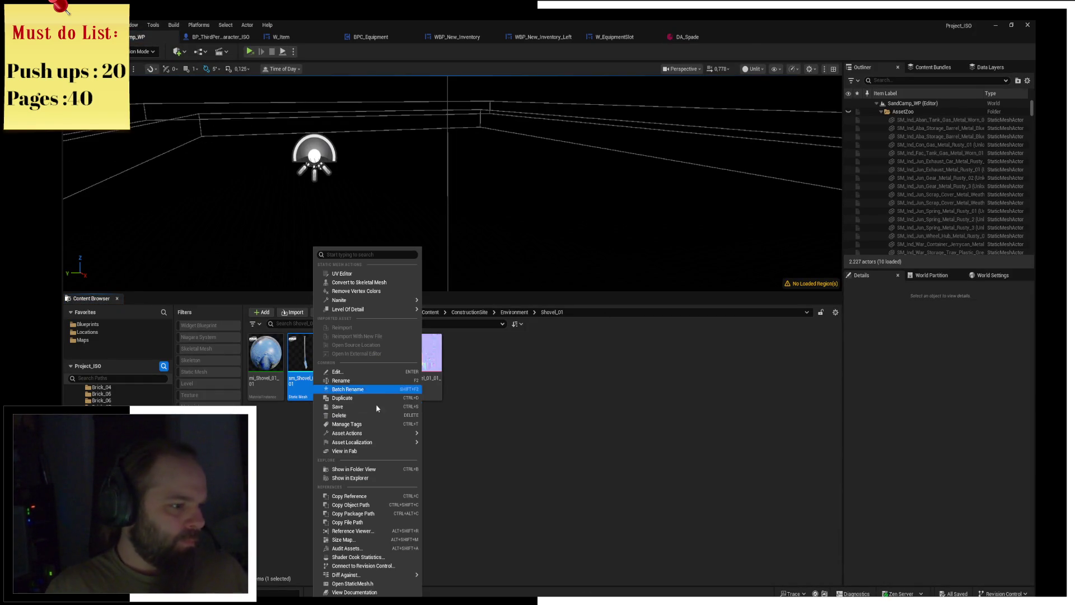
mouse_move(392, 434)
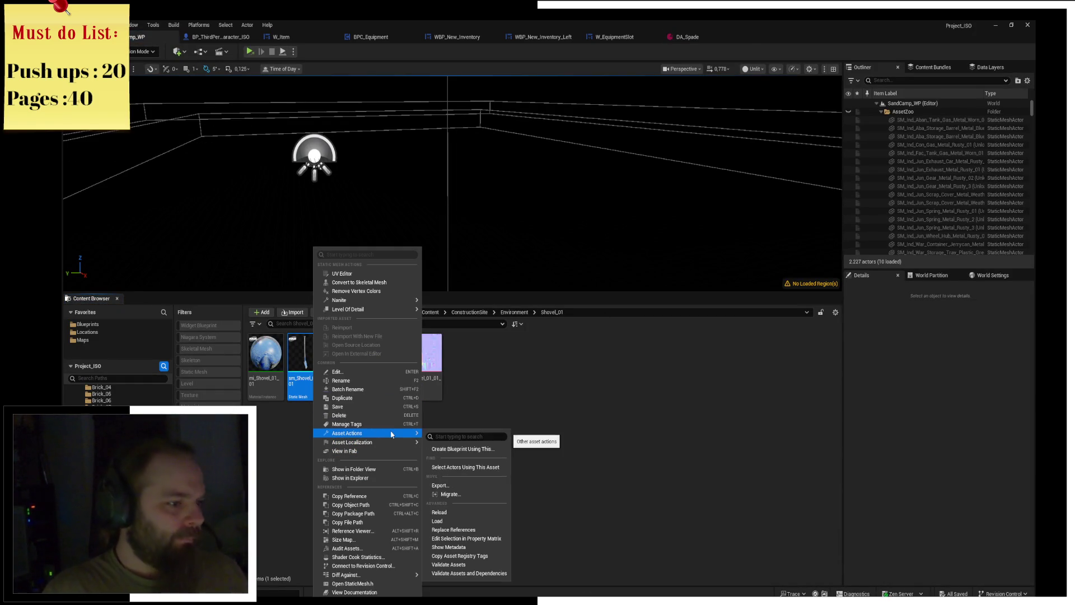
left_click(470, 488)
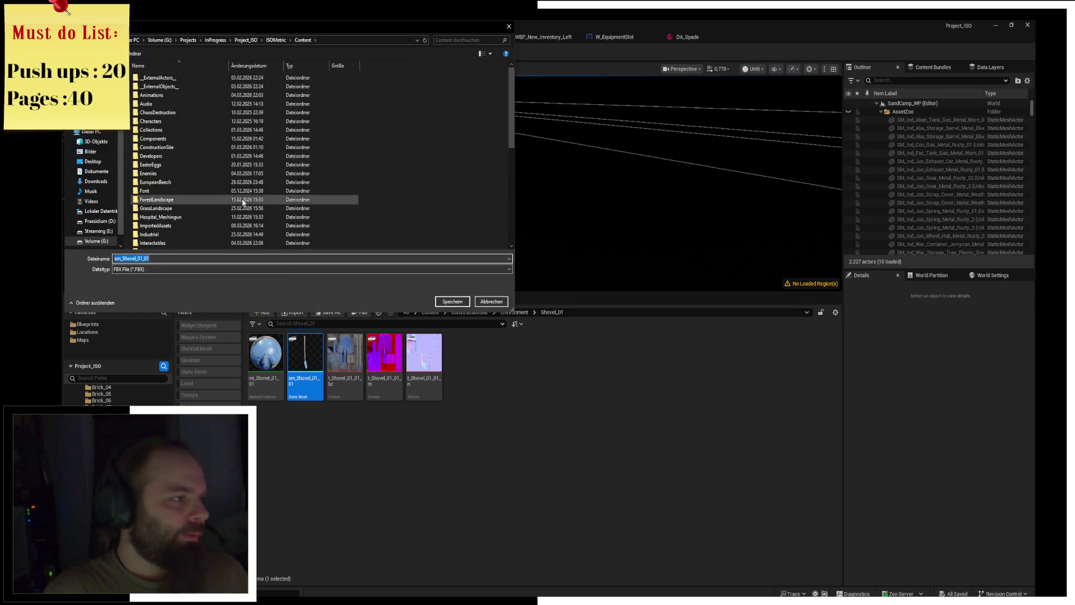
scroll(92, 191, "up", 3)
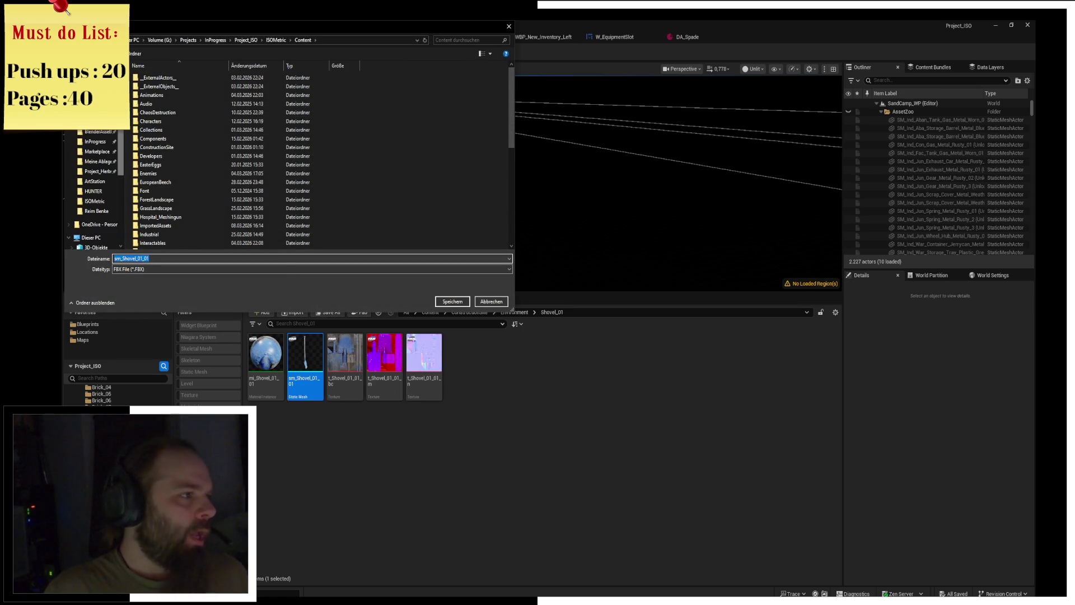
left_click(96, 92)
left_click(452, 301)
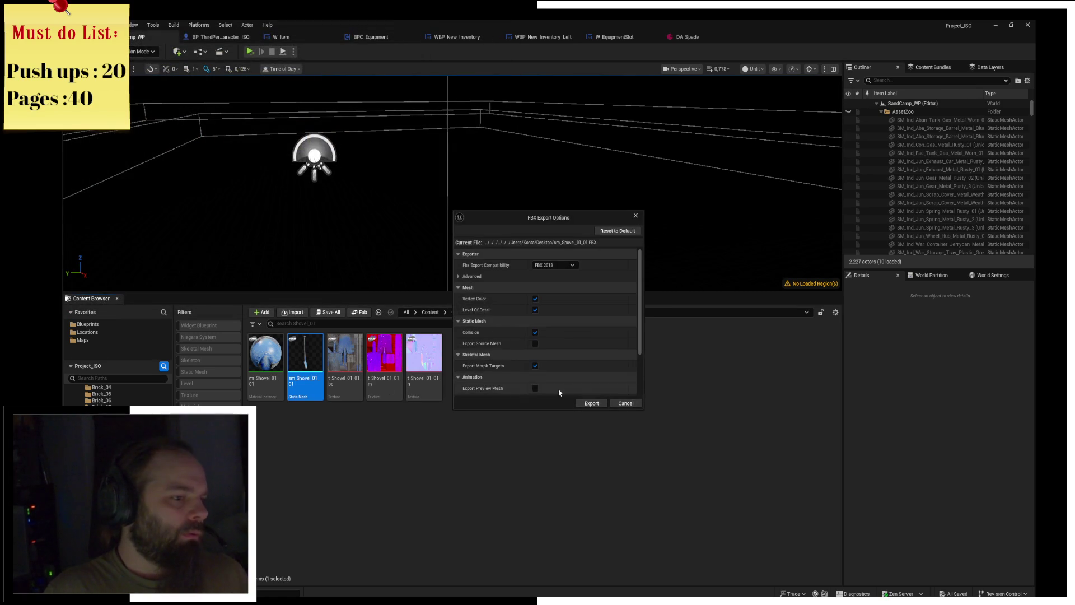
left_click(590, 403)
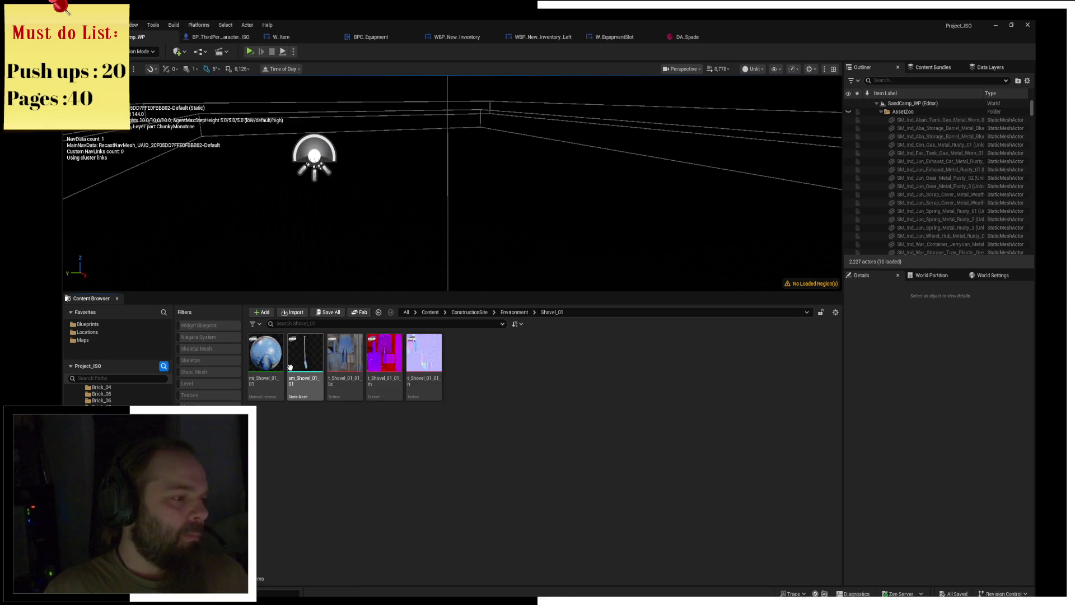
mouse_move(294, 369)
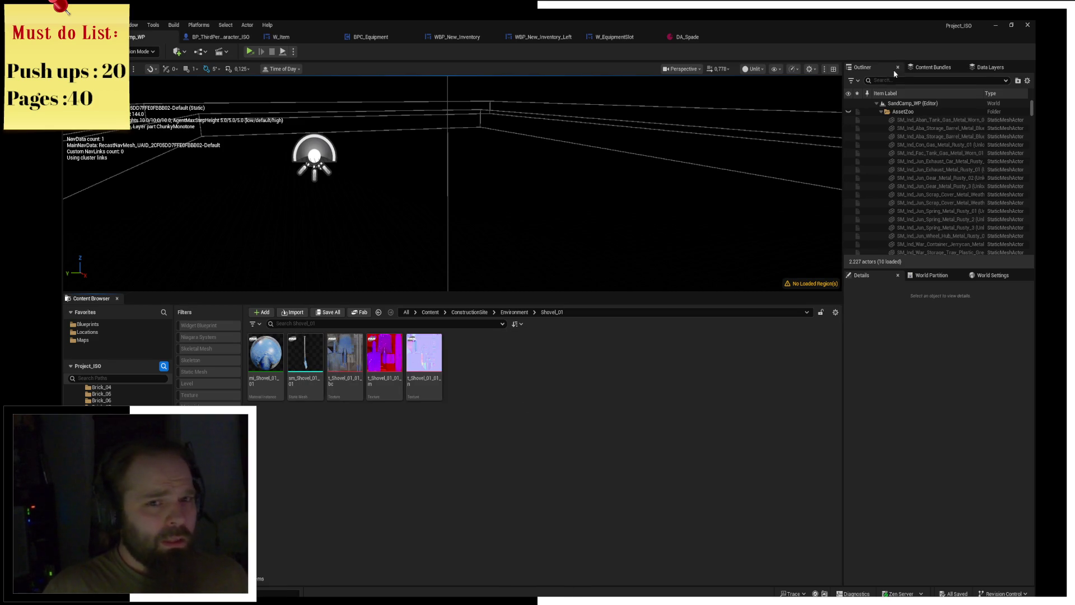
left_click(993, 24)
Start Blender and expand its splash screen's Recent Files list with More....
right_click(212, 367)
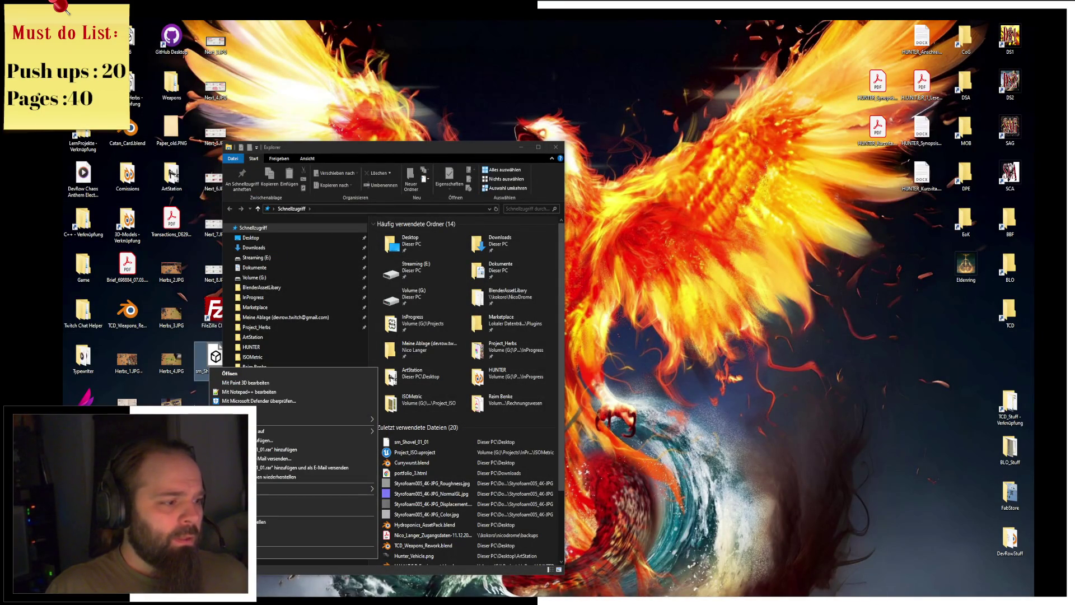
left_click(214, 363)
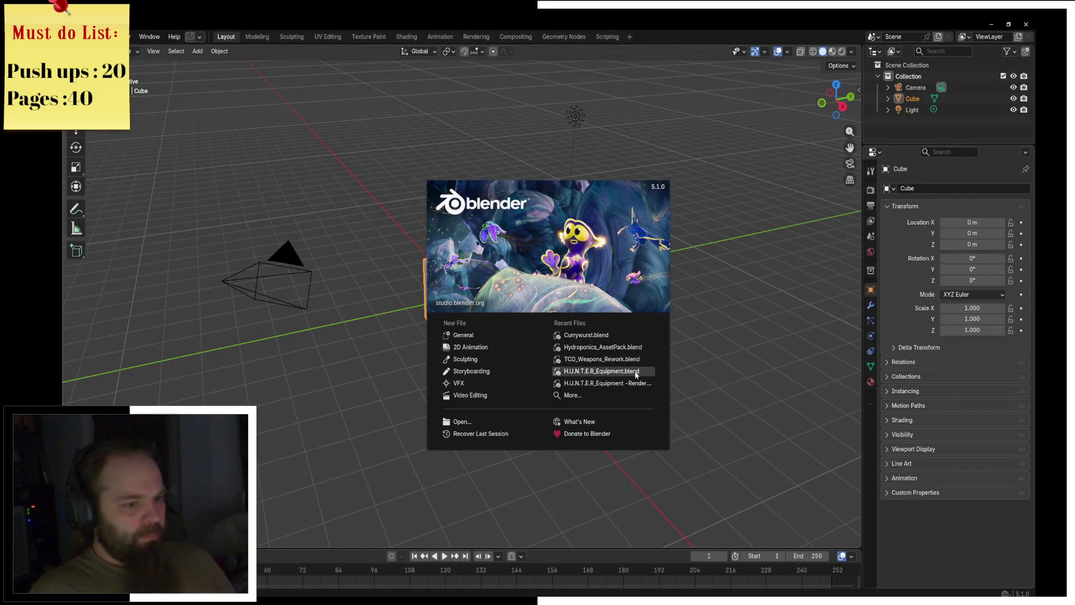
left_click(580, 396)
Open ArroyoAssetPack.blend, hide the selected cube and enlarge the 3D view.
left_click(690, 439)
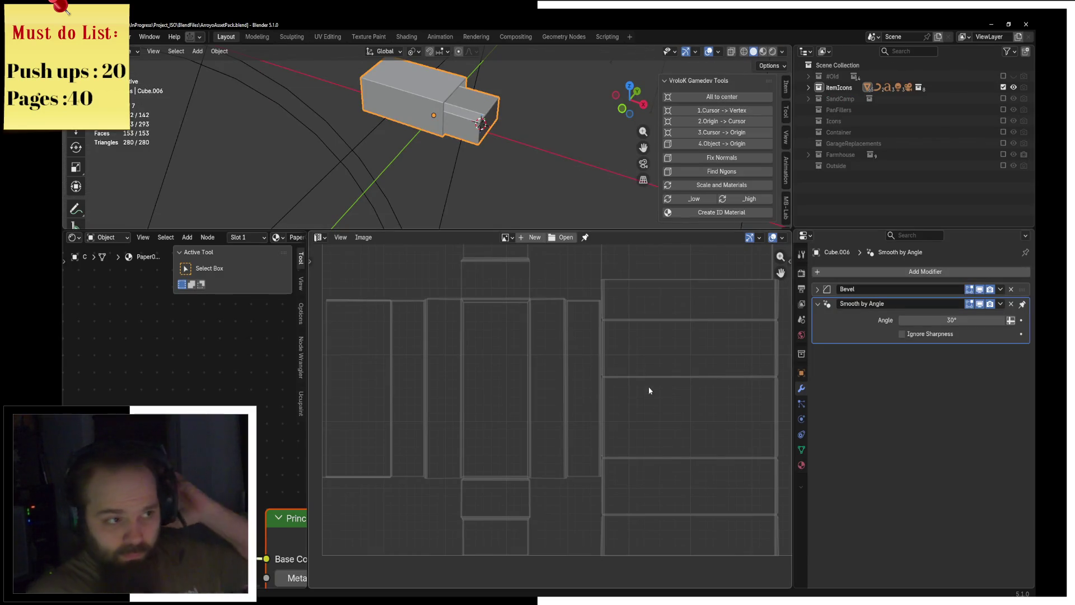
mouse_move(538, 170)
middle_mouse_down()
mouse_move(431, 154)
mouse_move(499, 140)
mouse_move(504, 190)
middle_mouse_up()
key("h")
left_click_drag(520, 229, 482, 413)
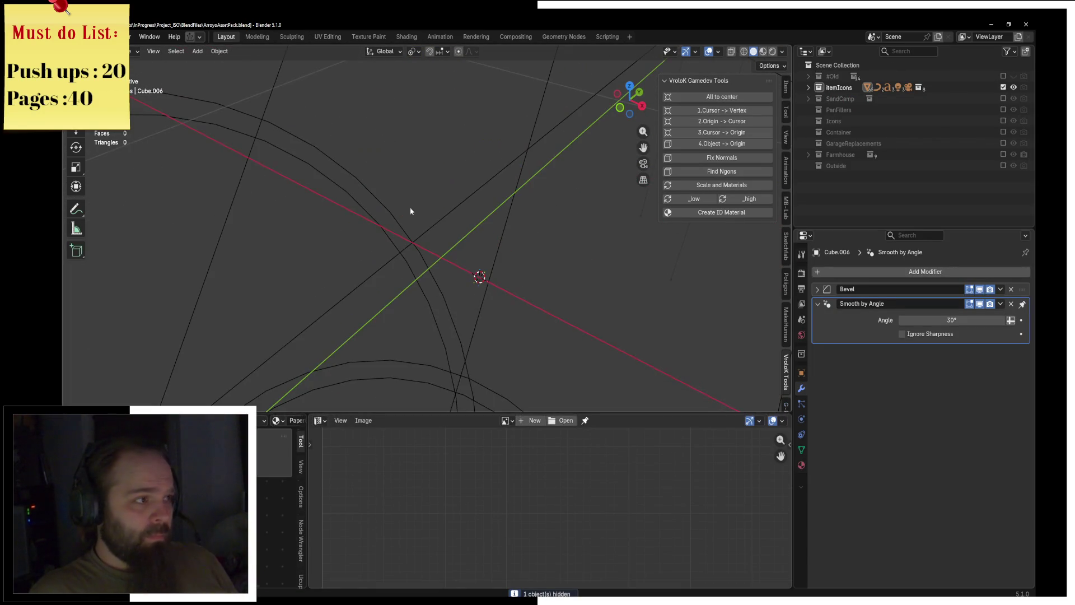
Import sm_Shovel_01_01.FBX from the Desktop as an FBX file.
left_click(84, 36)
mouse_move(140, 195)
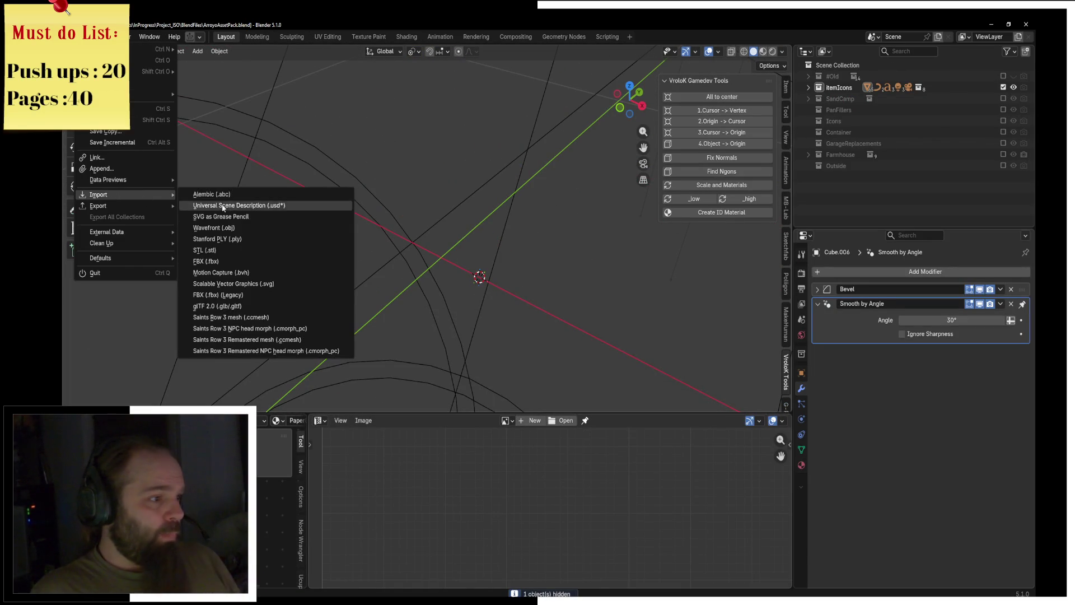
left_click(224, 261)
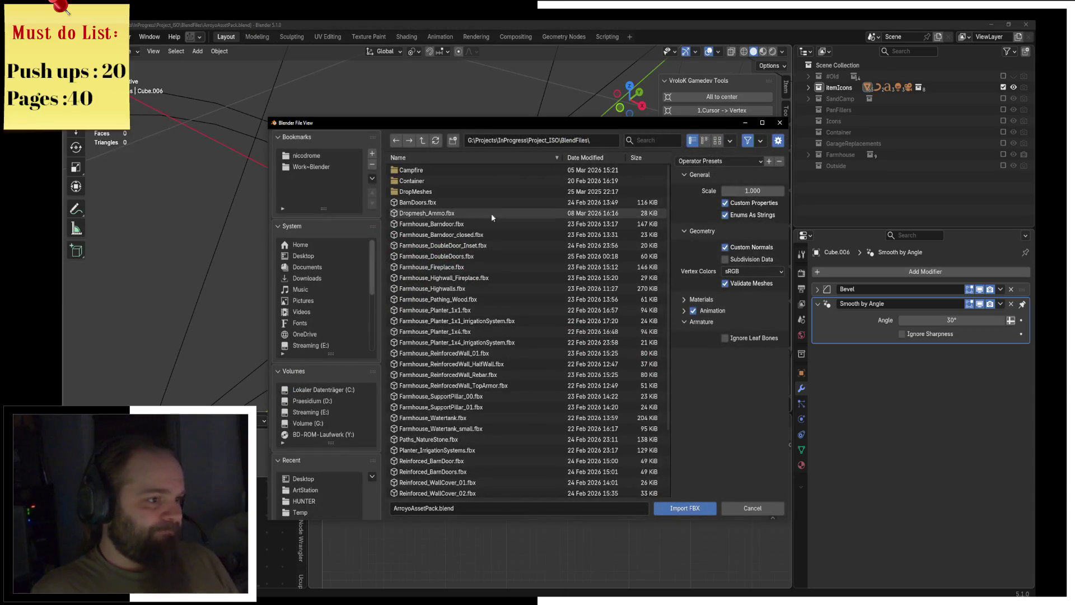
left_click(303, 256)
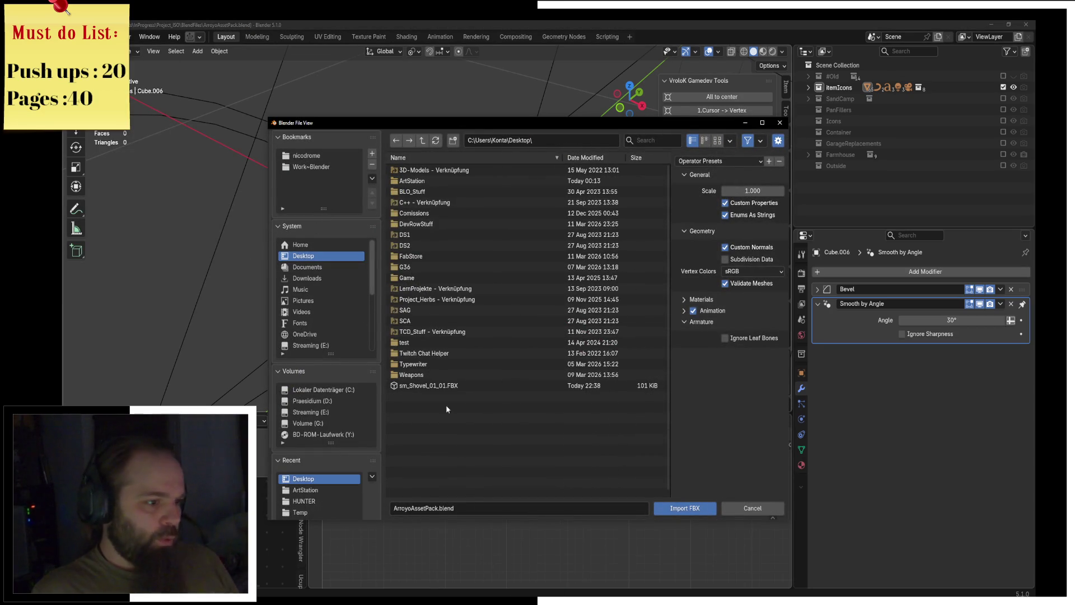
double_click(434, 385)
Delete the shovel's UCX collision mesh.
left_click(464, 226)
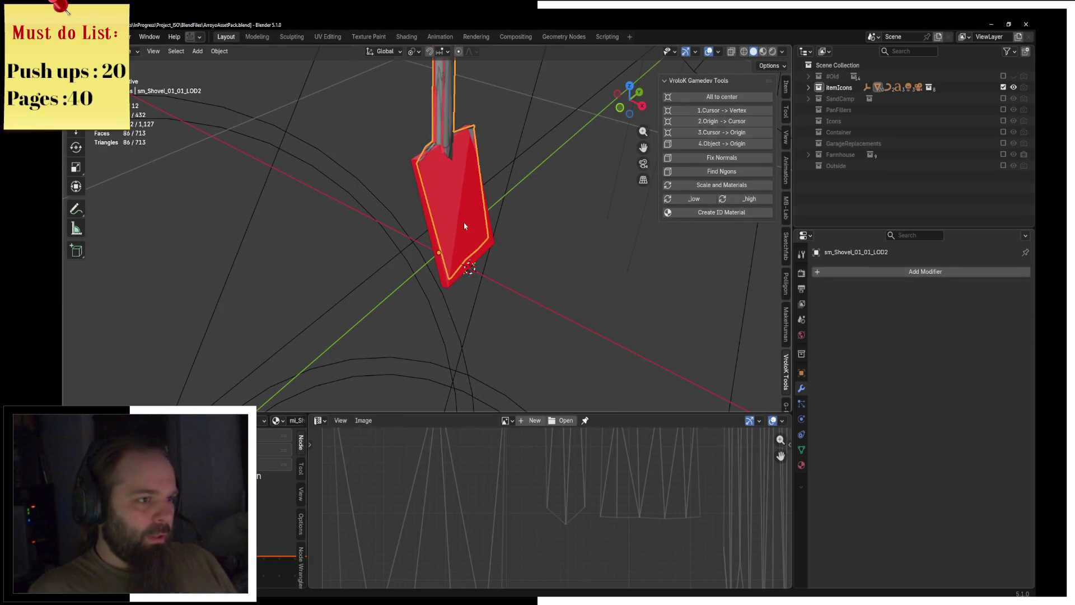
left_click(432, 229)
left_click(440, 220)
key("x")
left_click(437, 221)
left_click(476, 206)
key("ctrl+z")
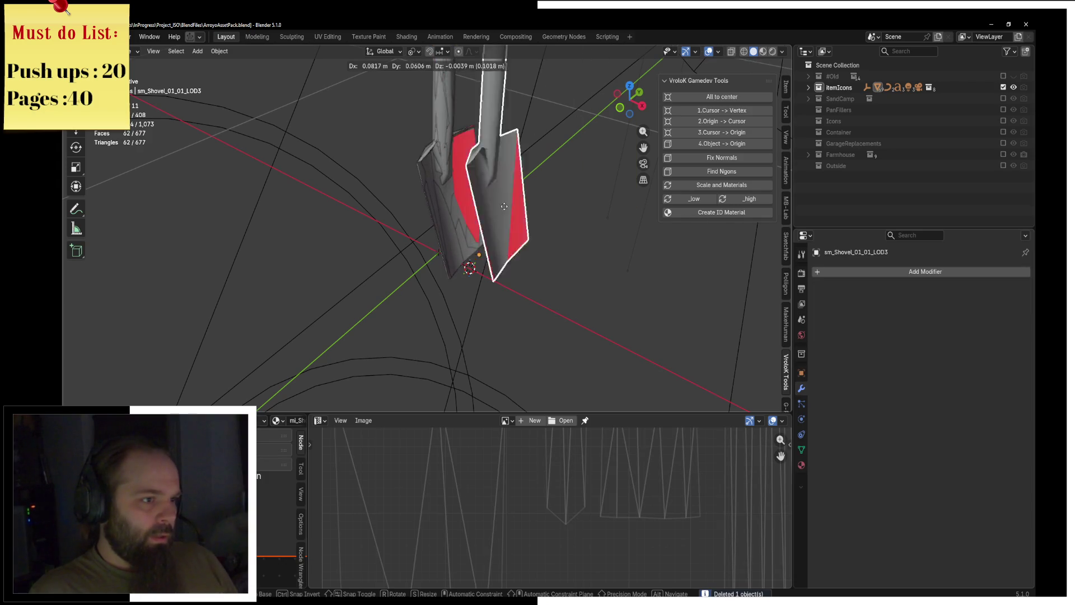
key("ctrl+shift+z")
Delete the LOD1 to LOD3 meshes under sm_Shovel_01_01, keeping only LOD0.
left_click(809, 88)
scroll(873, 151, "down", 10)
scroll(877, 158, "down", 12)
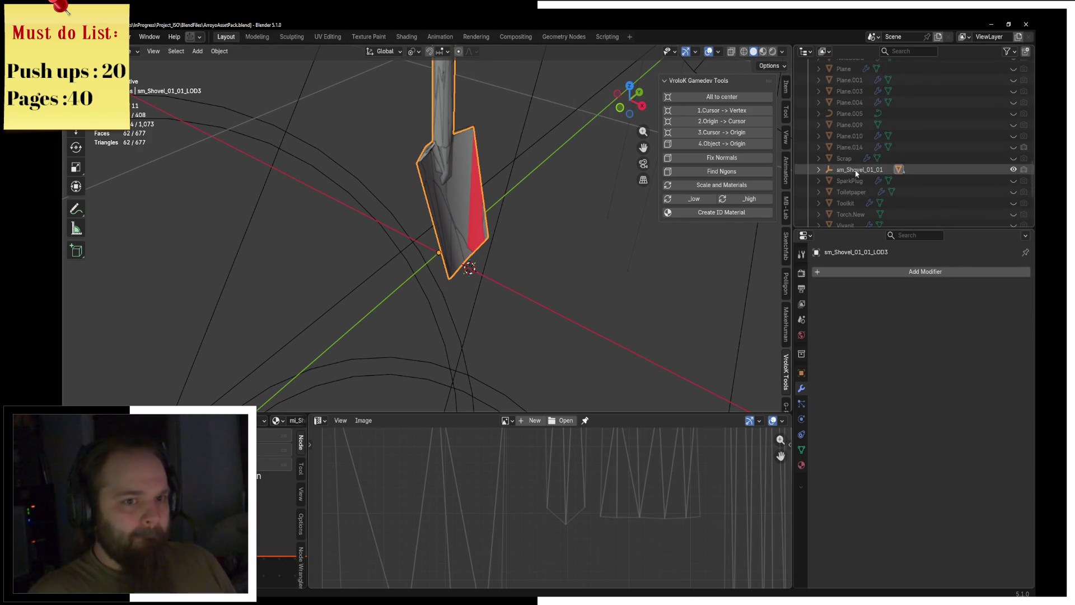
left_click(860, 169)
left_click(819, 169)
left_click(919, 192)
left_click(918, 214, "shift")
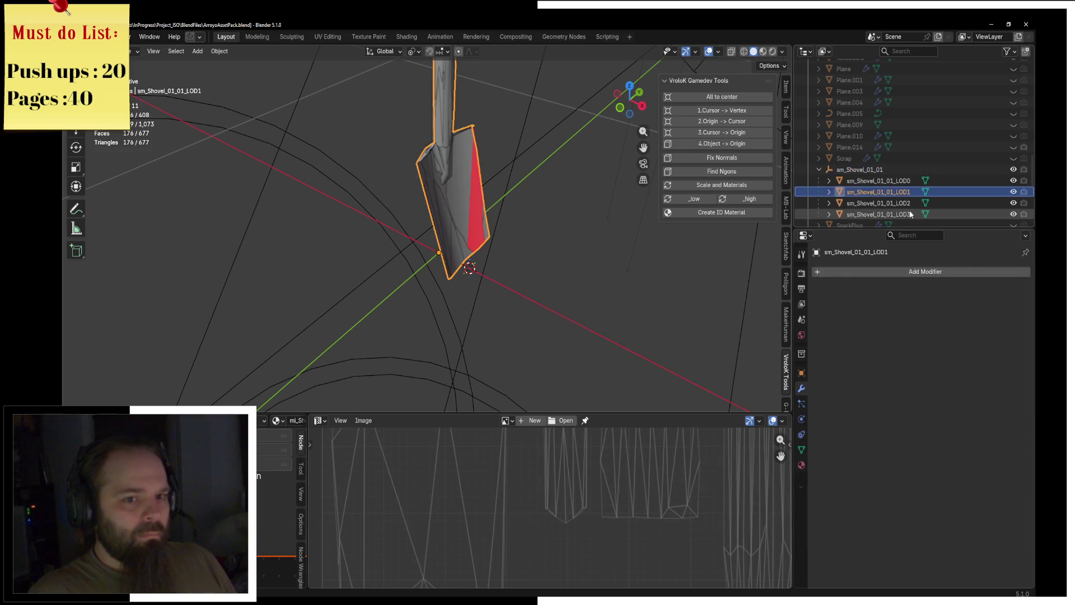
key("Delete")
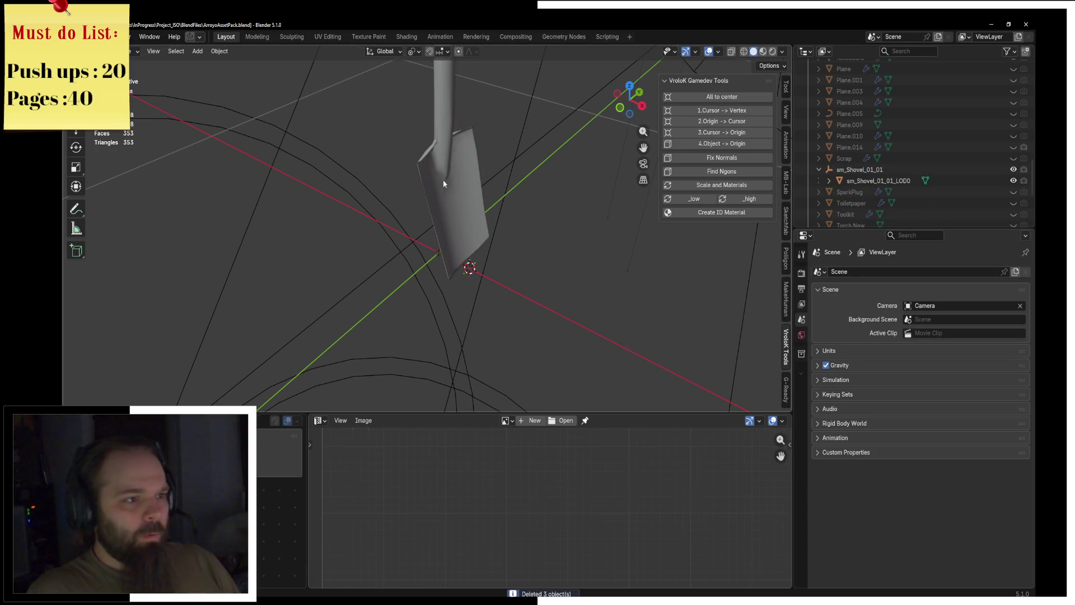
Inspect the LOD0 shovel mesh in Edit Mode from side and front views.
left_click(443, 183)
key("Tab")
key("KP_3")
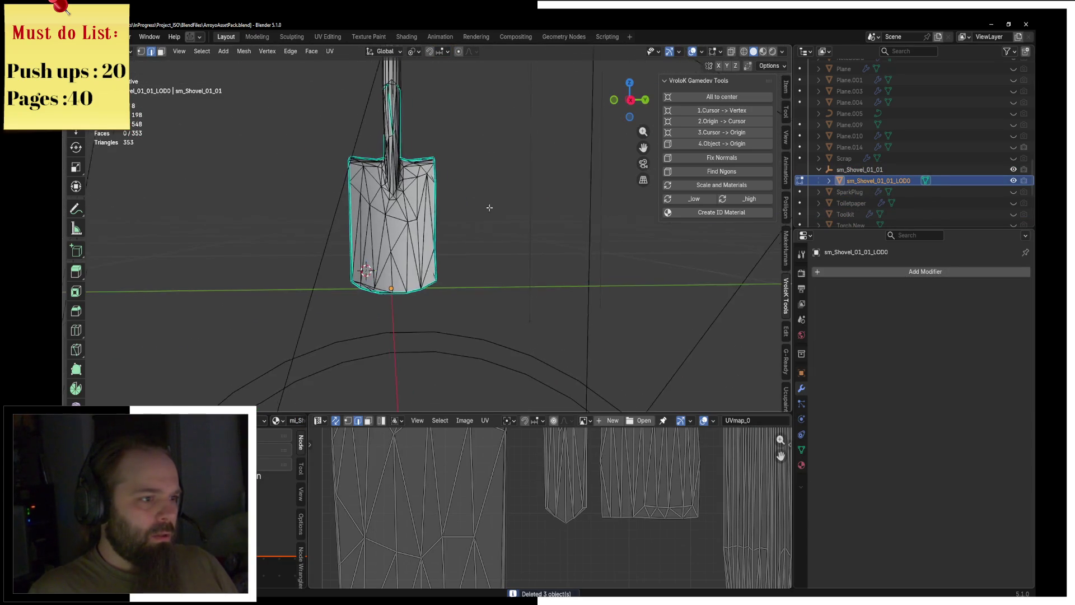
key("a")
key("KP_Decimal")
key("F3")
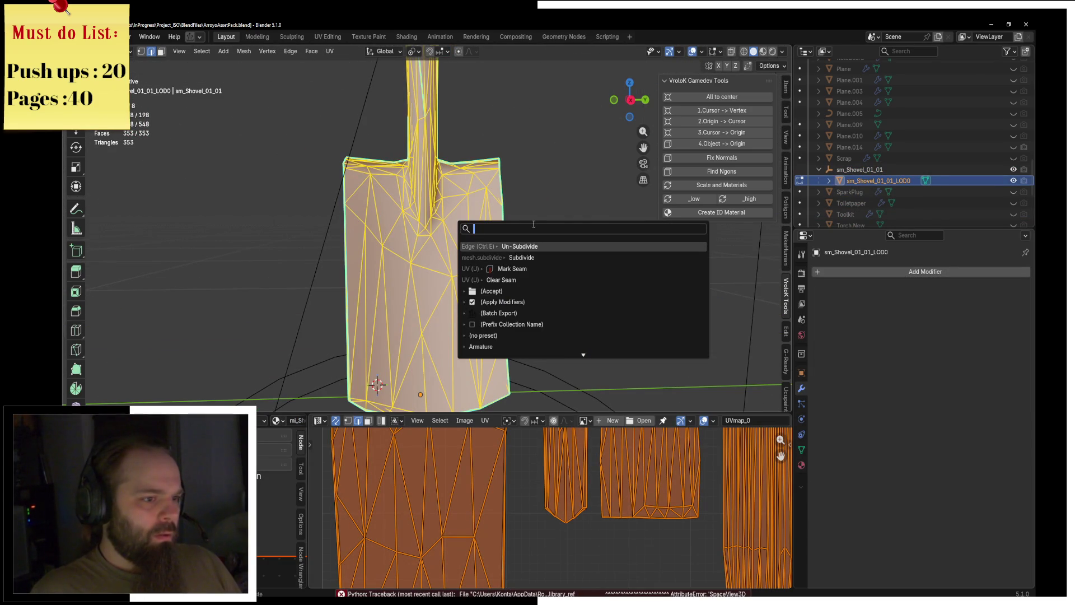
key("Escape")
scroll(481, 128, "down", 6)
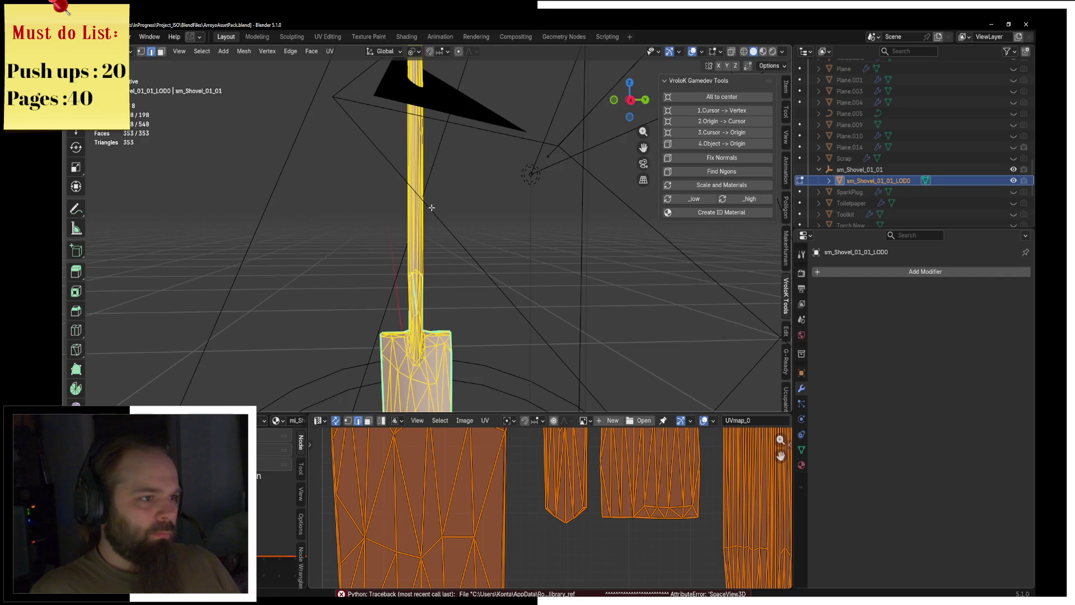
mouse_move(451, 156)
middle_mouse_down()
mouse_move(446, 205)
mouse_move(432, 39)
middle_mouse_up()
key("KP_1")
key("Tab")
Add a cube, raise it and scale it down to cutter size.
scroll(485, 270, "up", 2)
key("shift+a")
mouse_move(468, 284)
left_click(532, 293)
key("g")
key("z")
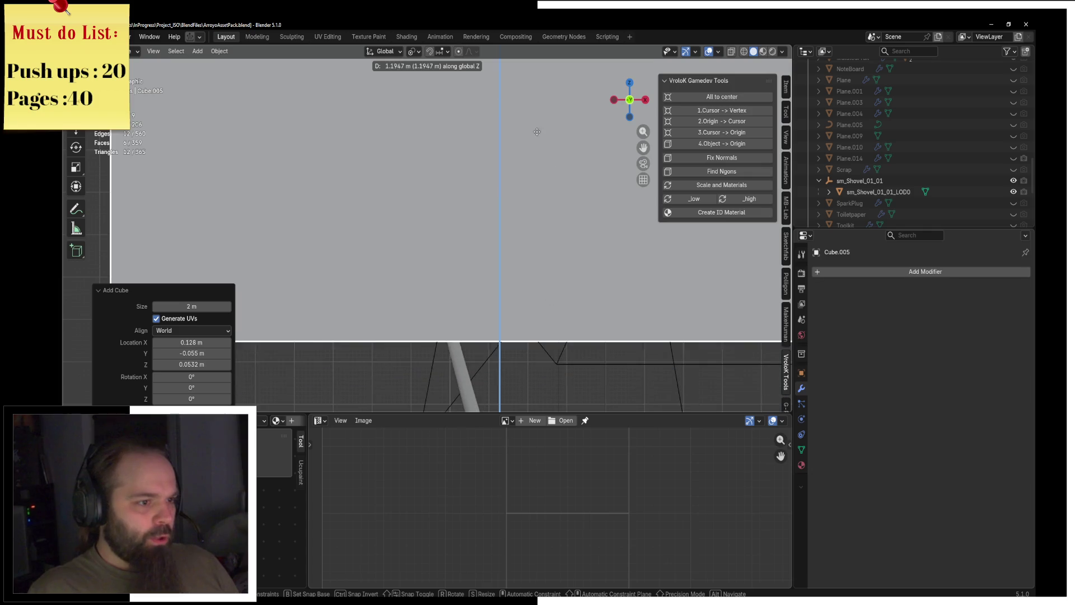
left_click(511, 340)
key("s")
left_click(497, 361)
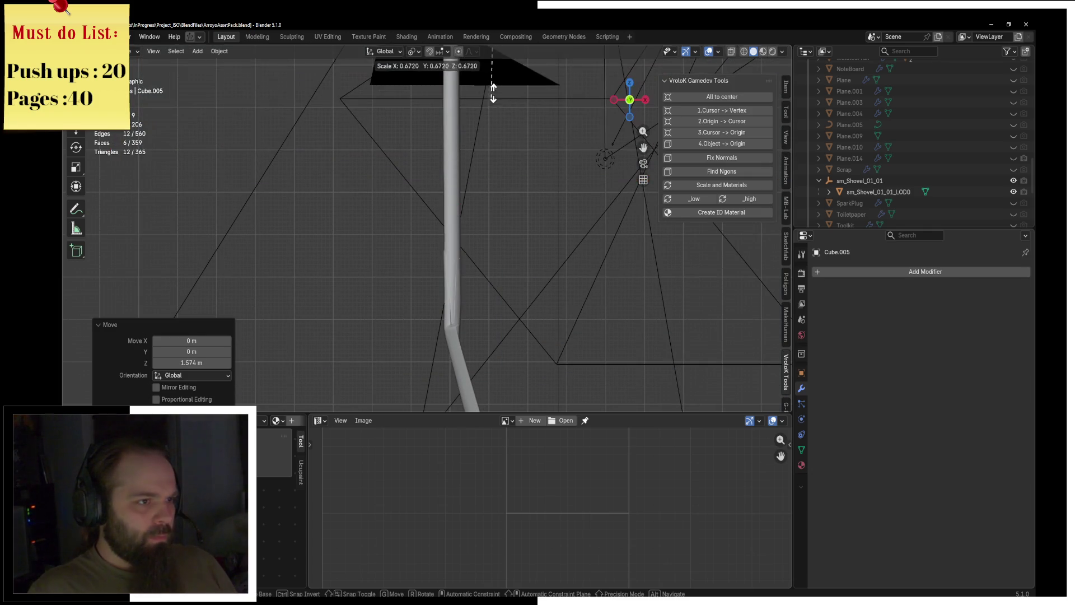
Position the cutter cube over the top of the shovel handle.
key("g")
key("z")
left_click(500, 237)
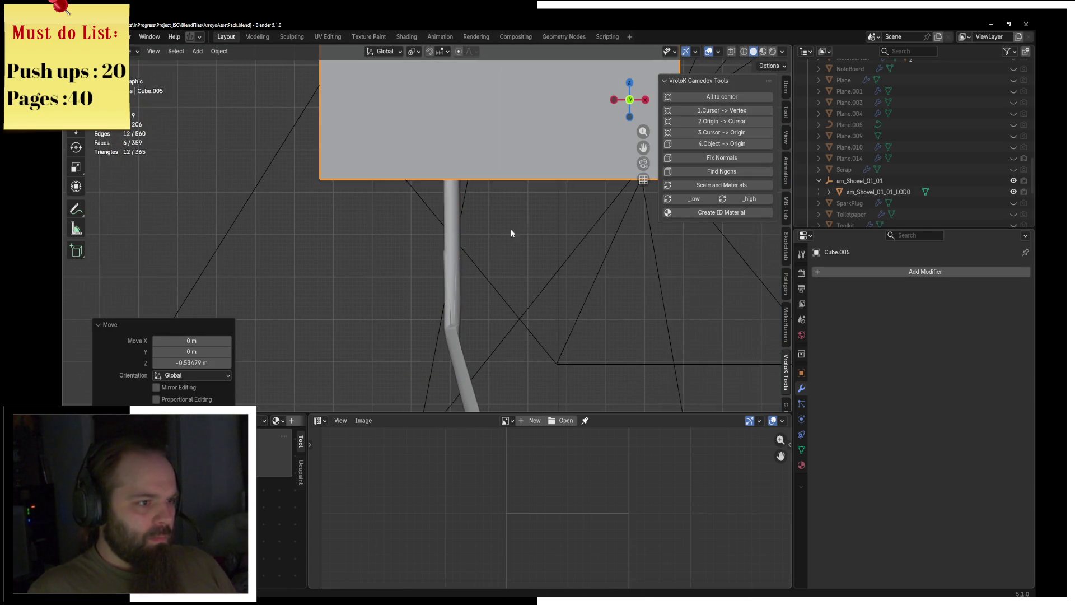
key("g")
key("x")
left_click(509, 227)
key("g")
key("z")
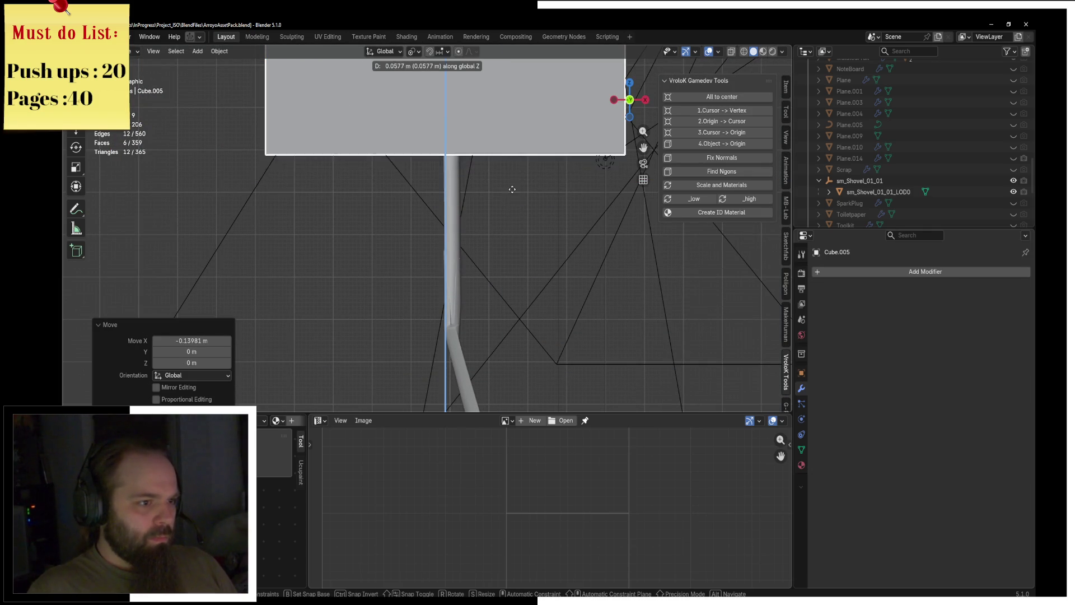
left_click(511, 205)
Add a Boolean modifier to the shovel with the cube as cutter.
mouse_move(511, 207)
middle_mouse_down()
mouse_move(504, 240)
mouse_move(411, 247)
middle_mouse_up()
middle_click_drag(530, 243, 451, 216)
left_click(456, 212)
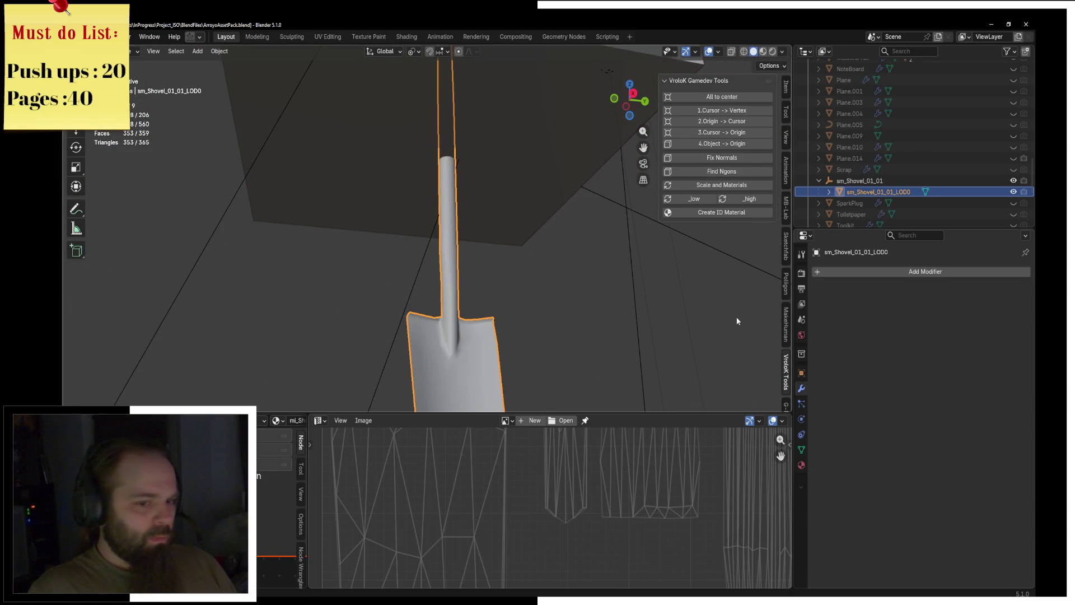
left_click(887, 271)
type("b")
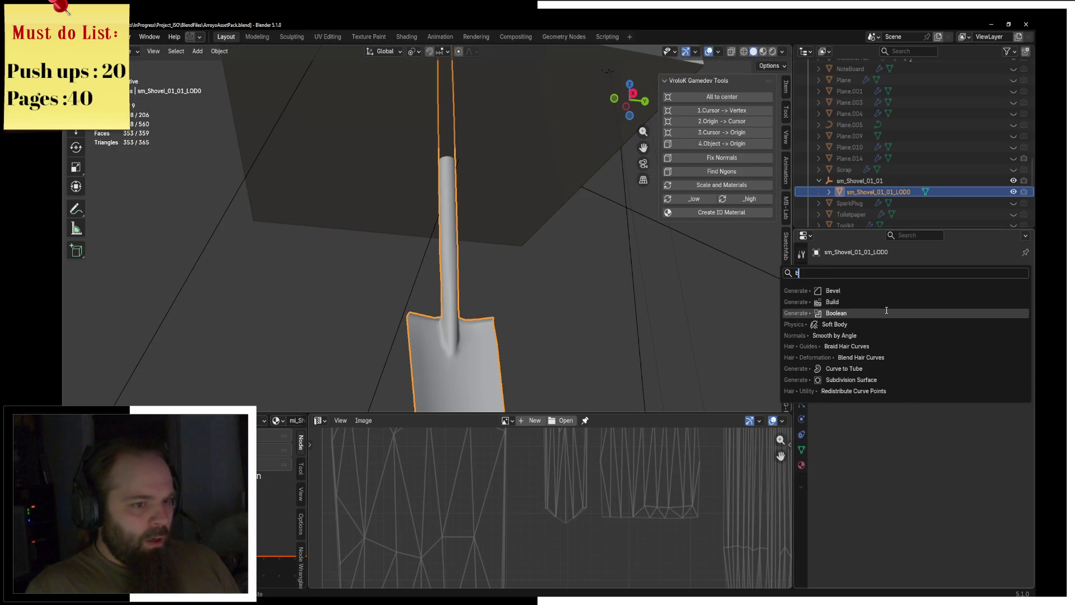
left_click(886, 312)
left_click(1010, 333)
left_click(447, 143)
Apply the Boolean cut and delete the cutter cube.
key("ctrl+a")
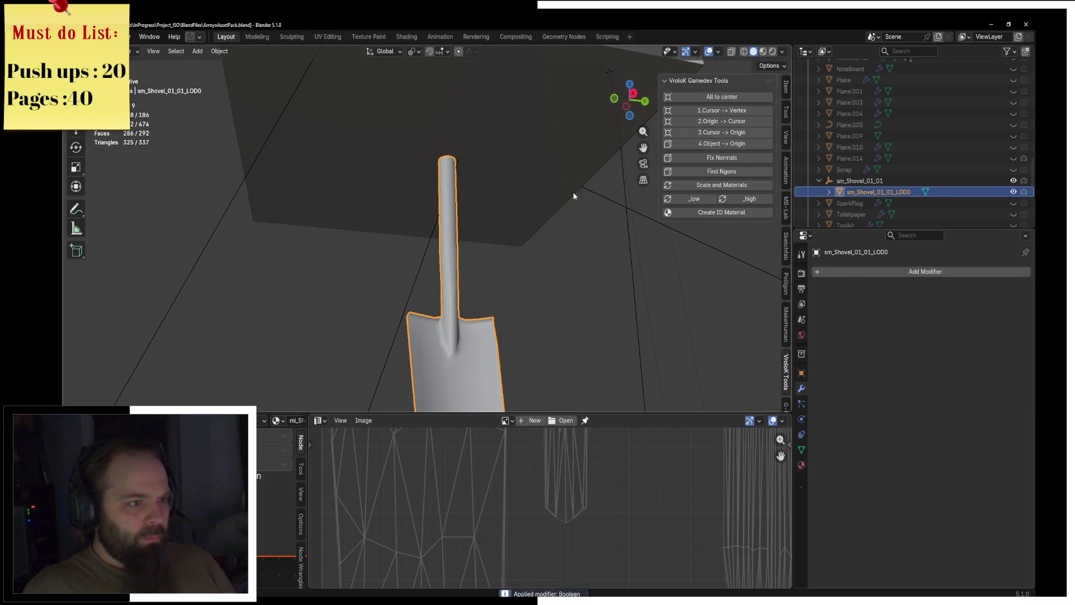
left_click(506, 176)
key("Delete")
mouse_move(451, 167)
middle_mouse_down()
mouse_move(456, 253)
mouse_move(485, 251)
mouse_move(449, 219)
middle_mouse_up()
left_click(446, 223)
scroll(470, 235, "up", 3)
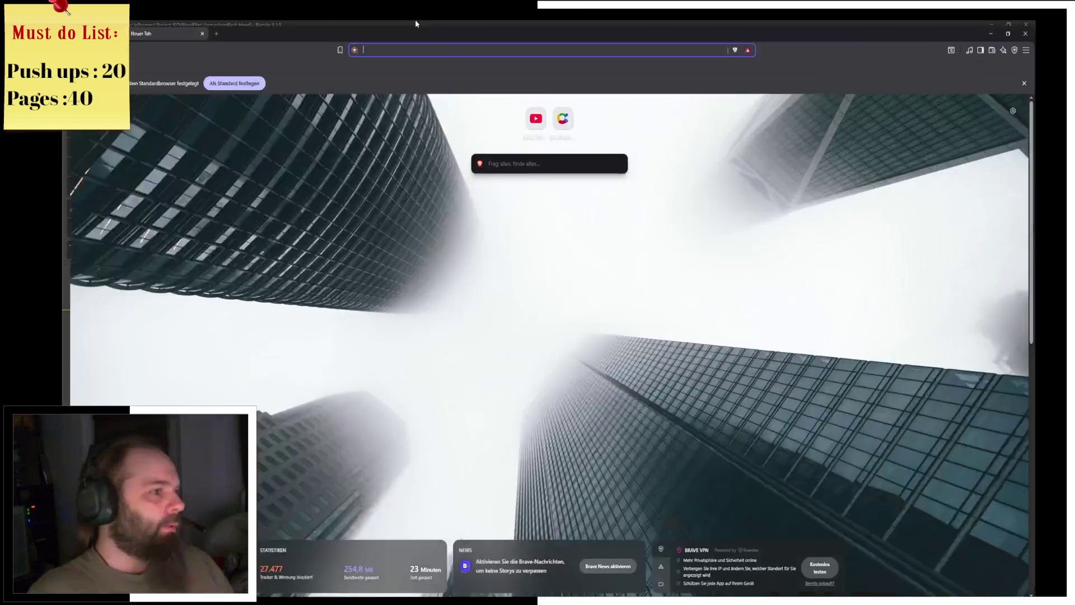
Spin Wheel of Names to pick Pixel Game, save the blend file, and minimize the browser.
left_click(558, 115)
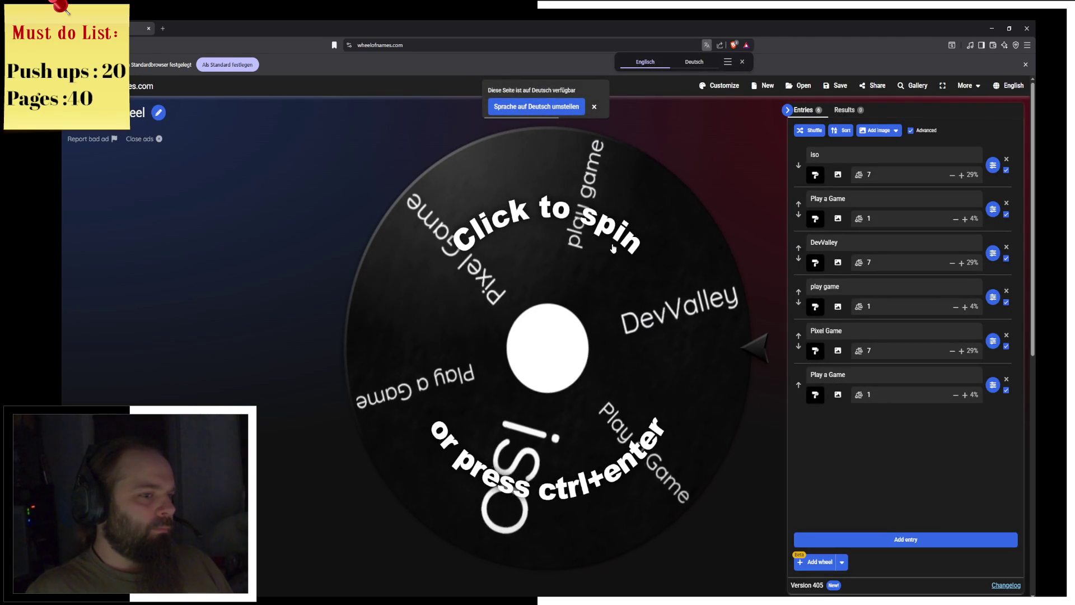
left_click(612, 244)
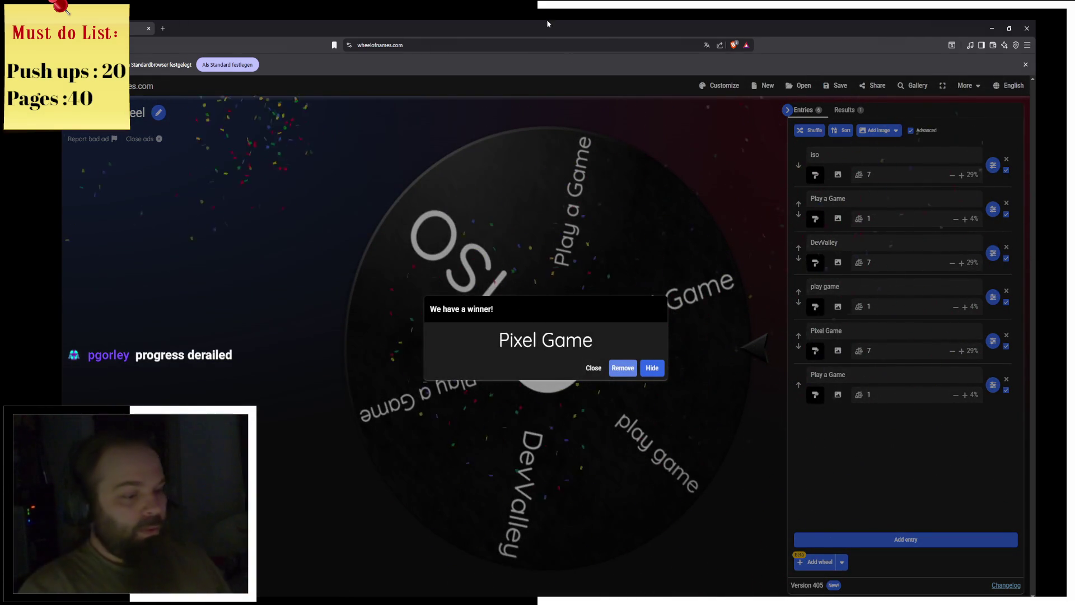
key("alt+Tab")
key("ctrl+s")
key("alt+Tab")
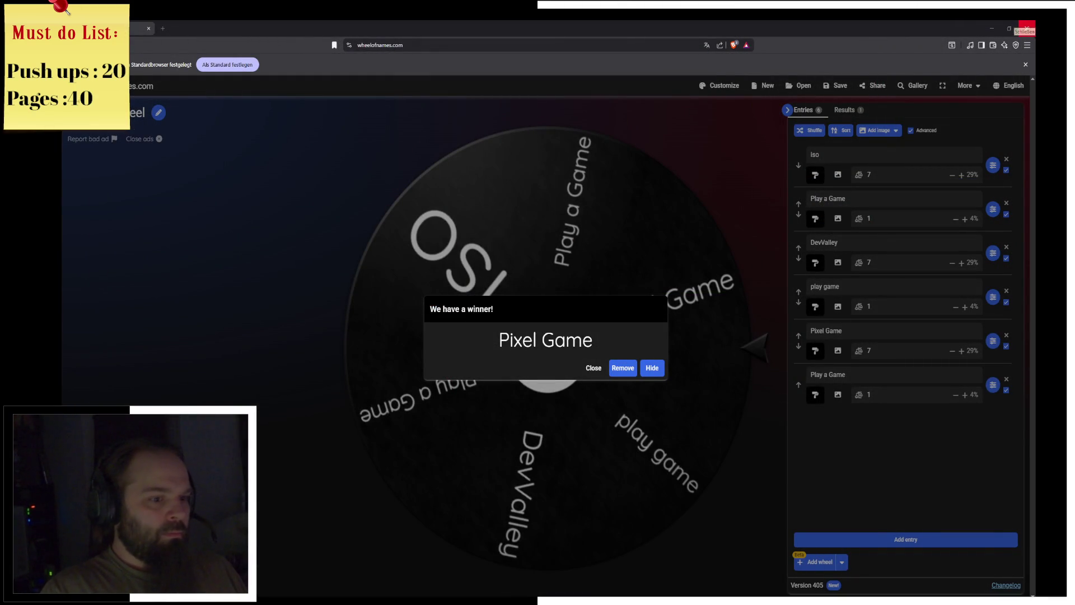
left_click(991, 27)
left_click(556, 146)
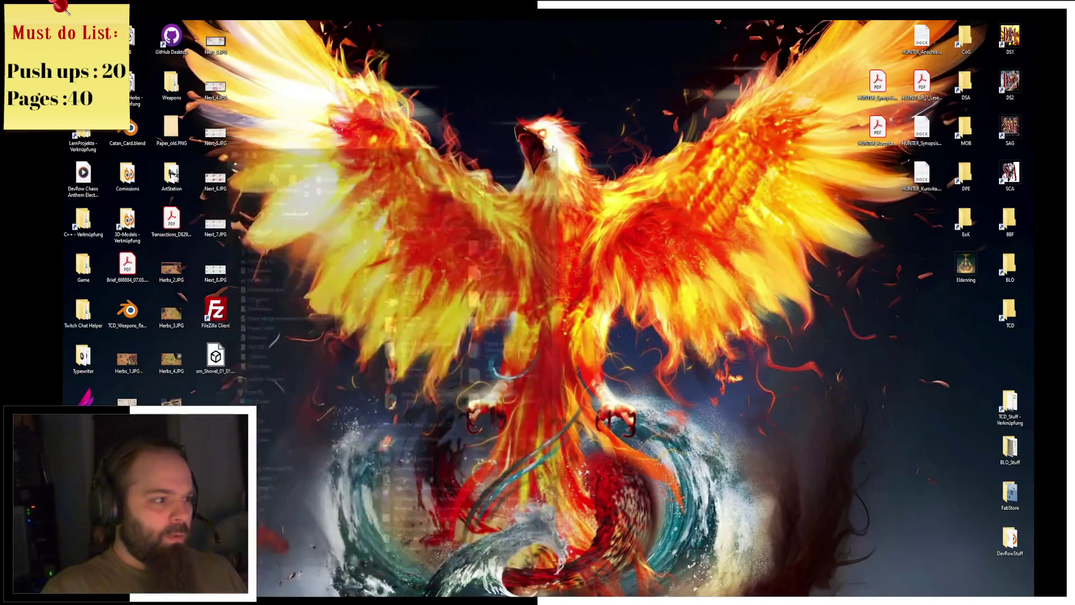
Bring up the Epic Games Launcher's Unreal Engine library and close its friends panel.
key("alt+Tab")
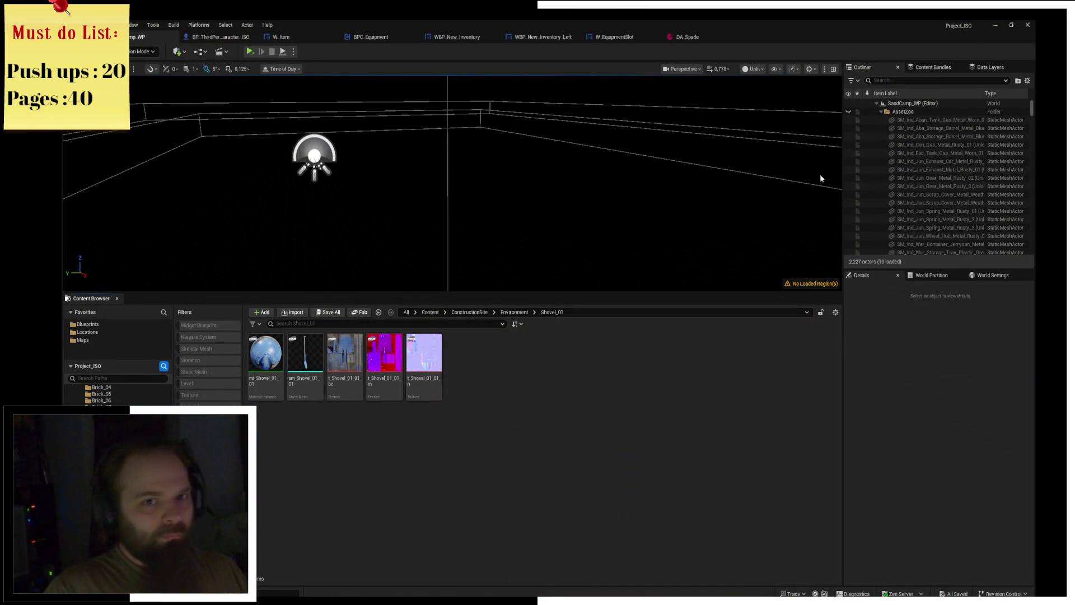
key("super+d")
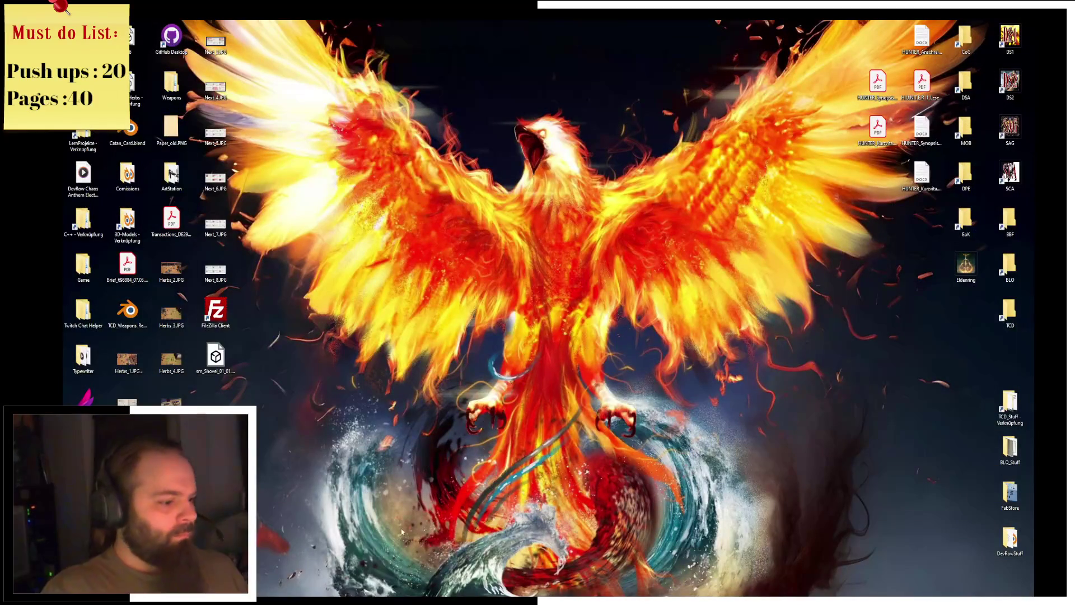
key("alt+Tab")
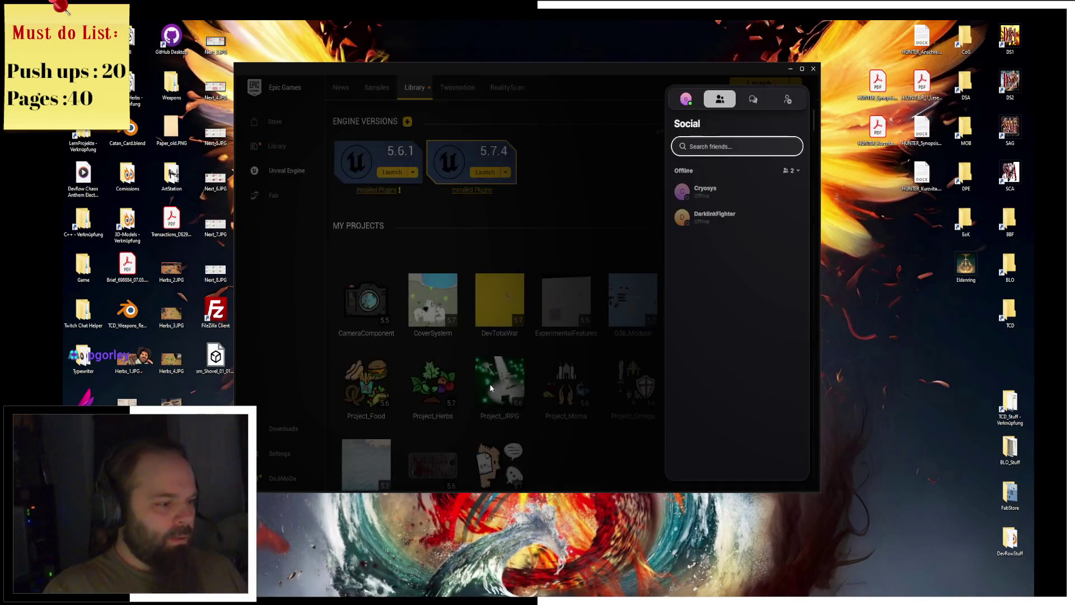
left_click(596, 249)
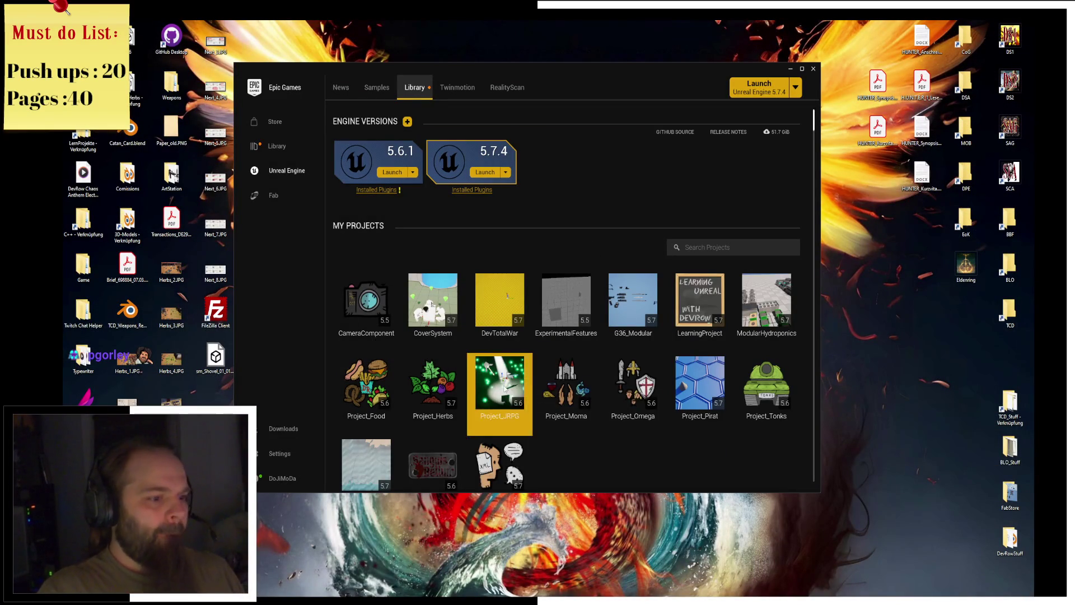
mouse_move(592, 405)
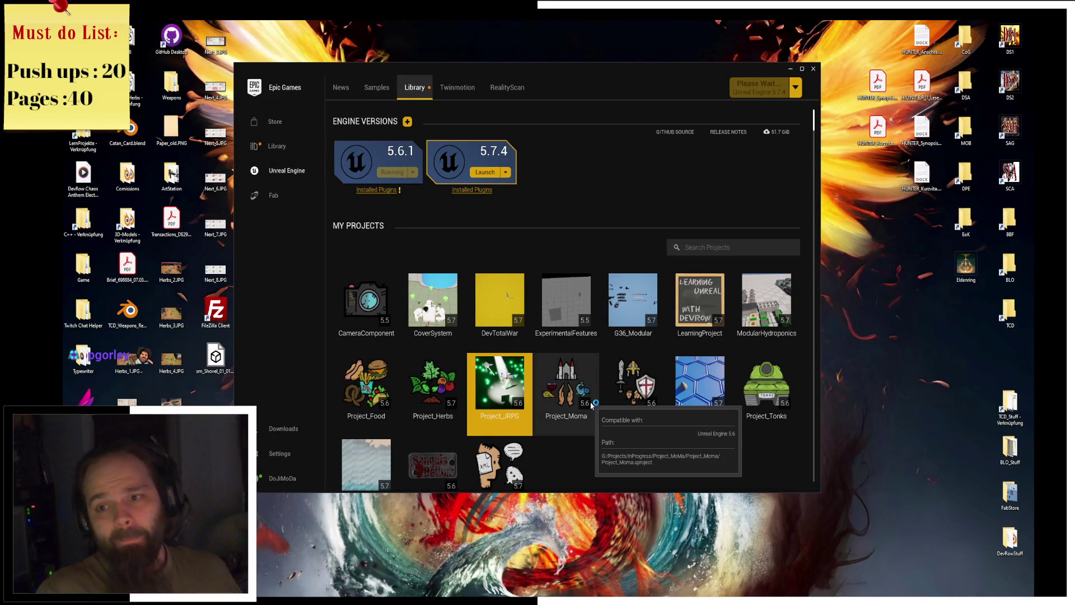